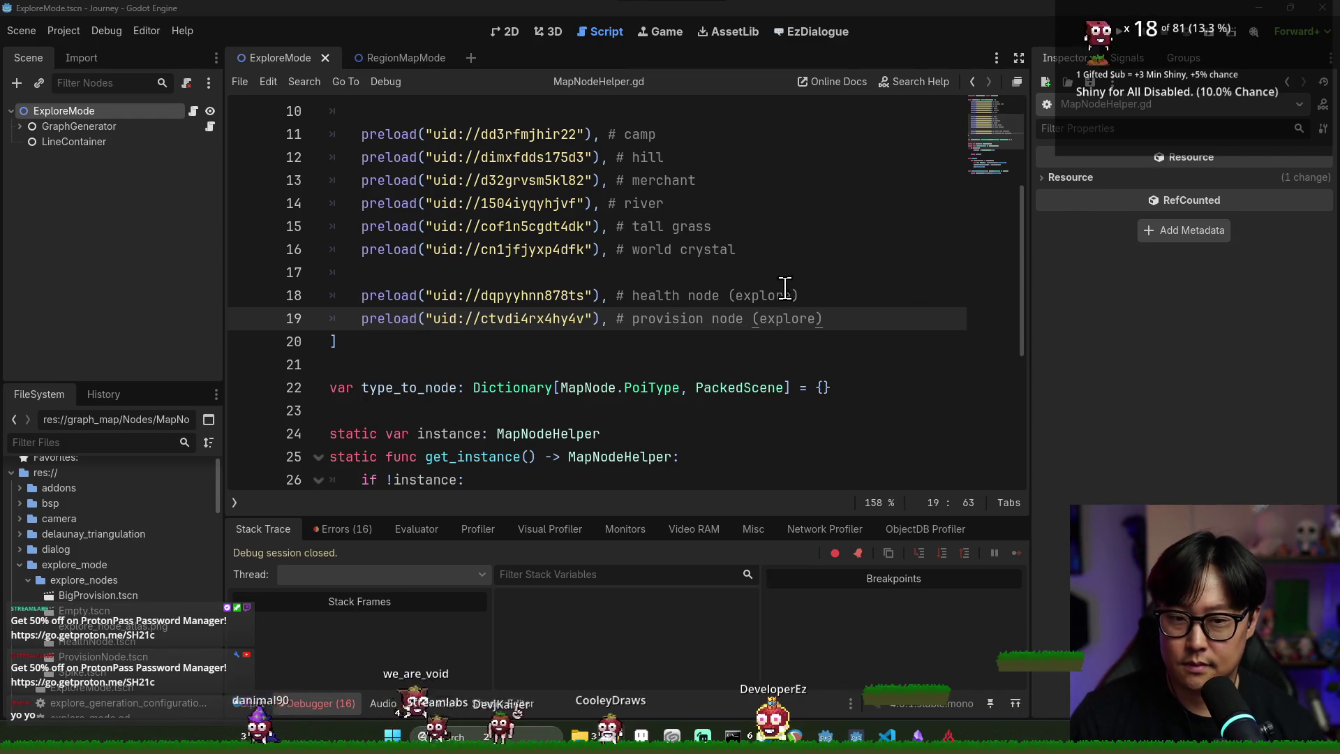
# Step: Edit the health and provision comments on lines 18–19 and save the script
pyautogui.moveTo(632, 296); pyautogui.dragTo(676, 296)
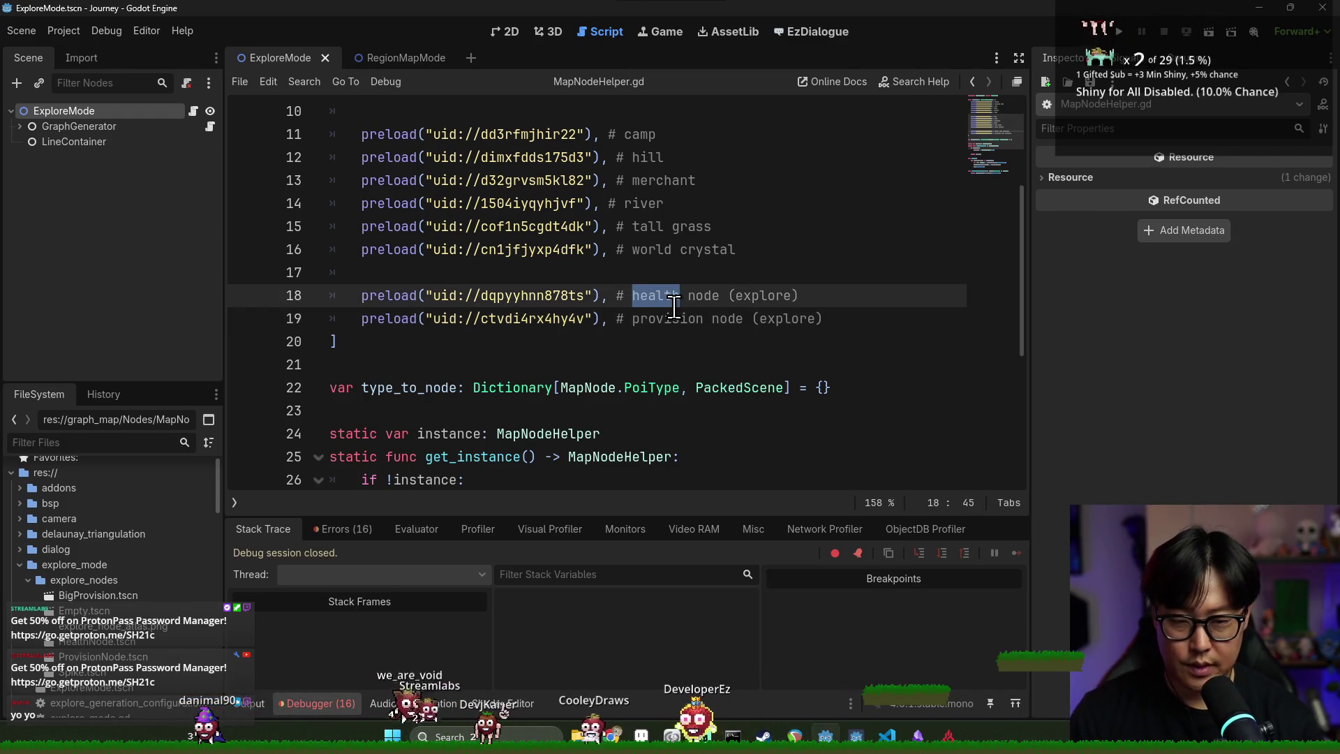
pyautogui.write('heali')
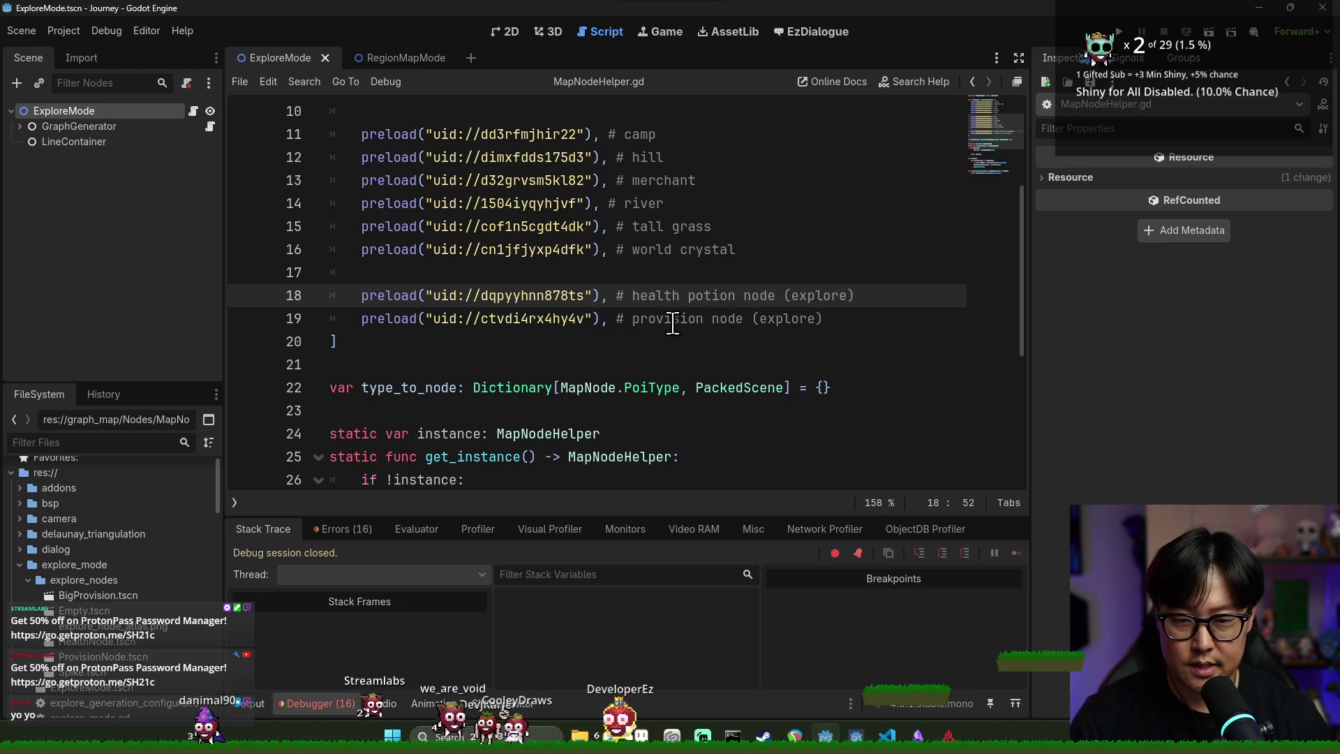
pyautogui.doubleClick(671, 320)
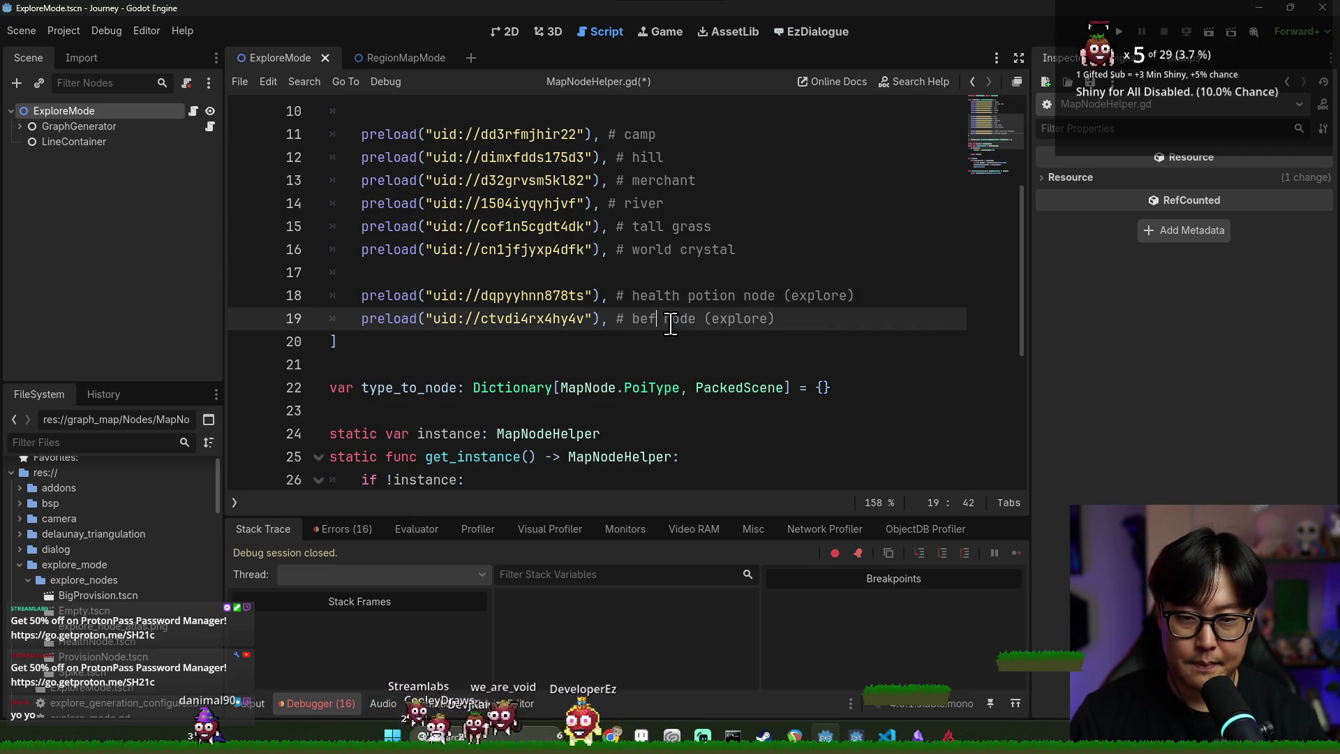
pyautogui.hotkey('ctrl', 's')
# Step: Add a BigProvision.tscn preload to the list, commented 'big provision (explore)'
pyautogui.moveTo(98, 594)
pyautogui.mouseDown()
pyautogui.moveTo(412, 368)
pyautogui.moveTo(842, 316)
pyautogui.mouseUp()
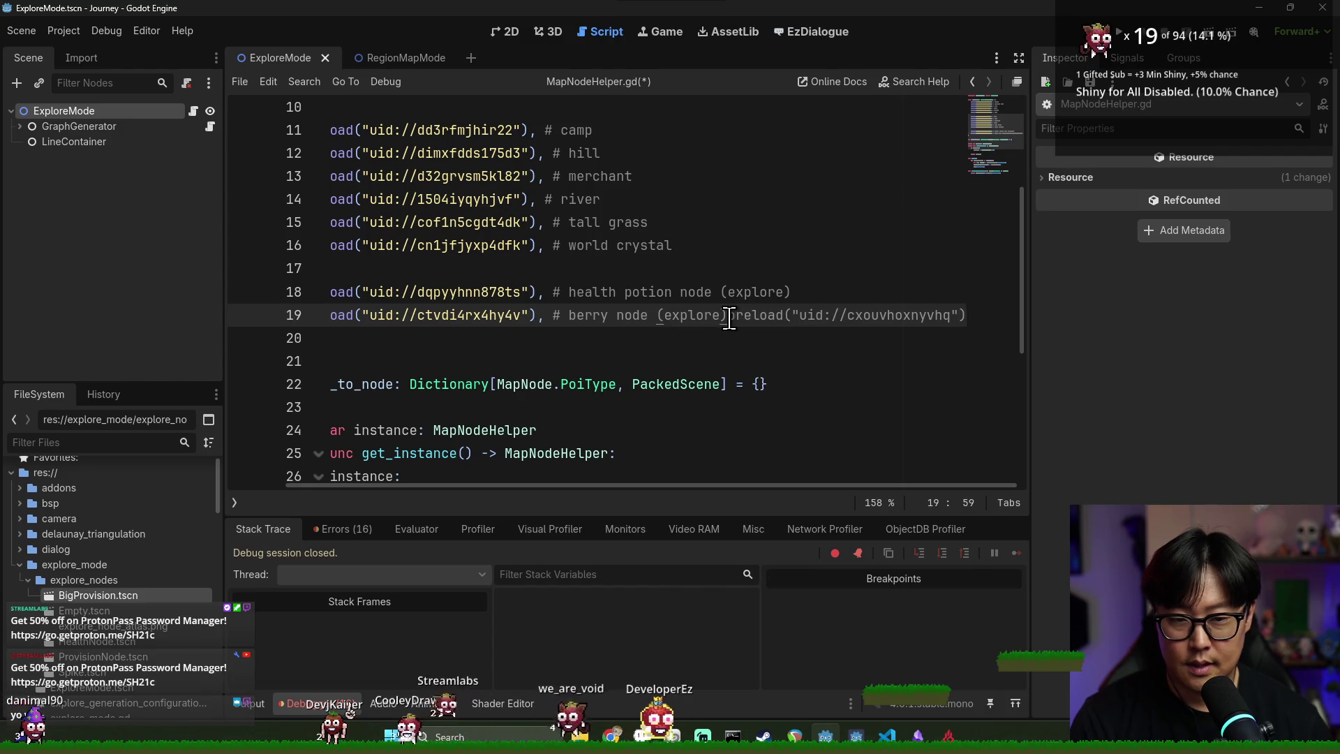
pyautogui.press('Return')
pyautogui.click(652, 340)
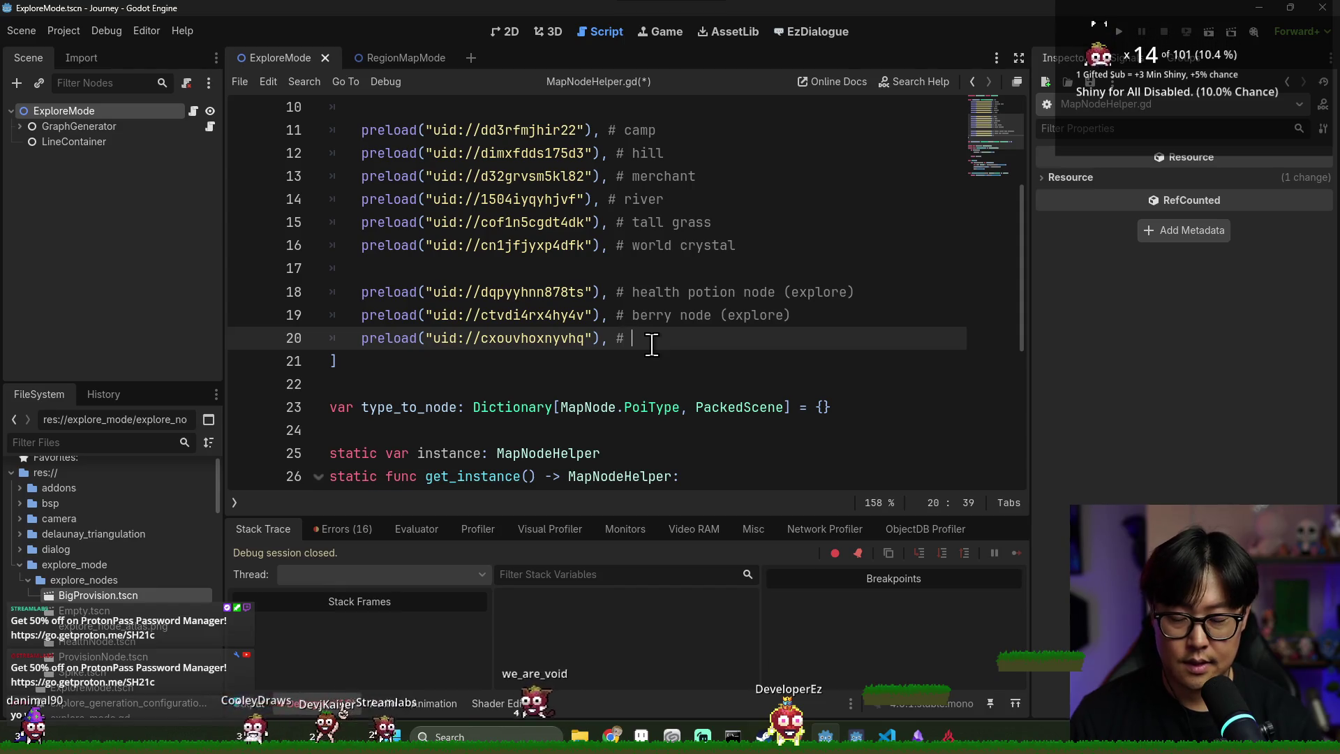
pyautogui.write('big provision (explore)')
pyautogui.press('Return')
# Step: Add an Empty.tscn preload commented 'empty (explore)', save, and run the scene
pyautogui.moveTo(83, 611)
pyautogui.mouseDown()
pyautogui.moveTo(77, 558)
pyautogui.moveTo(91, 534)
pyautogui.moveTo(371, 422)
pyautogui.moveTo(427, 361)
pyautogui.mouseUp()
pyautogui.hotkey('shift', 'Home')
pyautogui.press('BackSpace')
pyautogui.click(686, 367)
pyautogui.write(',')
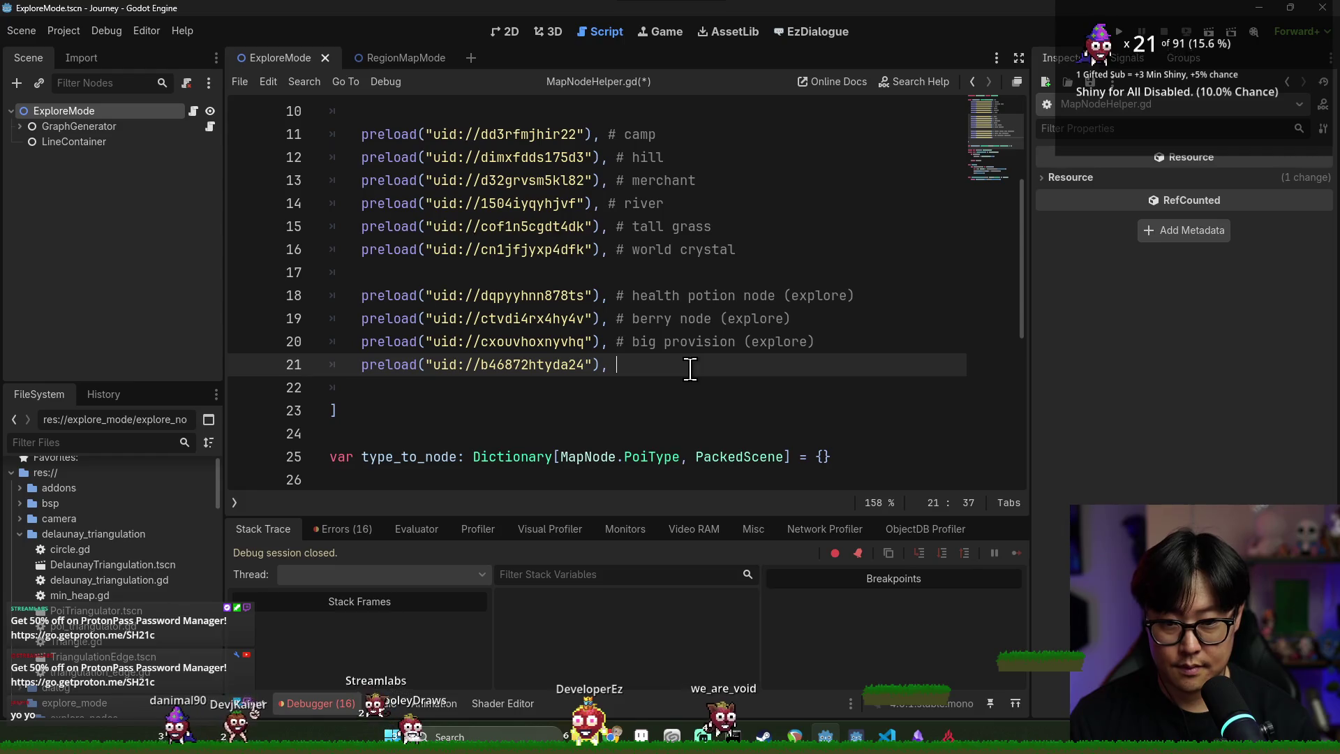
pyautogui.write(' # empty ')
pyautogui.write('(explore')
pyautogui.write(')')
pyautogui.hotkey('ctrl', 's')
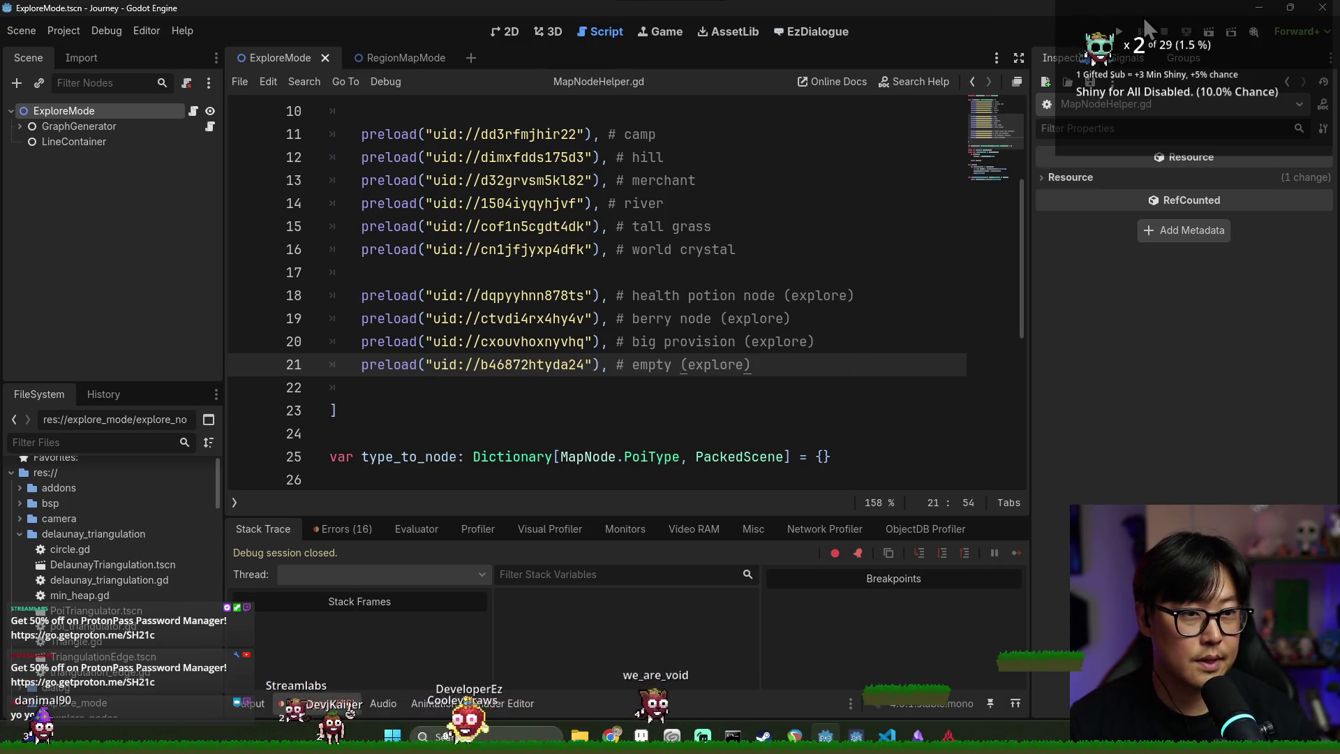
pyautogui.click(1207, 31)
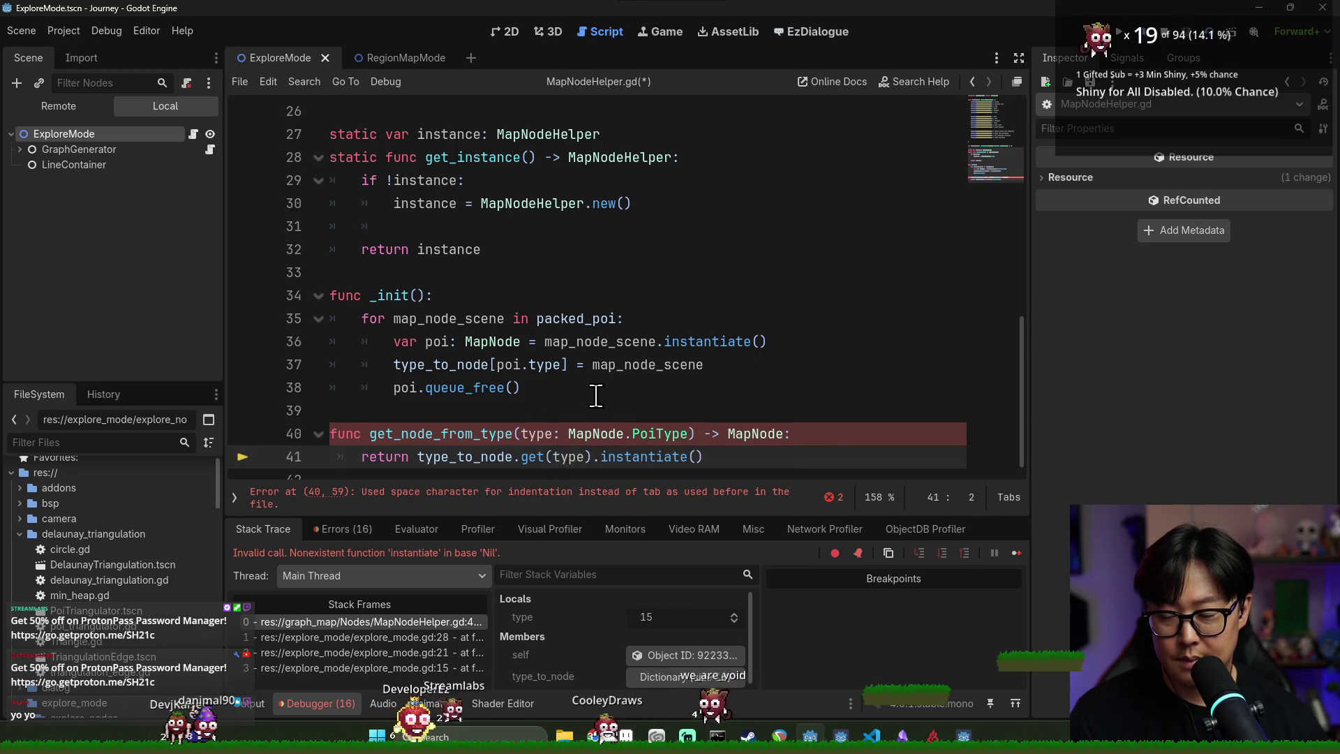
# Step: Save the script and stop the running game
pyautogui.scroll(-1, 599, 393)
pyautogui.click(469, 327)
pyautogui.hotkey('ctrl', 's')
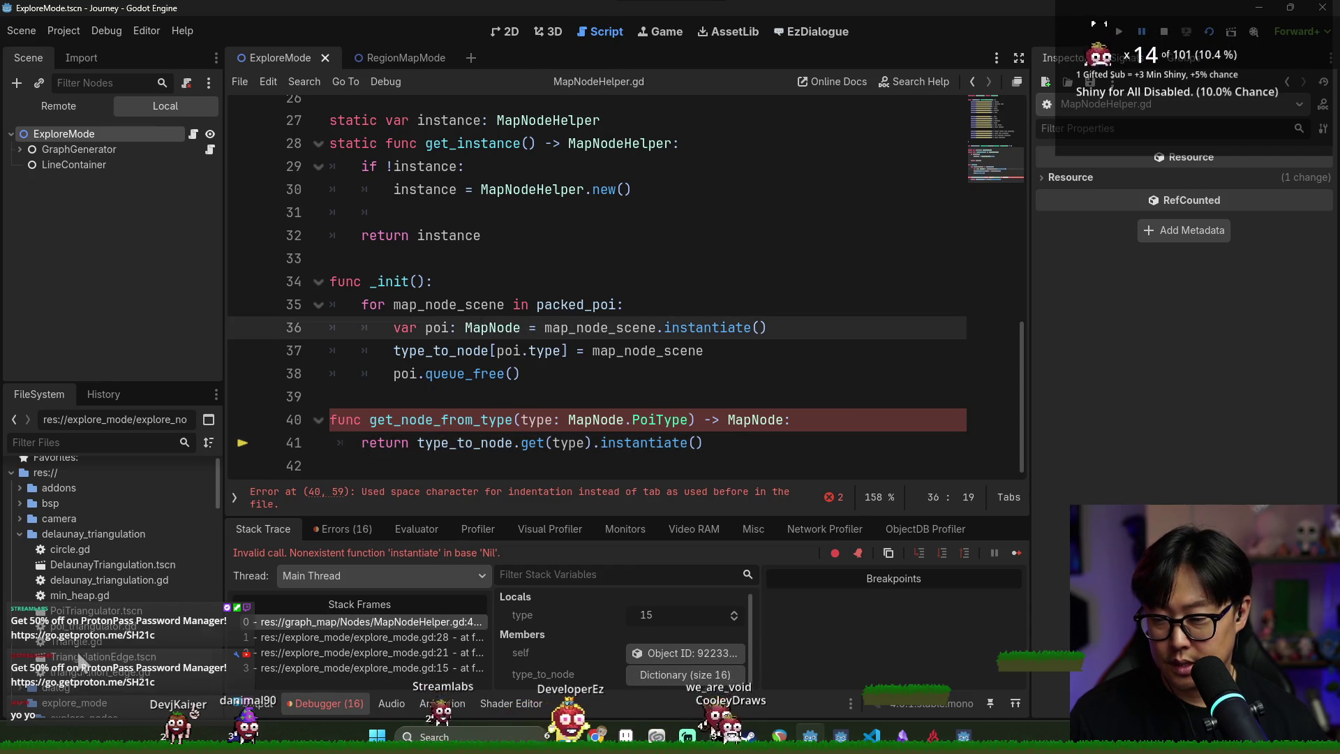
pyautogui.scroll(-4, 89, 600)
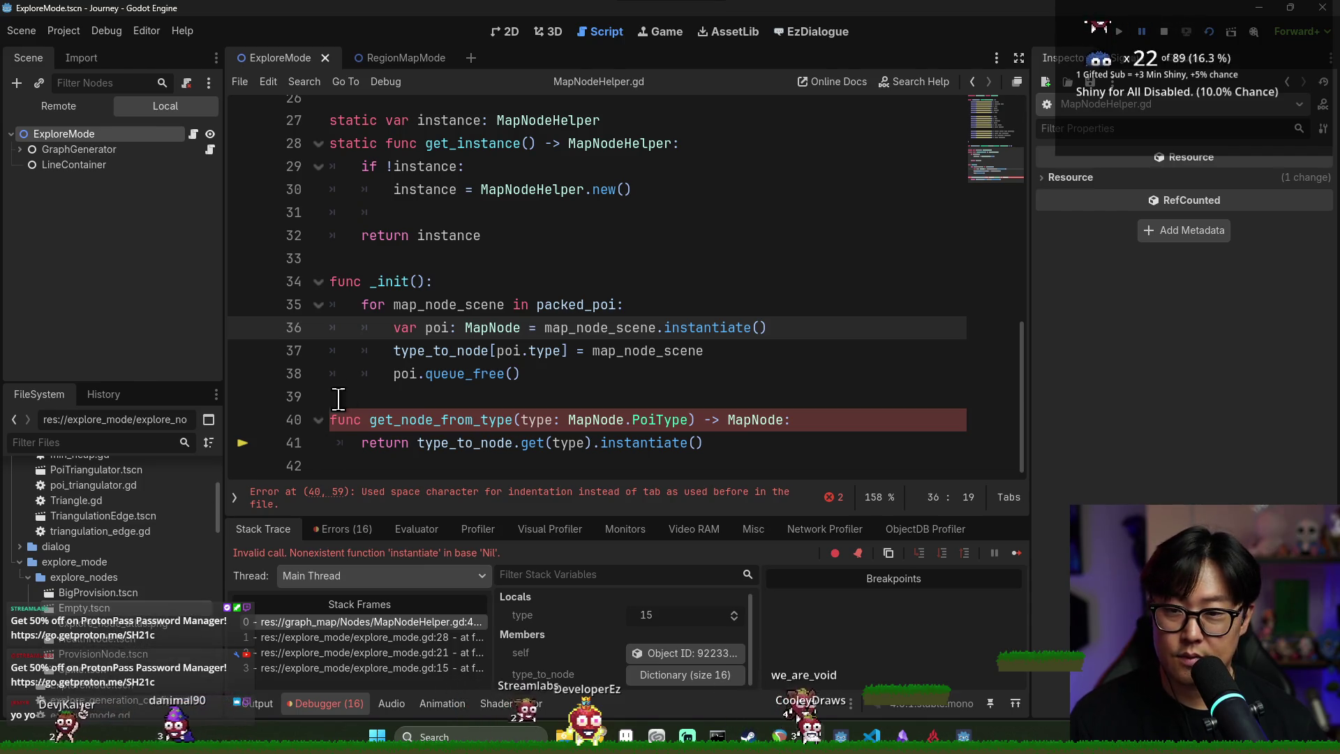
pyautogui.click(1162, 32)
pyautogui.scroll(8, 691, 324)
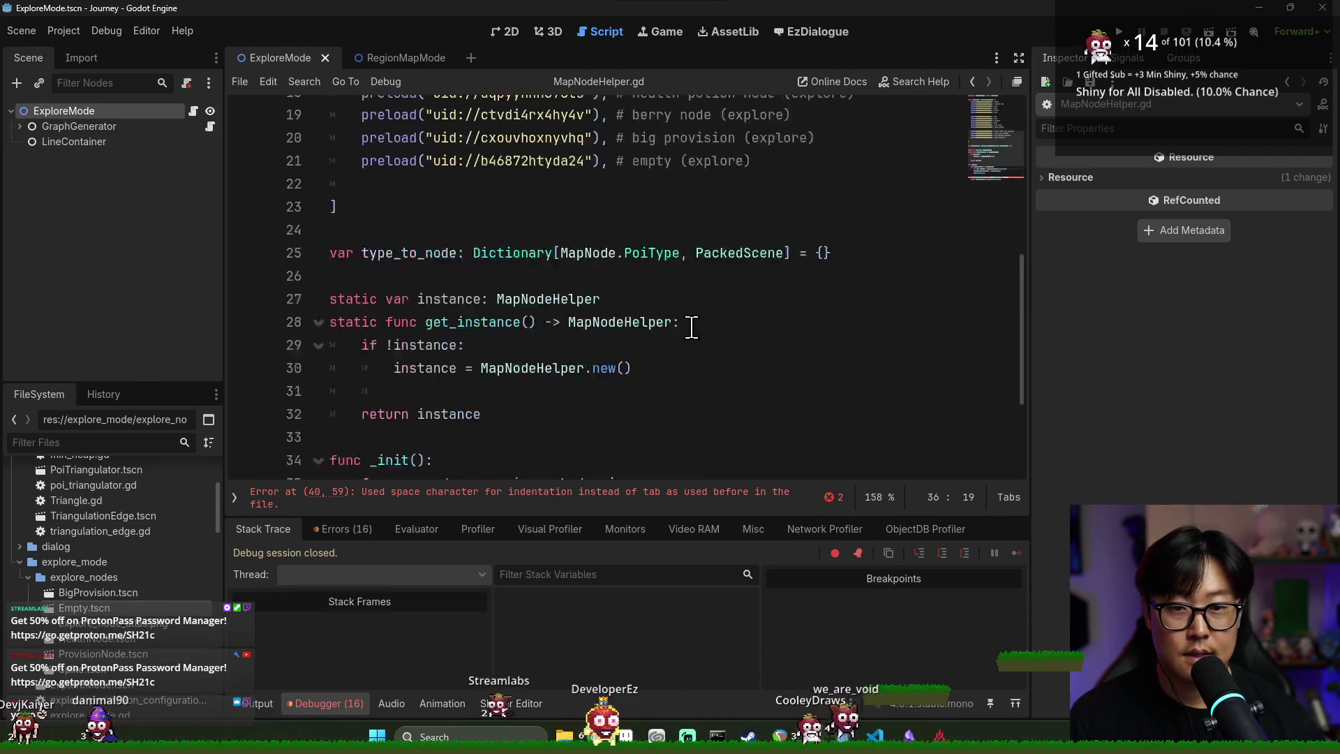
pyautogui.scroll(-5, 695, 308)
# Step: Add a Spike.tscn preload on line 22 commented 'spike (explore)', save, and rerun the game
pyautogui.click(759, 227)
pyautogui.press('Down')
pyautogui.moveTo(90, 668)
pyautogui.mouseDown()
pyautogui.moveTo(345, 340)
pyautogui.moveTo(391, 249)
pyautogui.moveTo(466, 249)
pyautogui.mouseUp()
pyautogui.press('BackSpace')
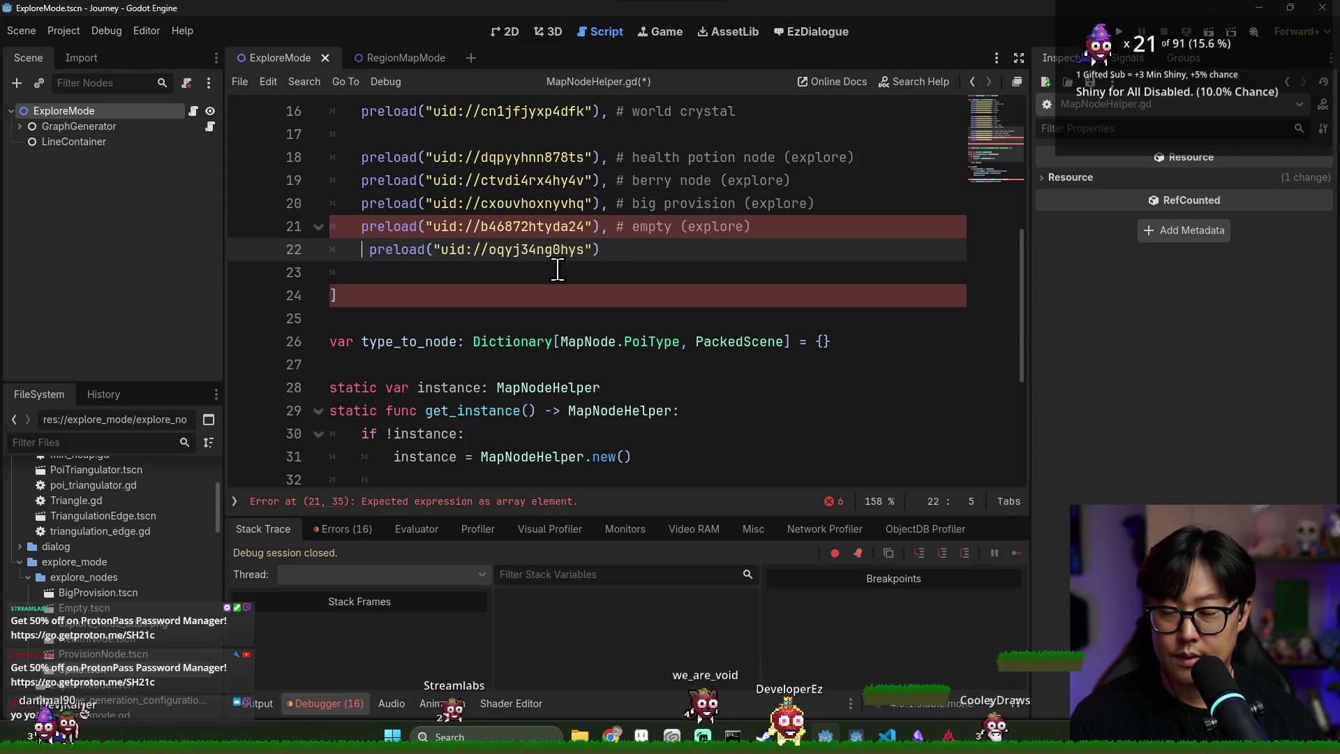
pyautogui.click(660, 249)
pyautogui.write(', # spike ')
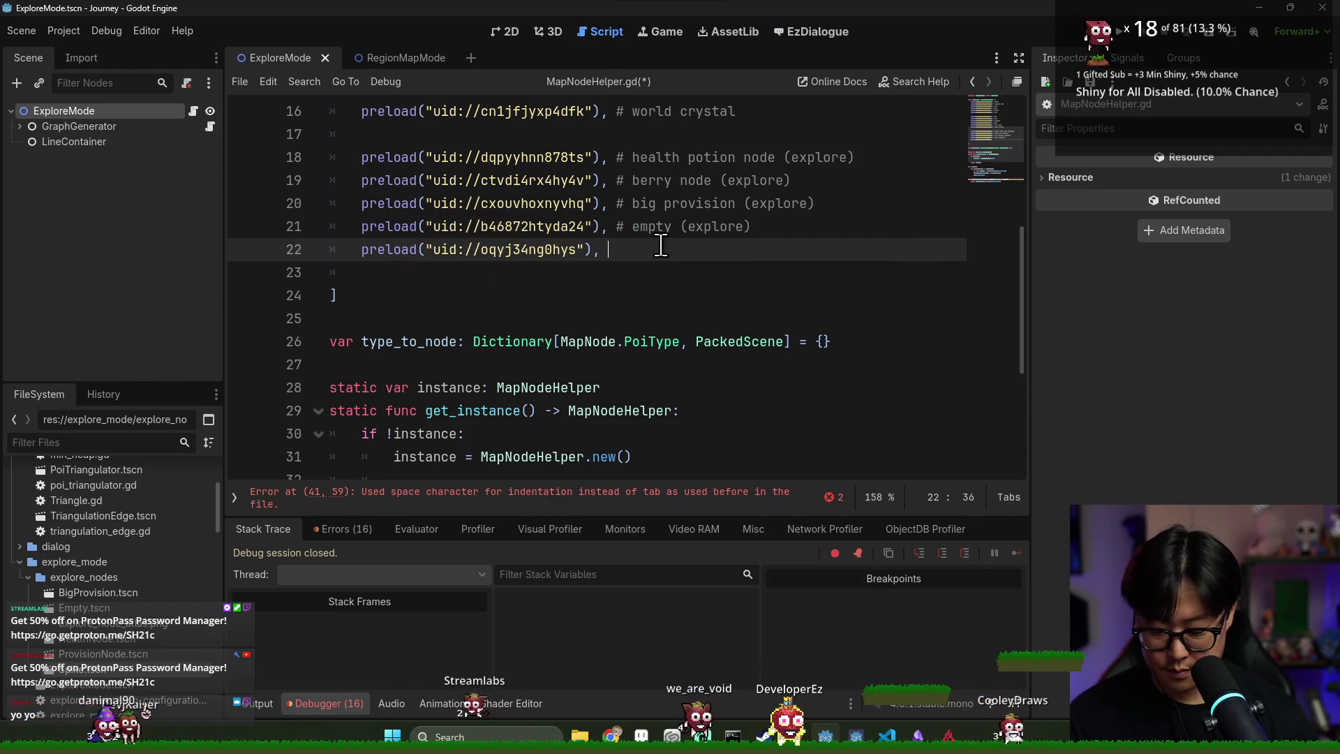
pyautogui.write('(explore)')
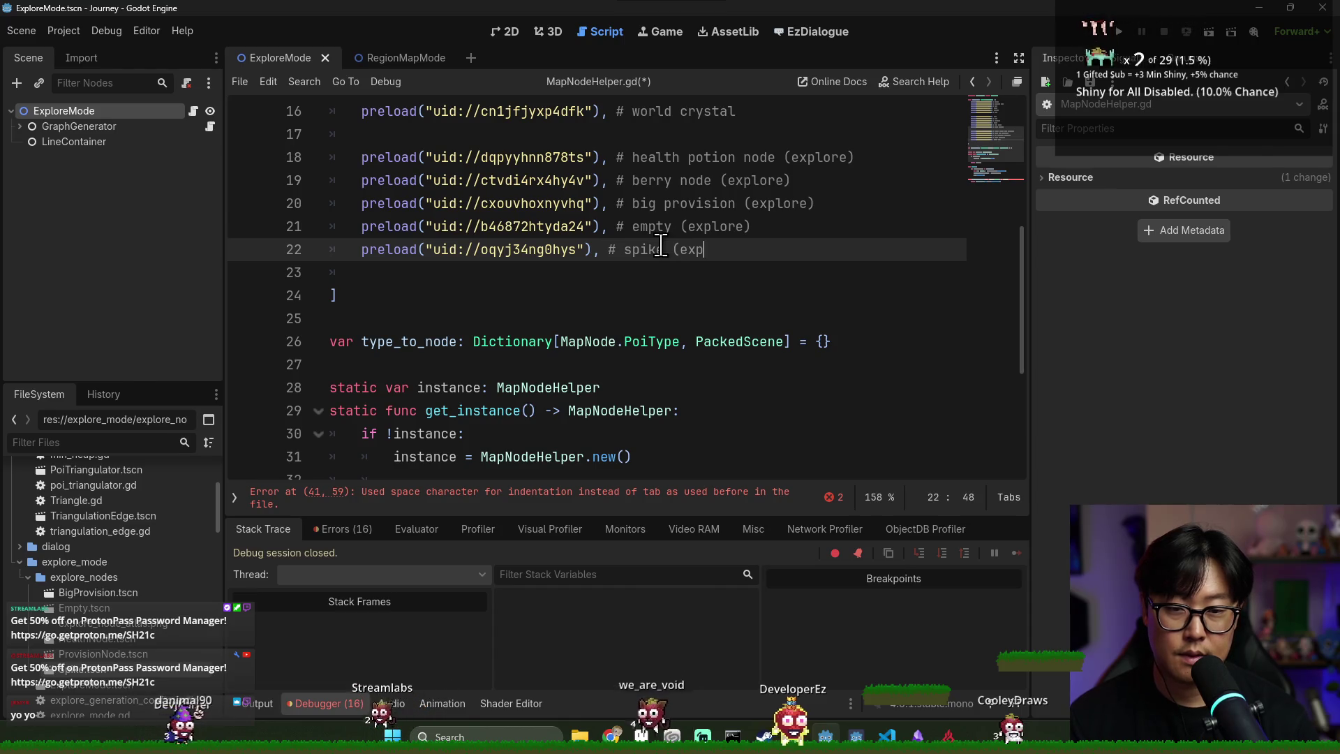
pyautogui.hotkey('ctrl', 's')
pyautogui.click(1194, 43)
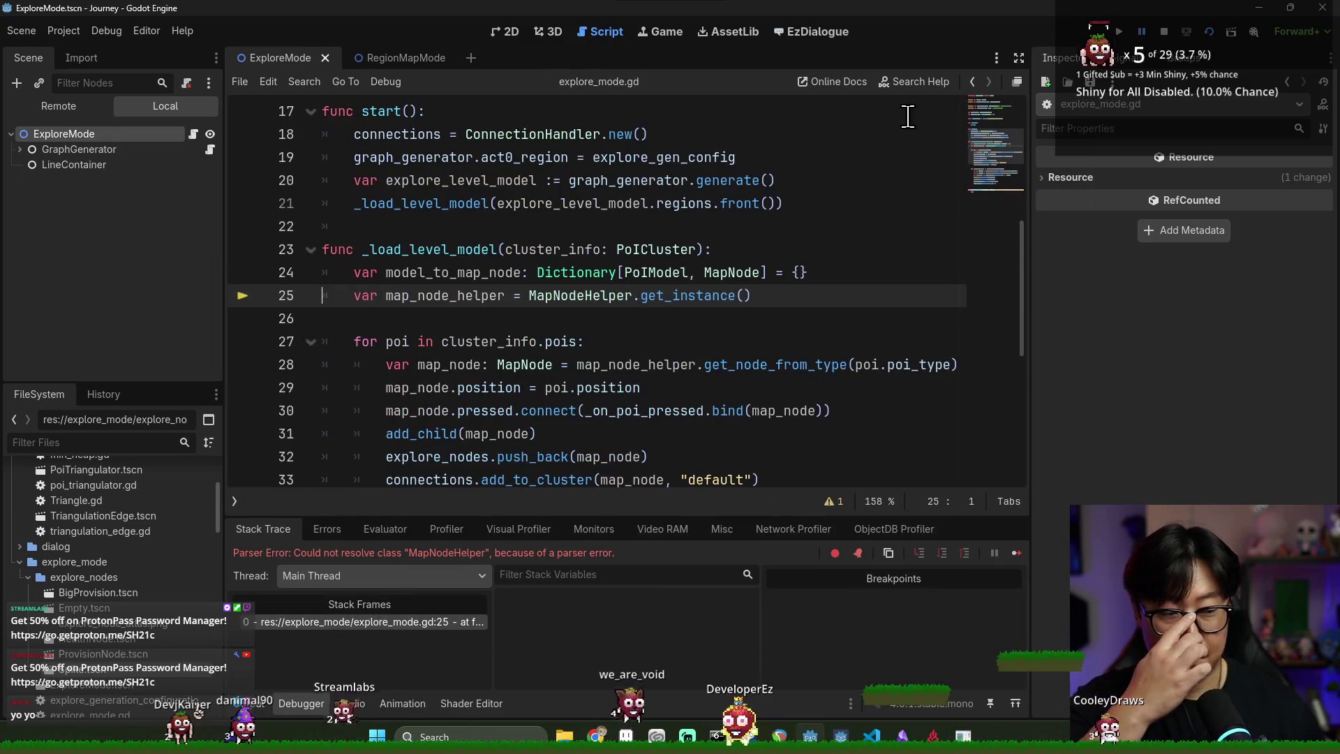
# Step: Save explore_mode.gd, dismiss the load error, and peek at MapNodeHelper's definition
pyautogui.click(492, 296)
pyautogui.hotkey('ctrl', 's')
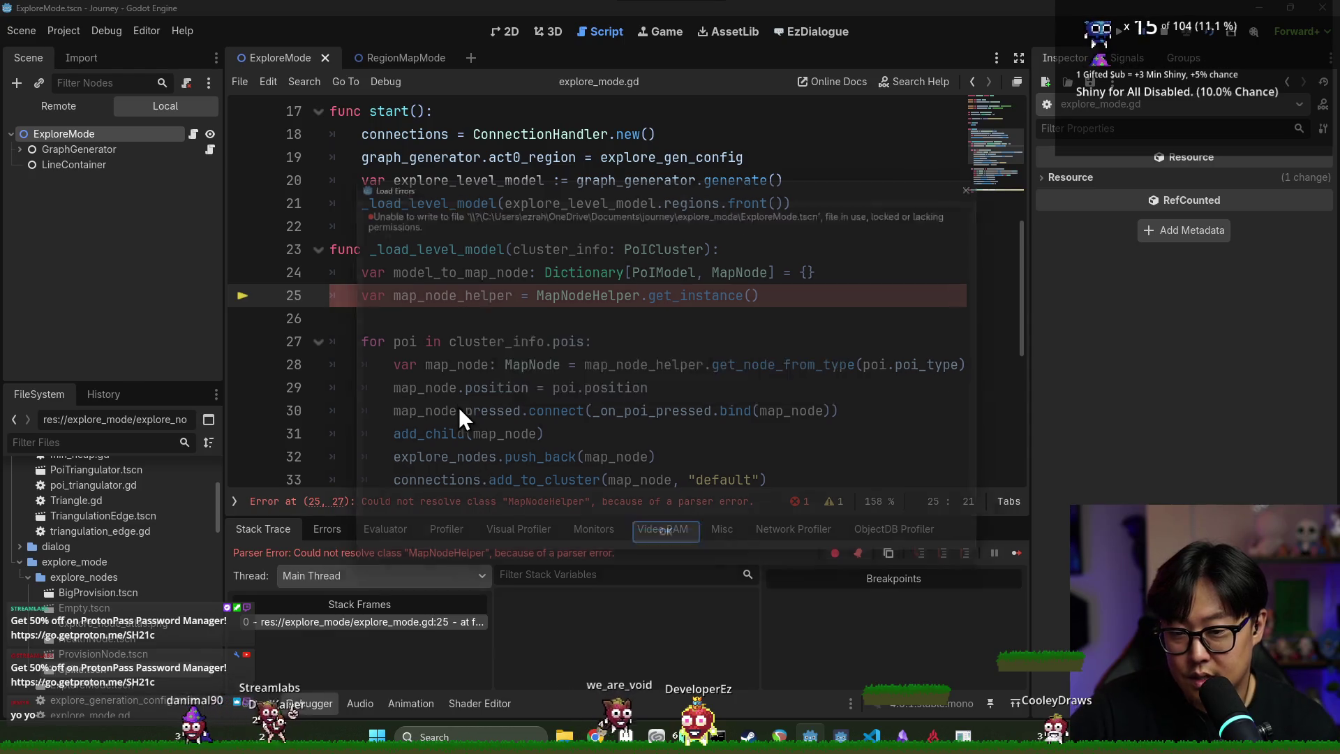
pyautogui.click(695, 547)
pyautogui.click(732, 272)
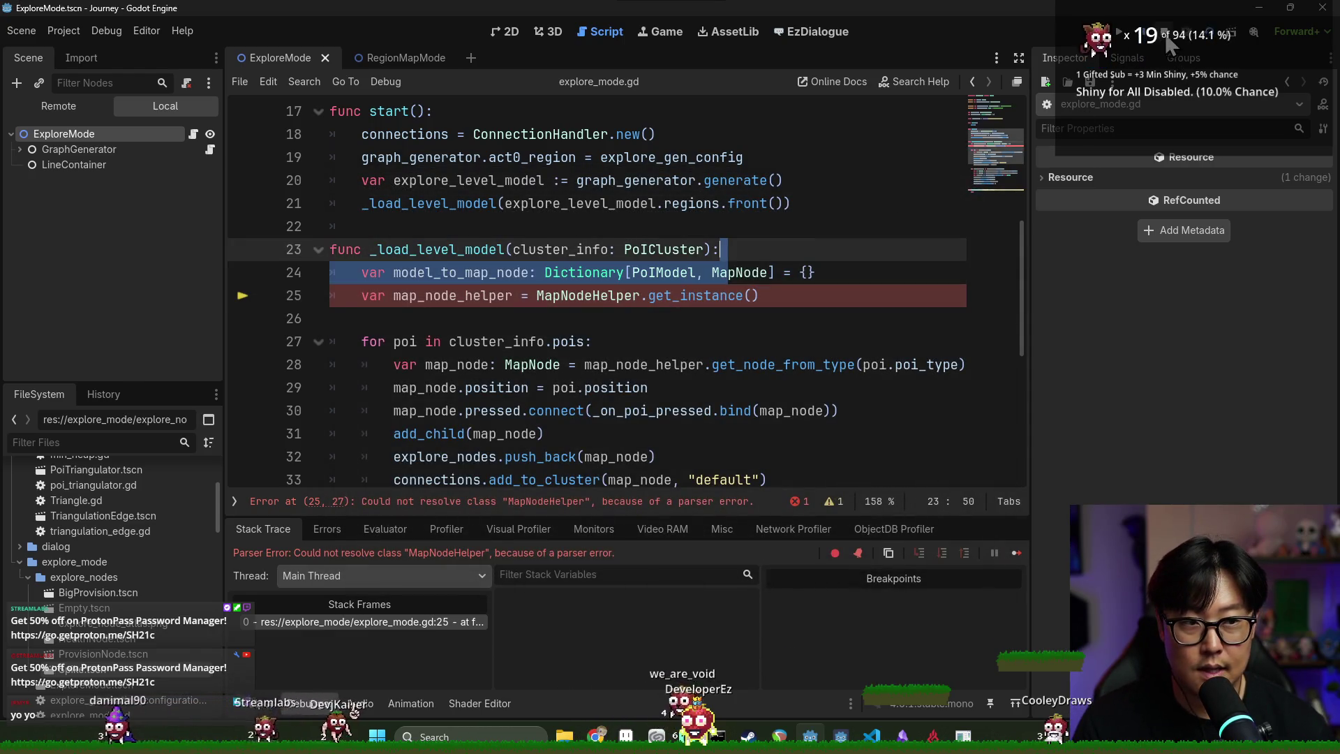
pyautogui.click(547, 364)
pyautogui.doubleClick(560, 295)
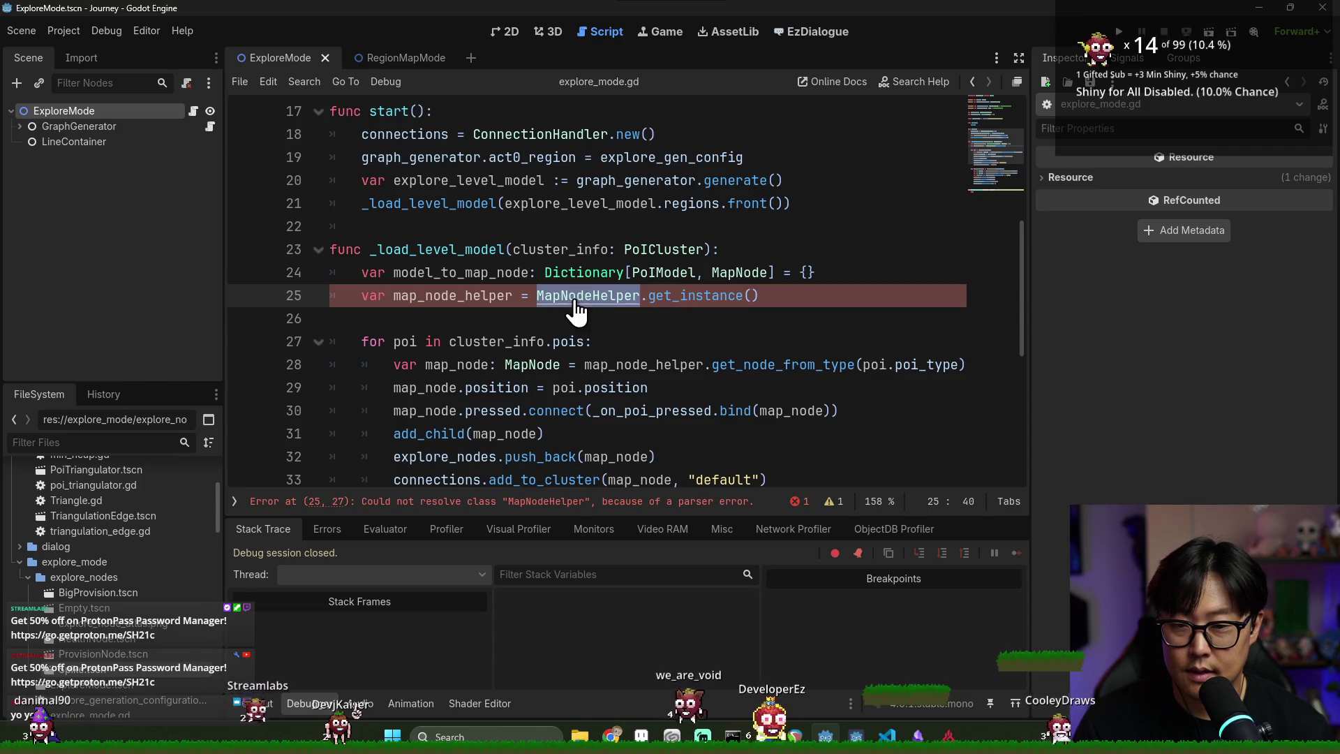
pyautogui.keyDown('ctrl'); pyautogui.click(566, 297); pyautogui.keyUp('ctrl')
pyautogui.scroll(8, 531, 294)
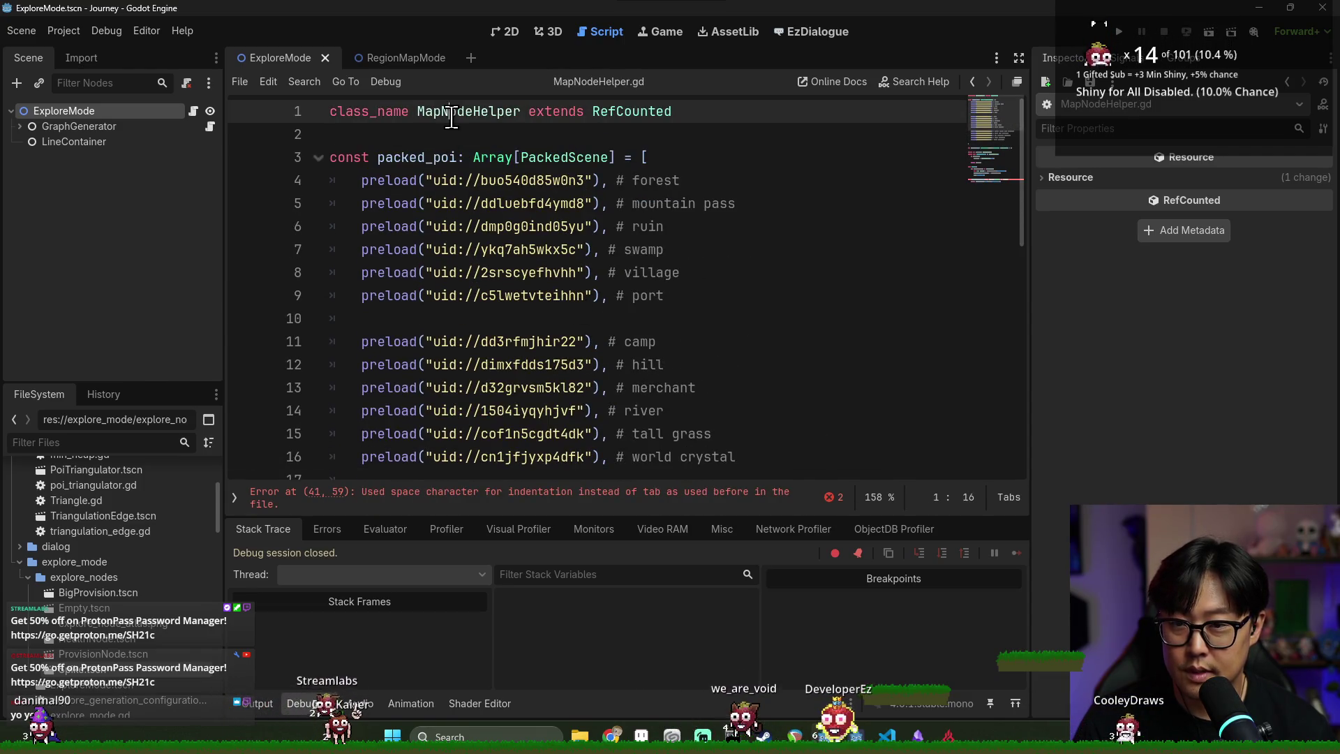
pyautogui.hotkey('alt', 'Left')
# Step: Change line 25's map_node_helper declaration to a := assignment from MapNodeHelper
pyautogui.doubleClick(453, 295)
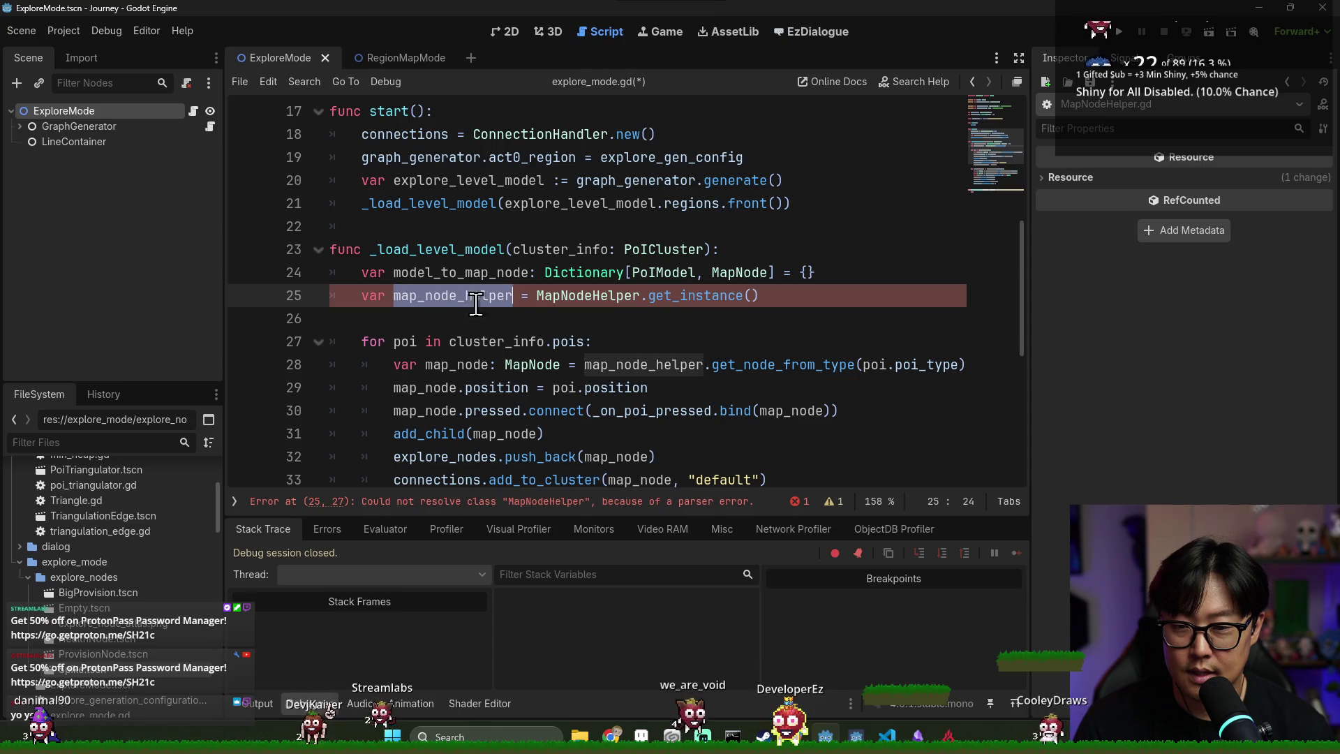
pyautogui.press('Right')
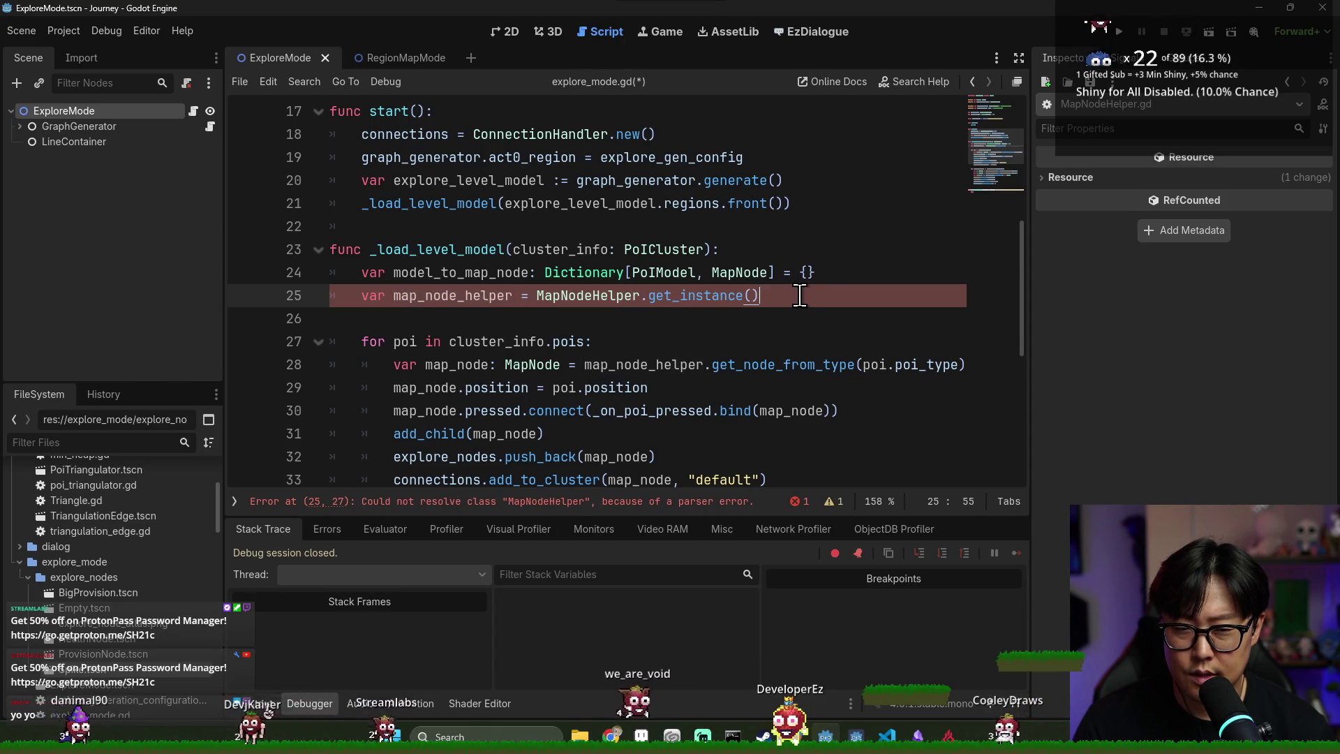
pyautogui.write(':')
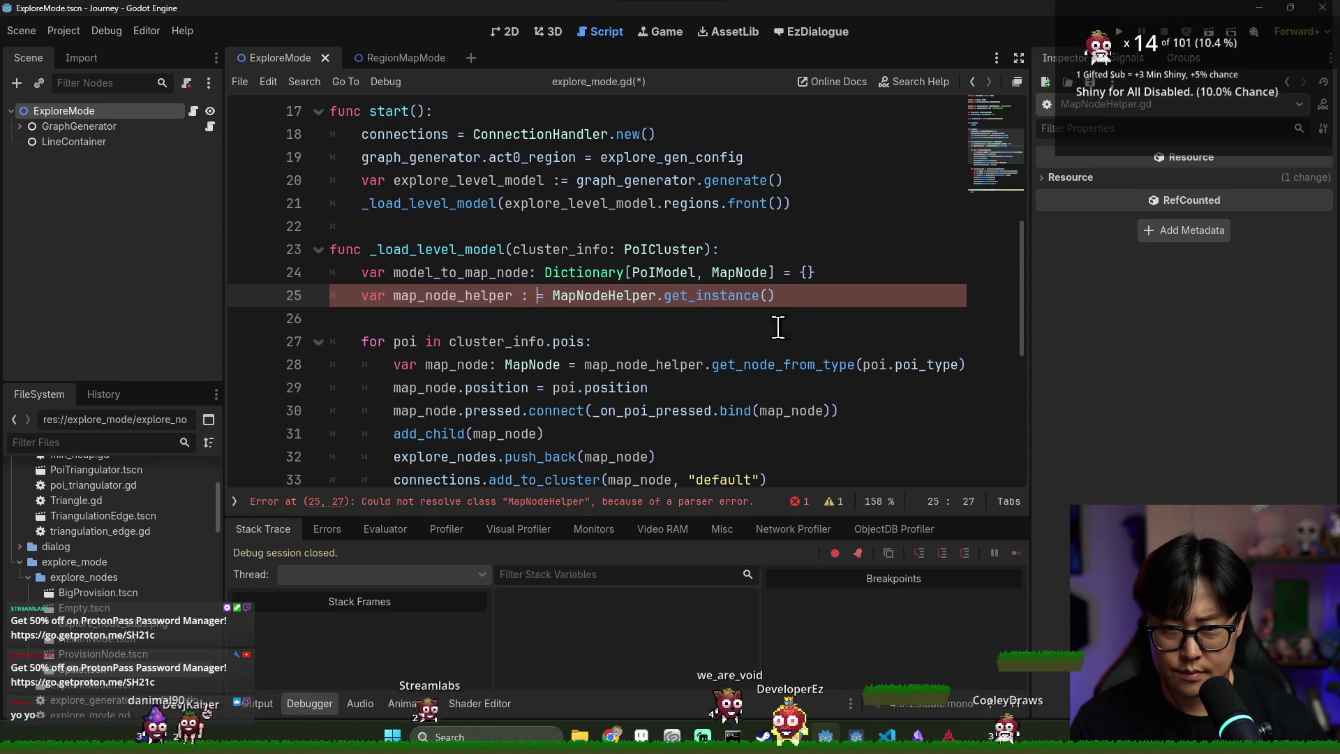
pyautogui.press('BackSpace')
pyautogui.click(806, 298)
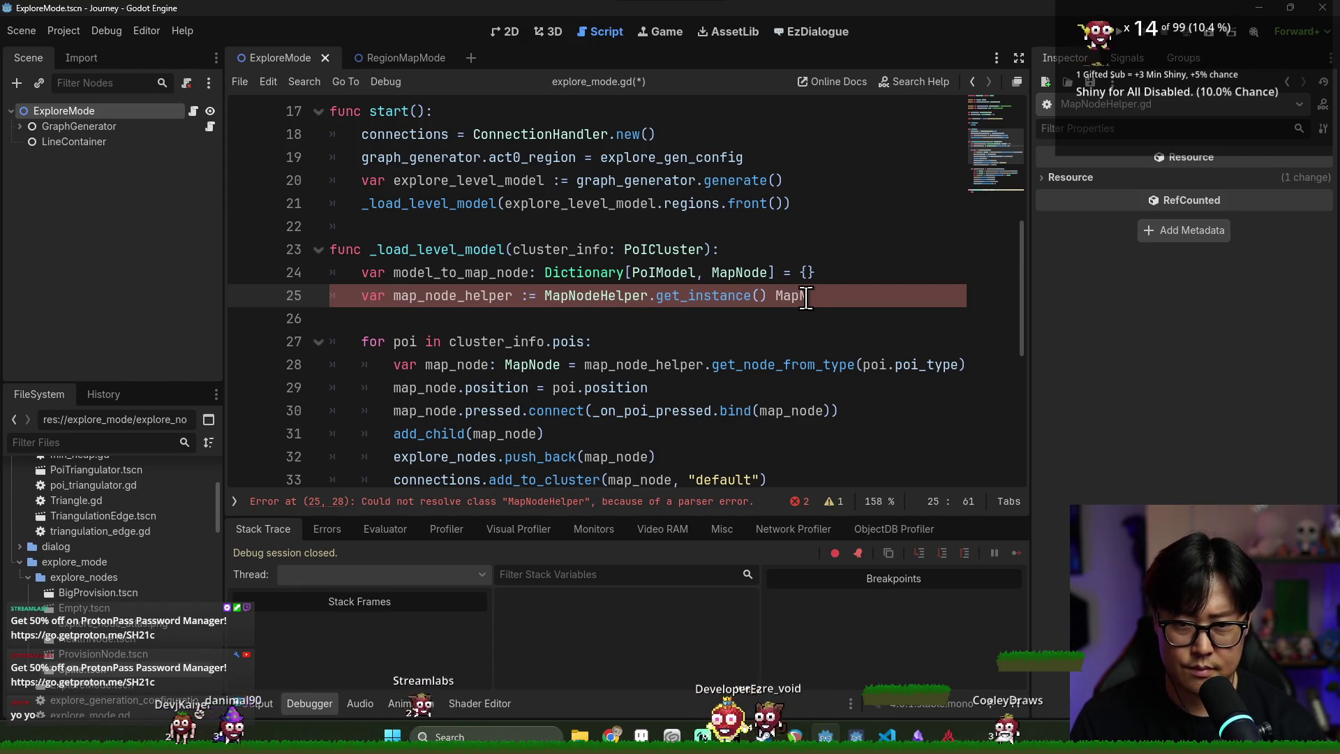
pyautogui.press('Return')
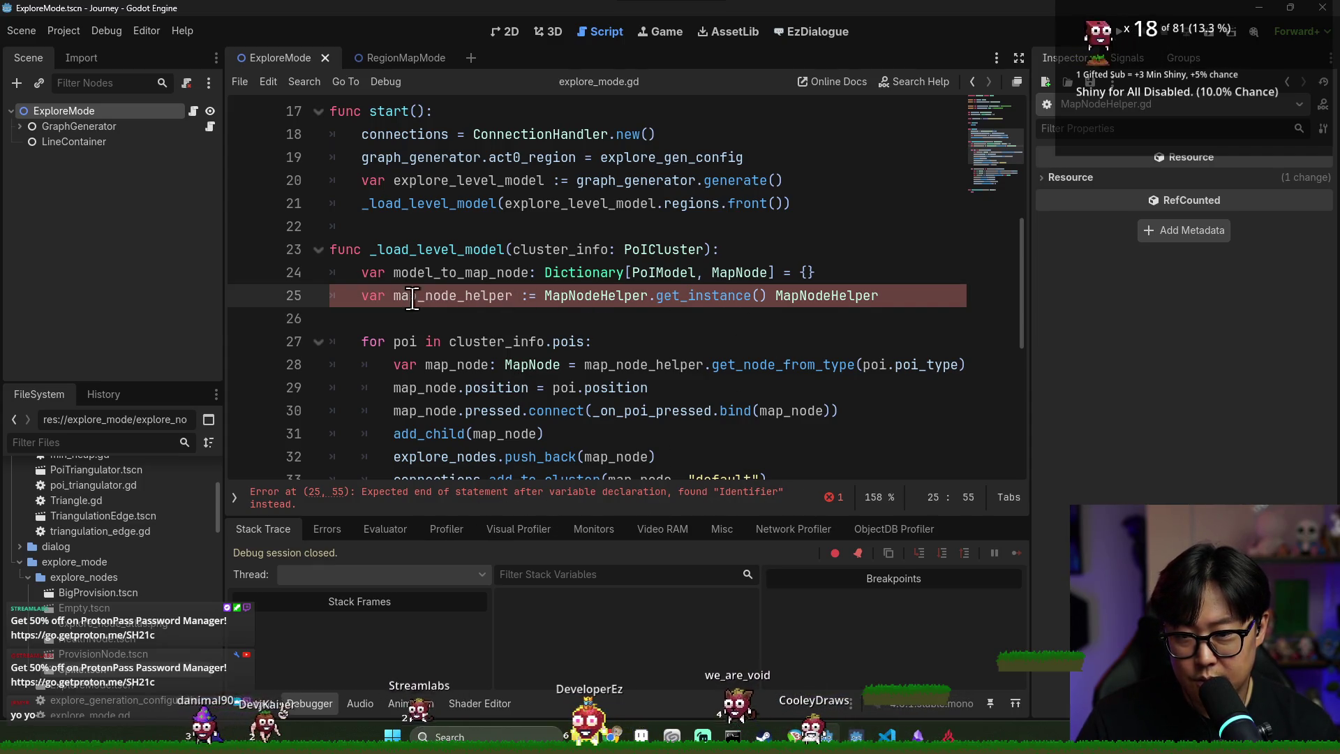
pyautogui.moveTo(773, 306); pyautogui.dragTo(874, 296)
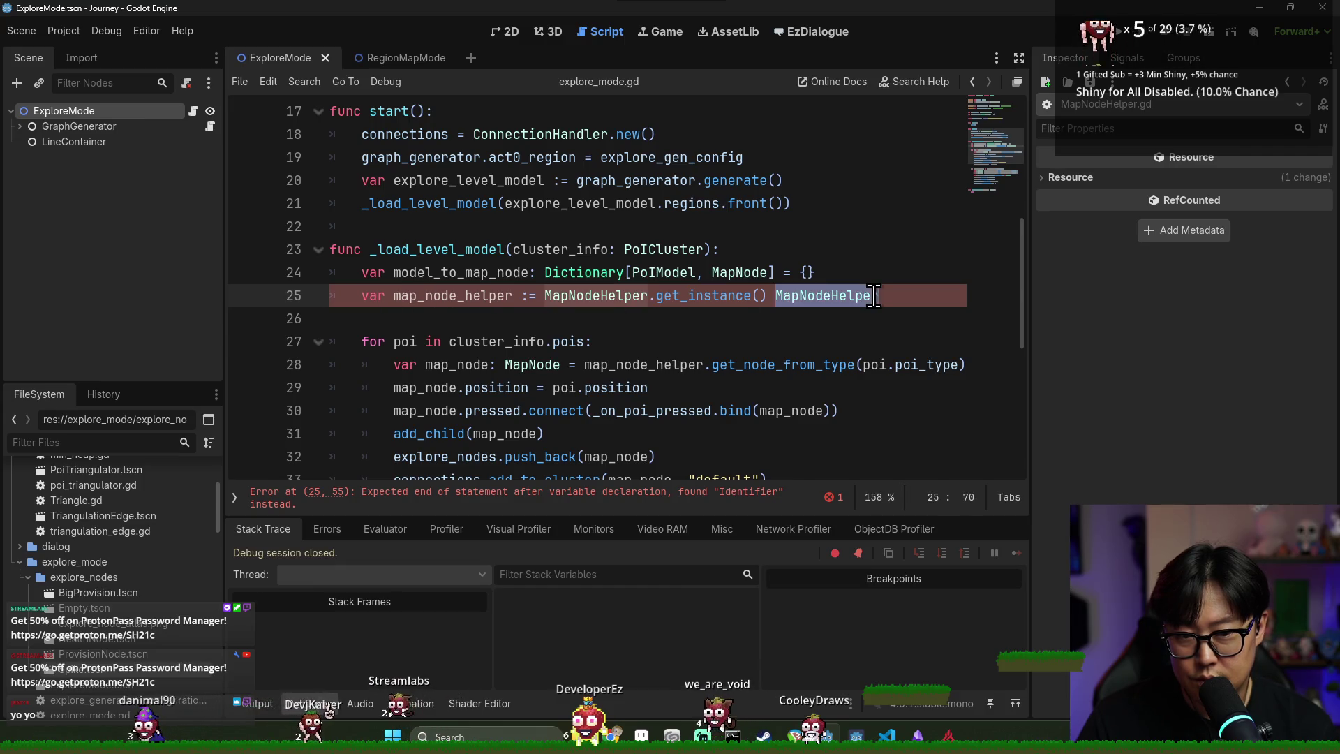
pyautogui.click(777, 295)
pyautogui.write('as')
# Step: Delete the 'as MapNodeHelper' cast from line 25 and save
pyautogui.click(602, 388)
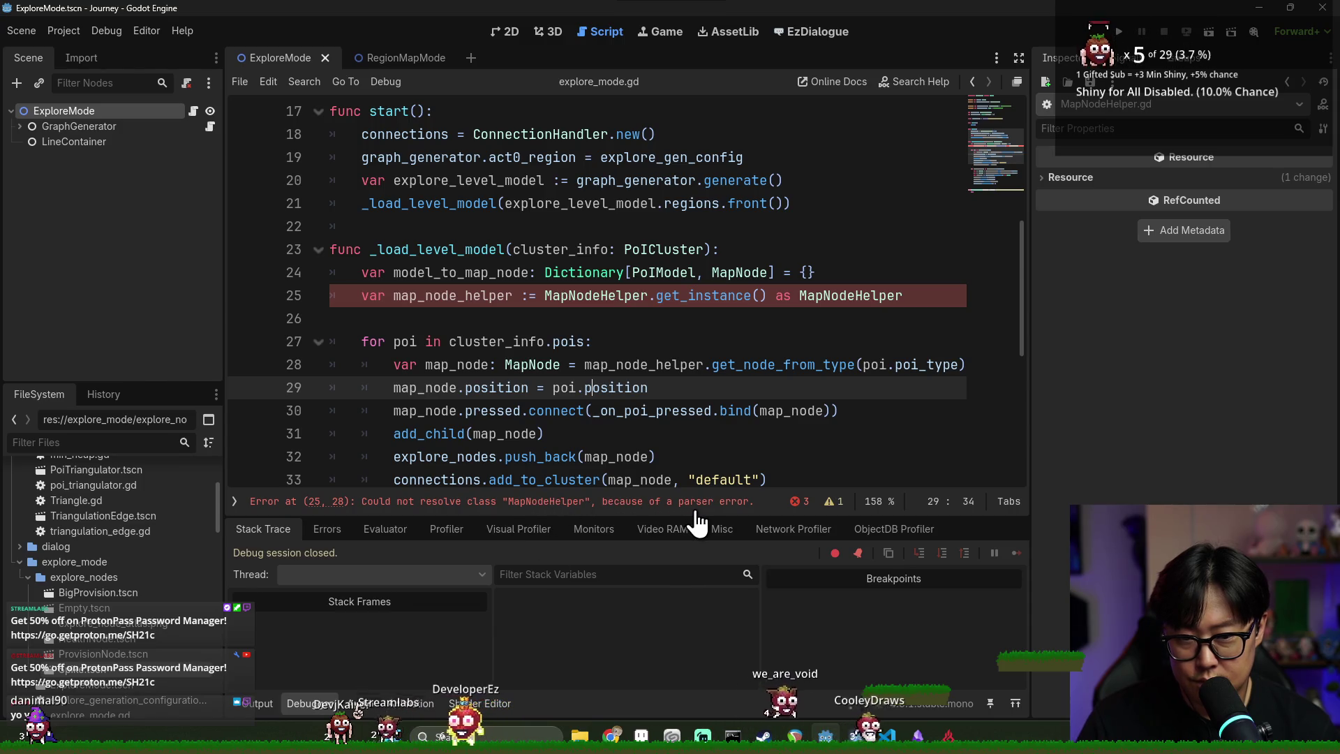
pyautogui.click(583, 295)
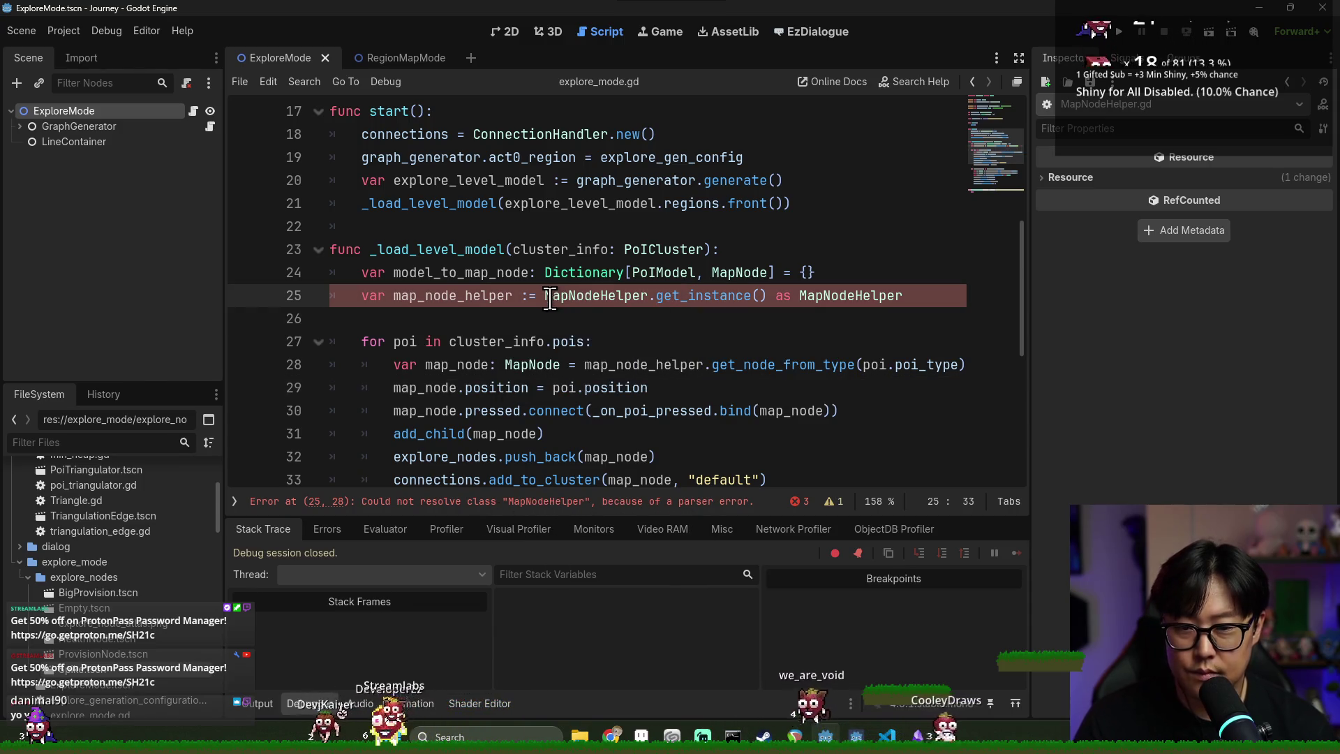
pyautogui.press('Left')
pyautogui.press('Left')
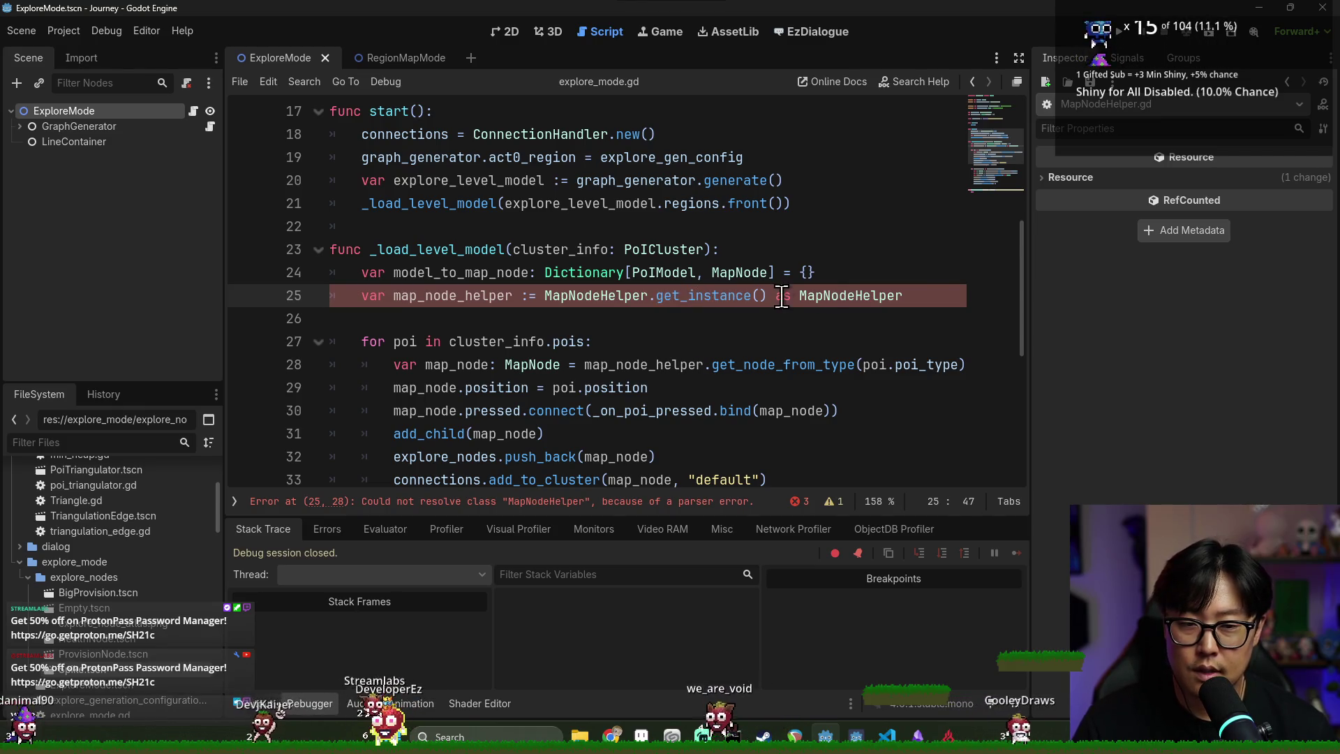
pyautogui.hotkey('shift', 'End')
pyautogui.press('Delete')
pyautogui.hotkey('ctrl', 's')
# Step: Retype MapNodeHelper on line 25 via autocomplete and open the MapNodeHelper.gd script
pyautogui.click(671, 388)
pyautogui.click(671, 295)
pyautogui.doubleClick(595, 296)
pyautogui.write('MapNod')
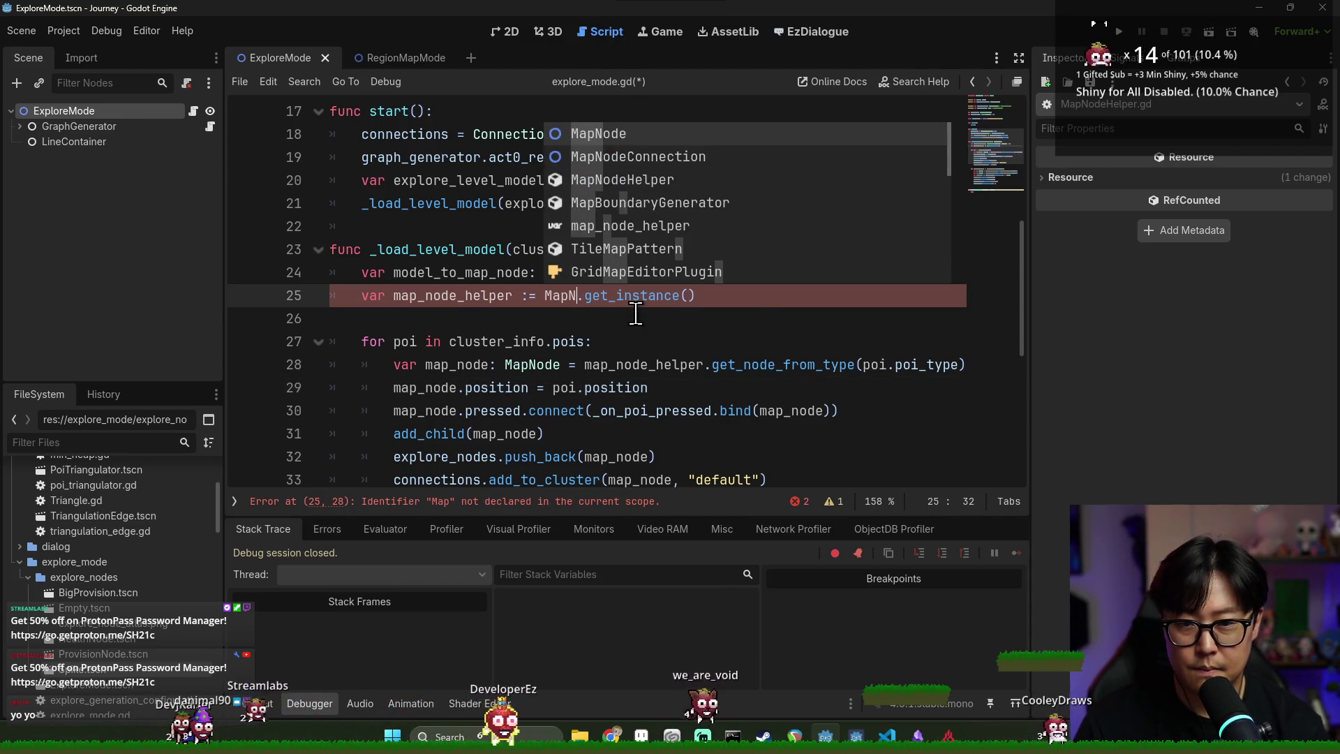
pyautogui.press('Down')
pyautogui.press('Down')
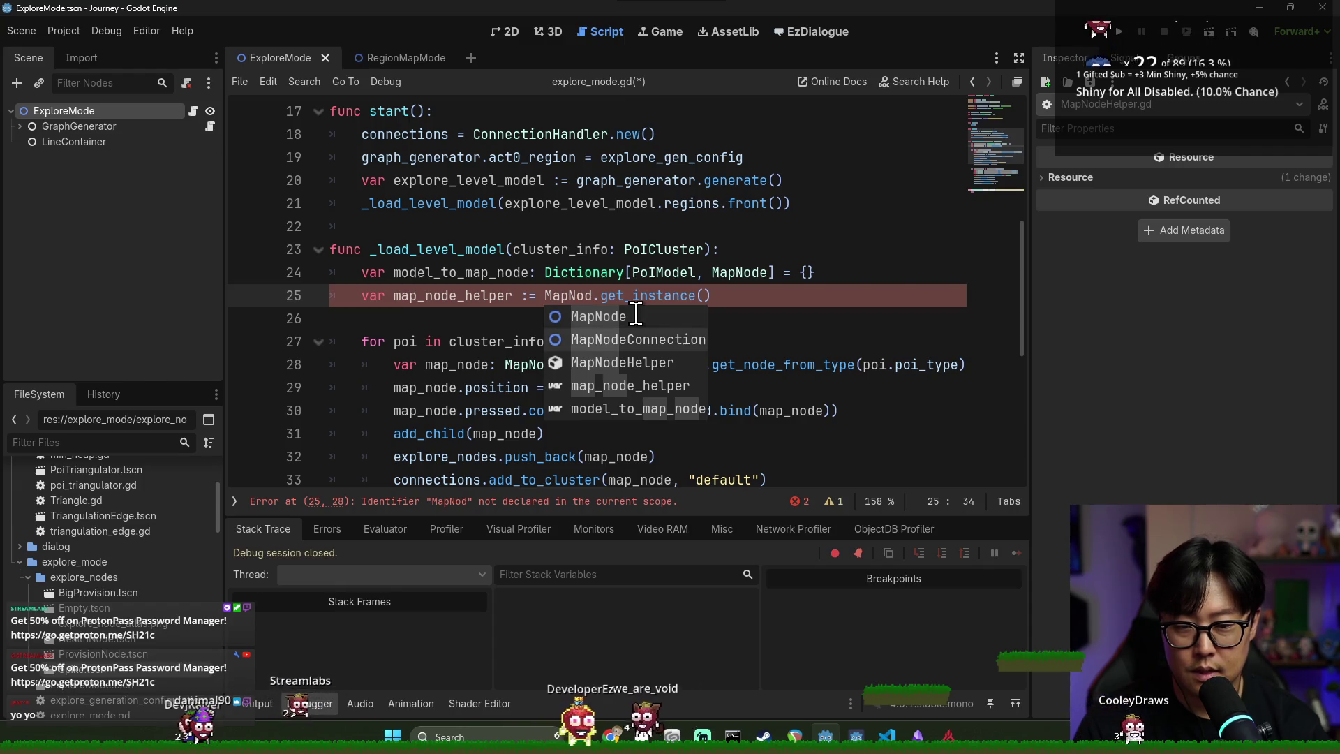
pyautogui.press('Return')
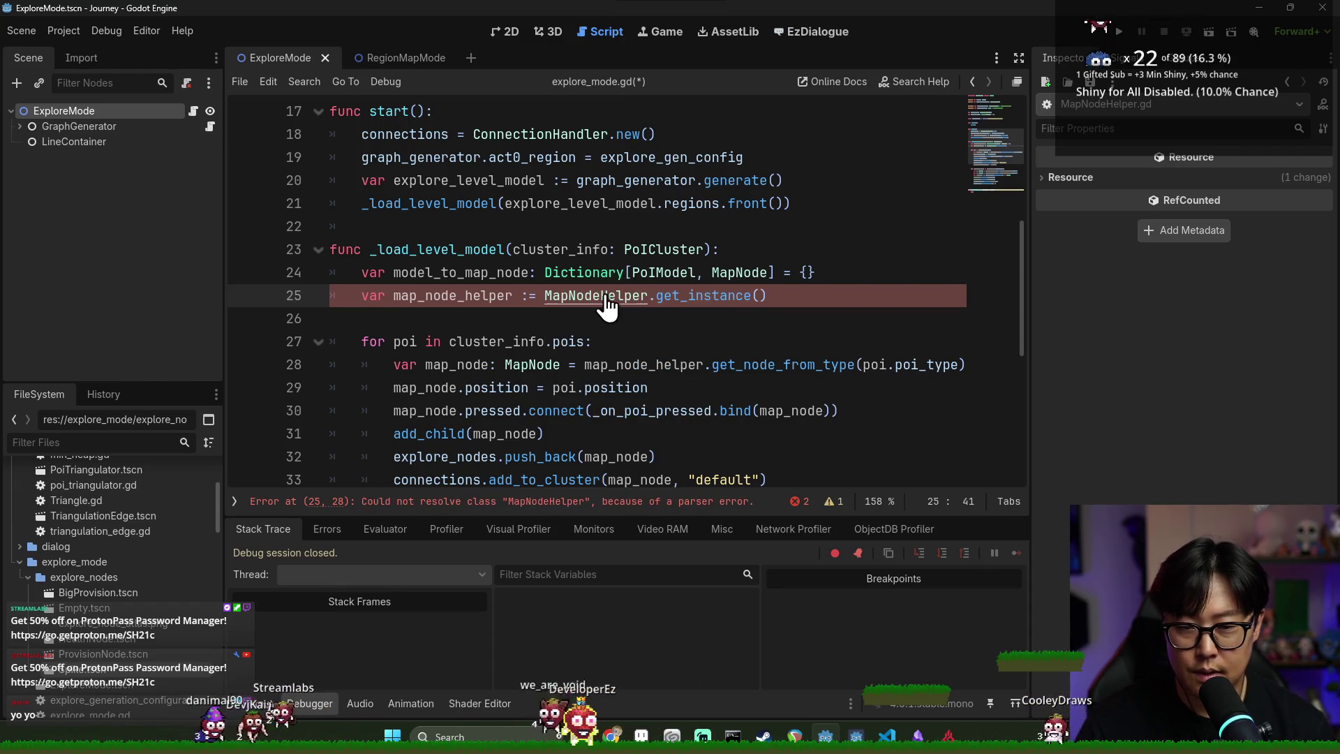
pyautogui.keyDown('ctrl'); pyautogui.click(599, 298); pyautogui.keyUp('ctrl')
pyautogui.scroll(-5, 518, 308)
pyautogui.scroll(3, 517, 308)
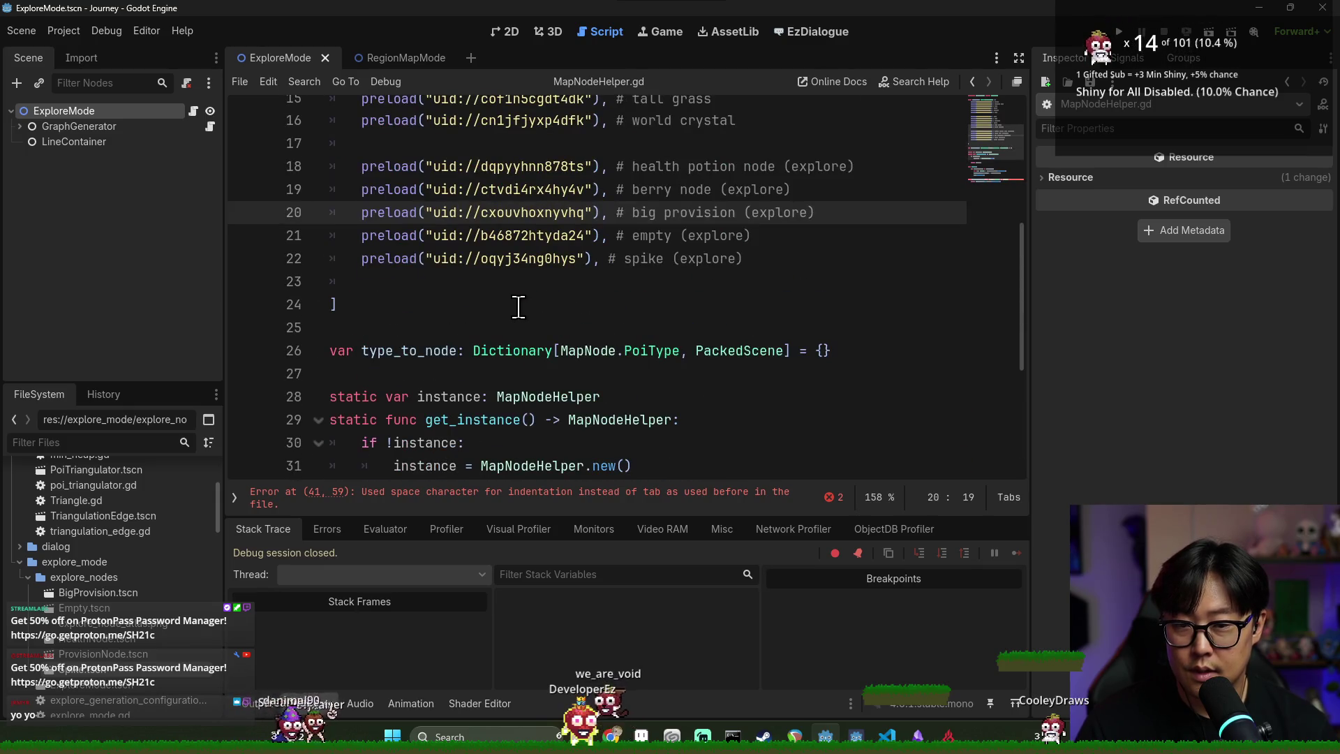
# Step: Replace line 42's space indentation with a tab, save MapNodeHelper.gd, and run the scene
pyautogui.click(518, 307)
pyautogui.scroll(-3, 518, 307)
pyautogui.doubleClick(389, 419)
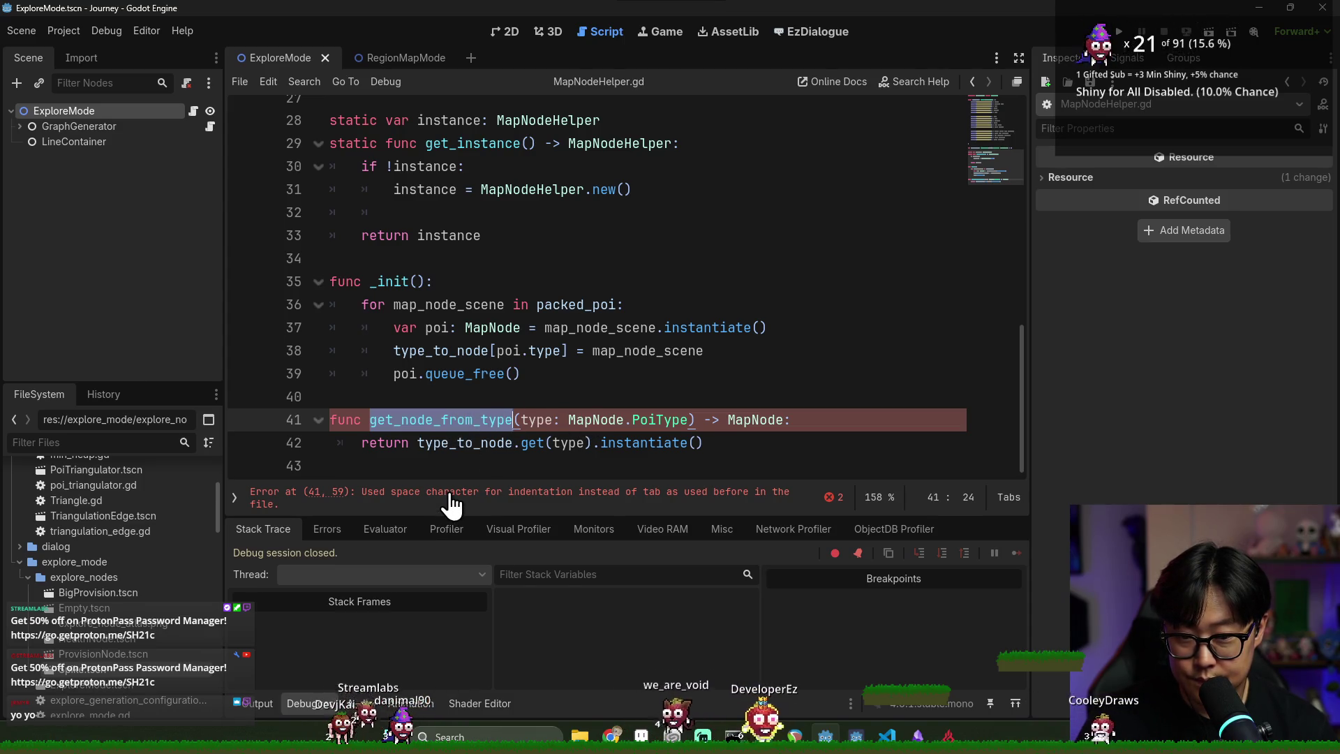
pyautogui.click(843, 417)
pyautogui.click(361, 443)
pyautogui.press('BackSpace')
pyautogui.press('Tab')
pyautogui.hotkey('ctrl', 's')
pyautogui.click(649, 226)
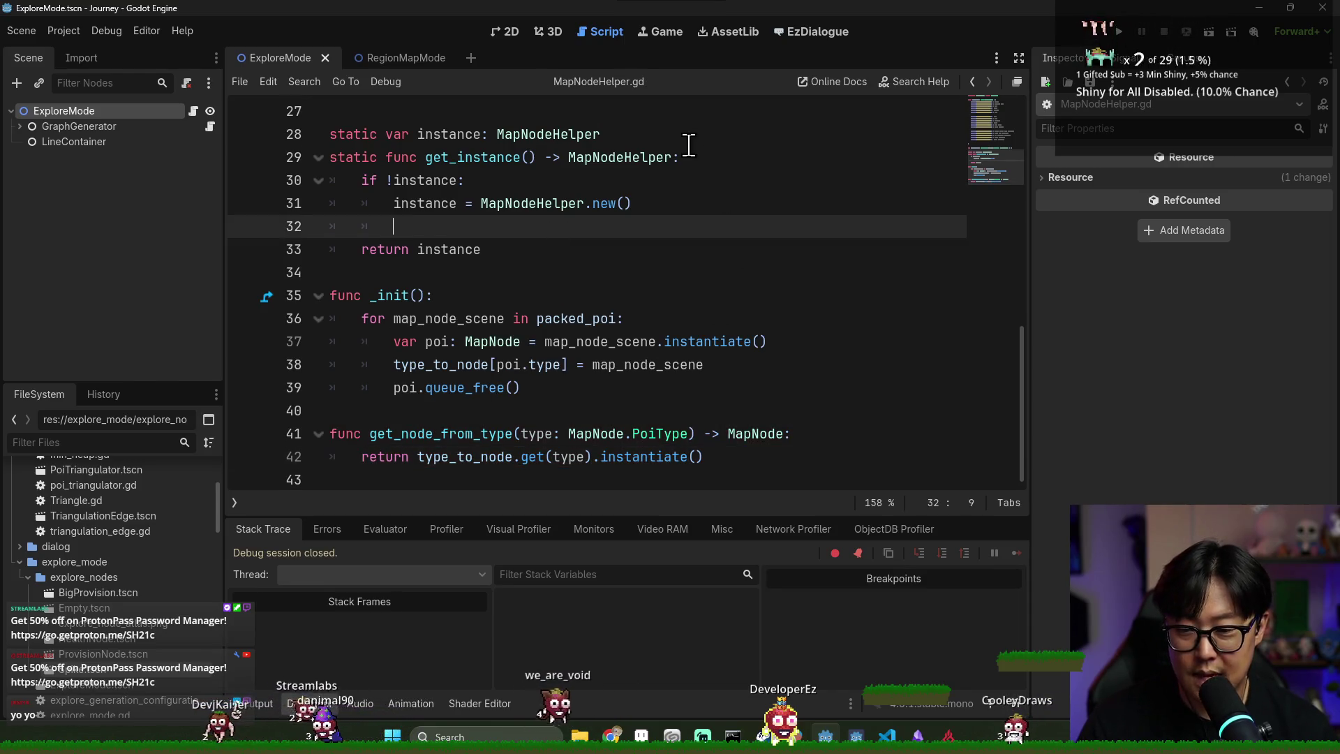
pyautogui.click(1212, 32)
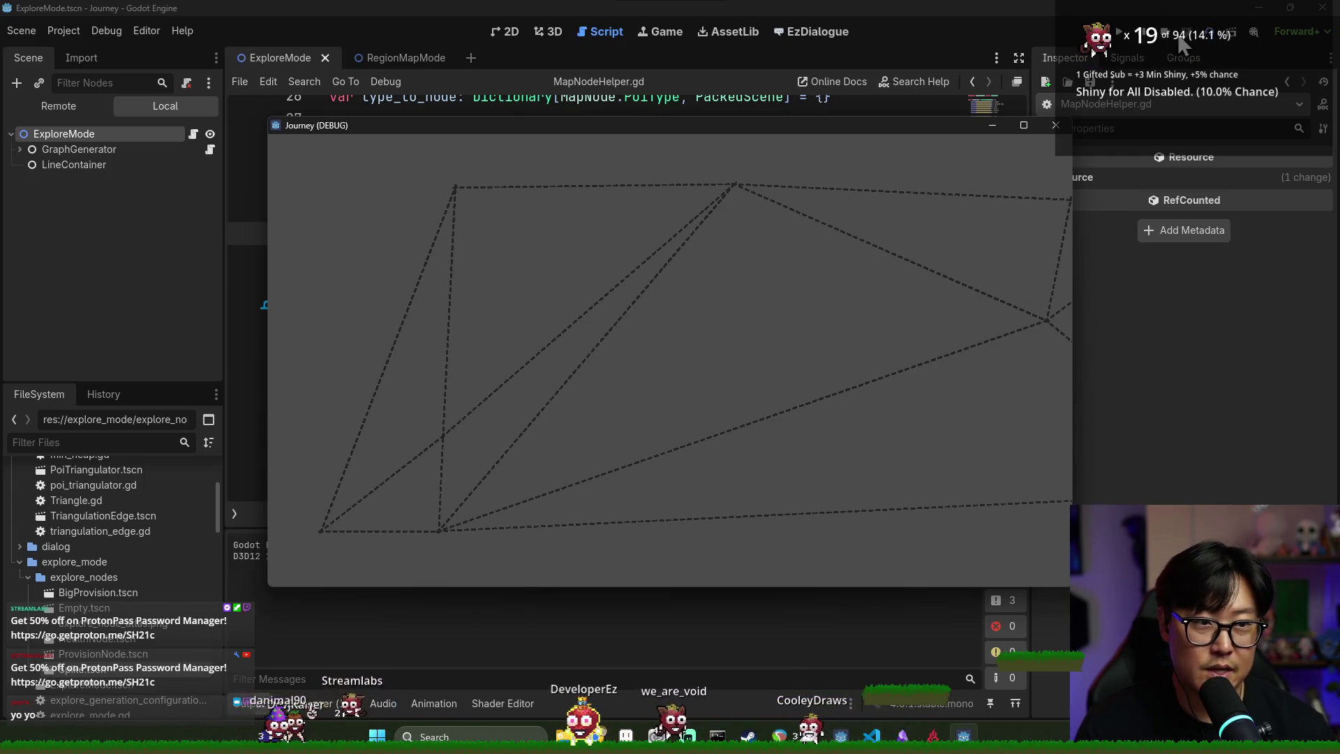
# Step: Close the game and review the map_node_helper, map_node and add_child lines in explore_mode.gd
pyautogui.click(1055, 125)
pyautogui.moveTo(440, 325); pyautogui.dragTo(440, 348)
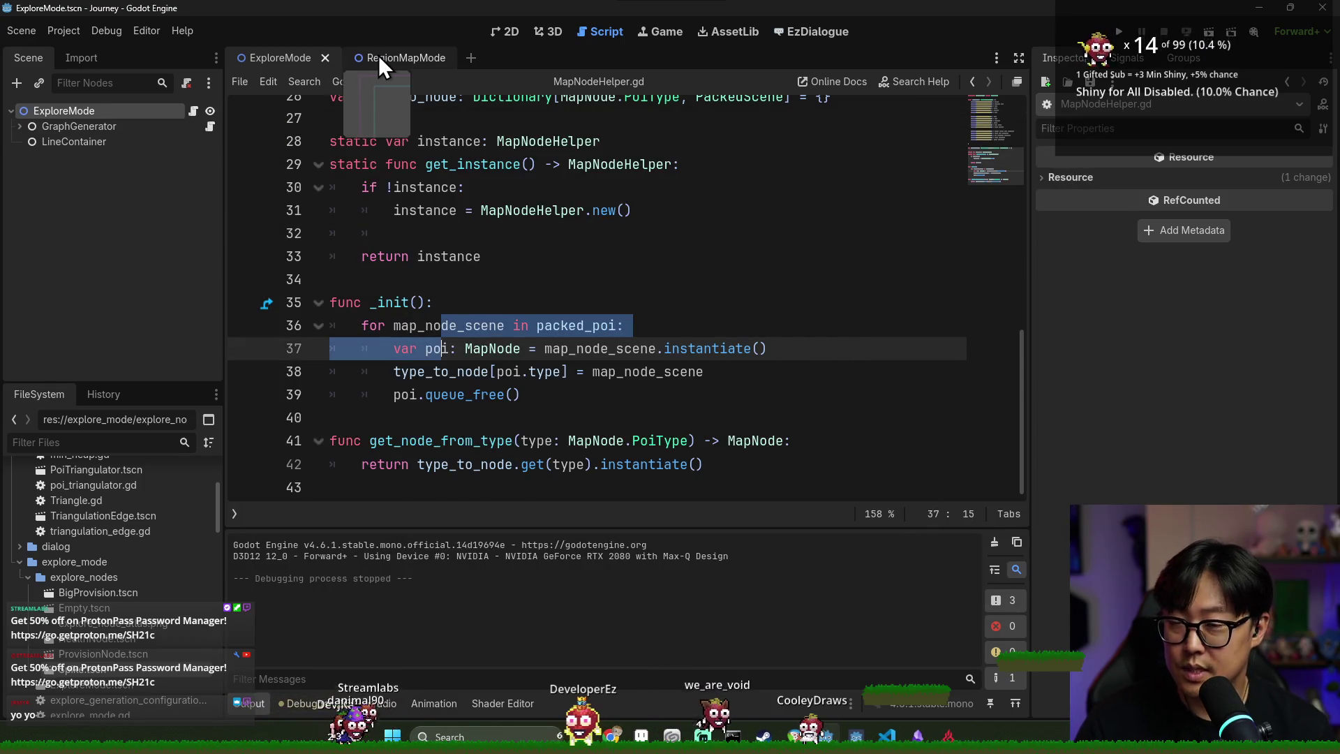
pyautogui.hotkey('alt', 'Left')
pyautogui.hotkey('ctrl', 's')
pyautogui.scroll(-2, 502, 296)
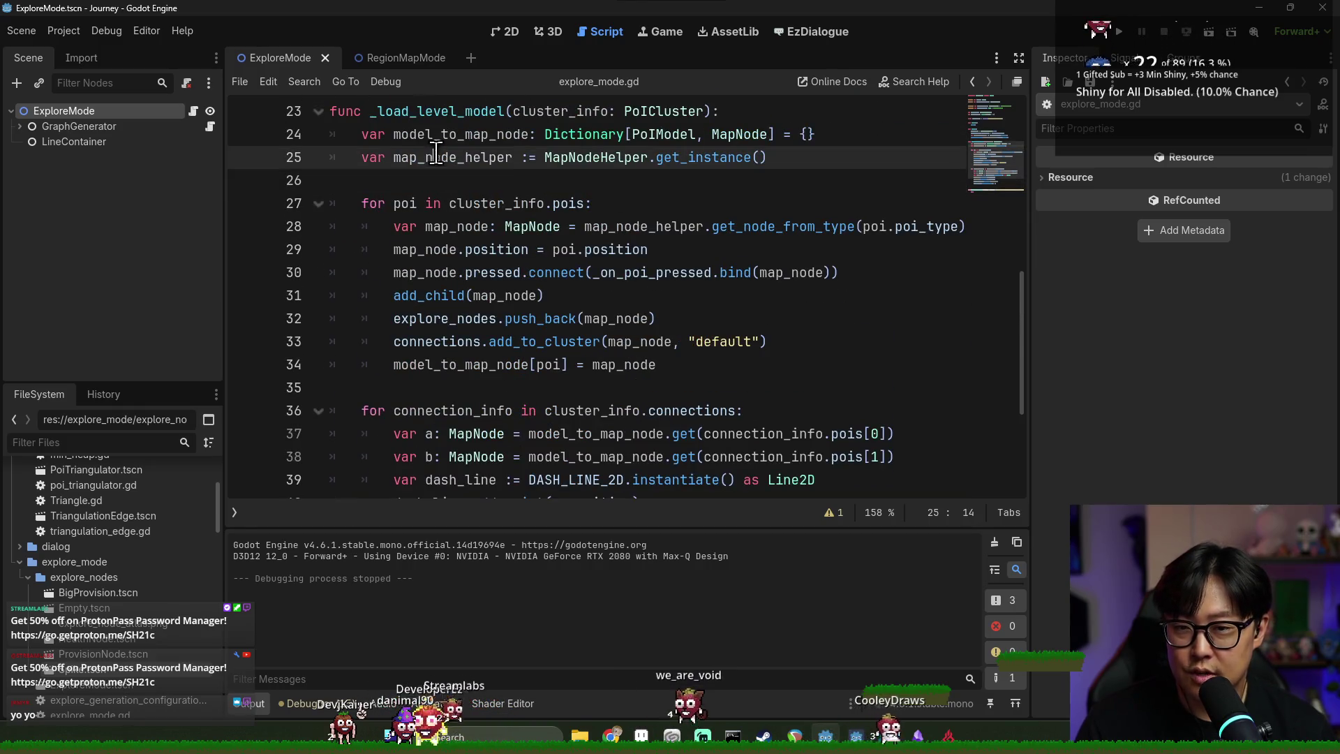
pyautogui.doubleClick(453, 157)
pyautogui.doubleClick(460, 226)
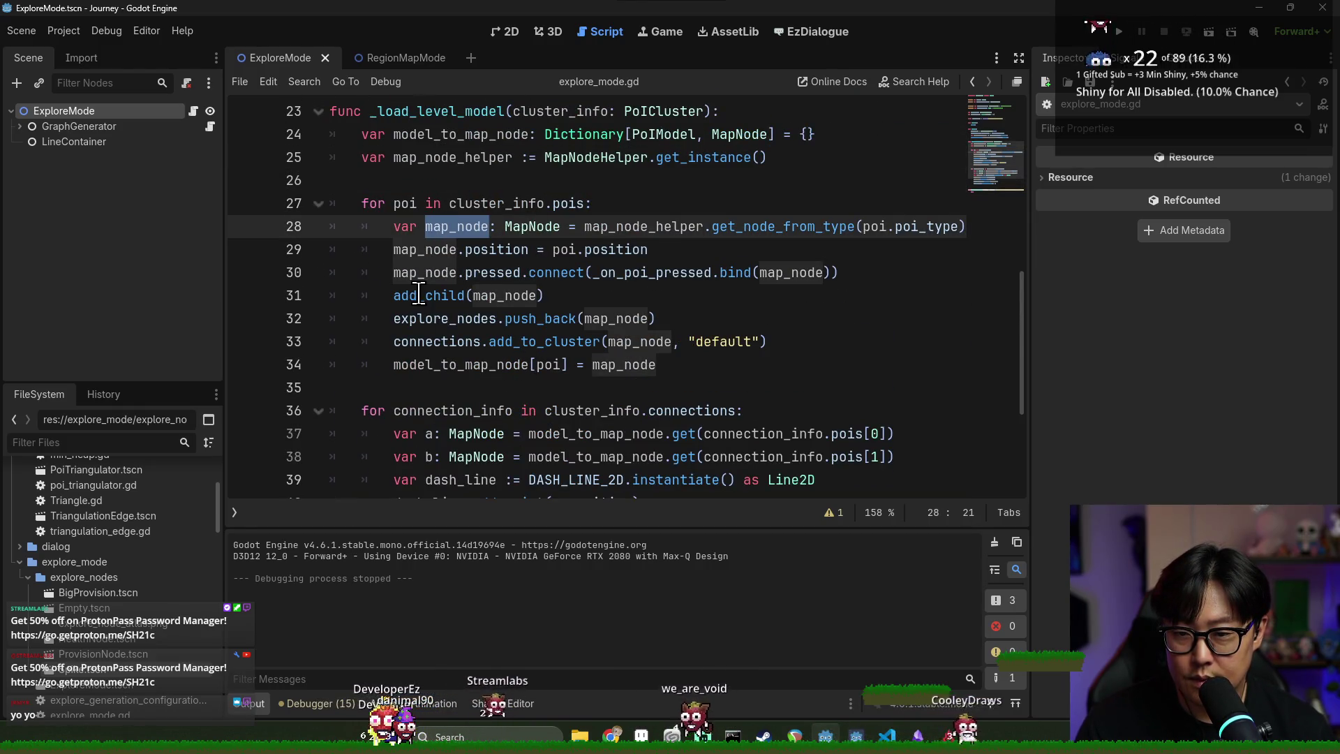
pyautogui.doubleClick(445, 296)
pyautogui.doubleClick(454, 230)
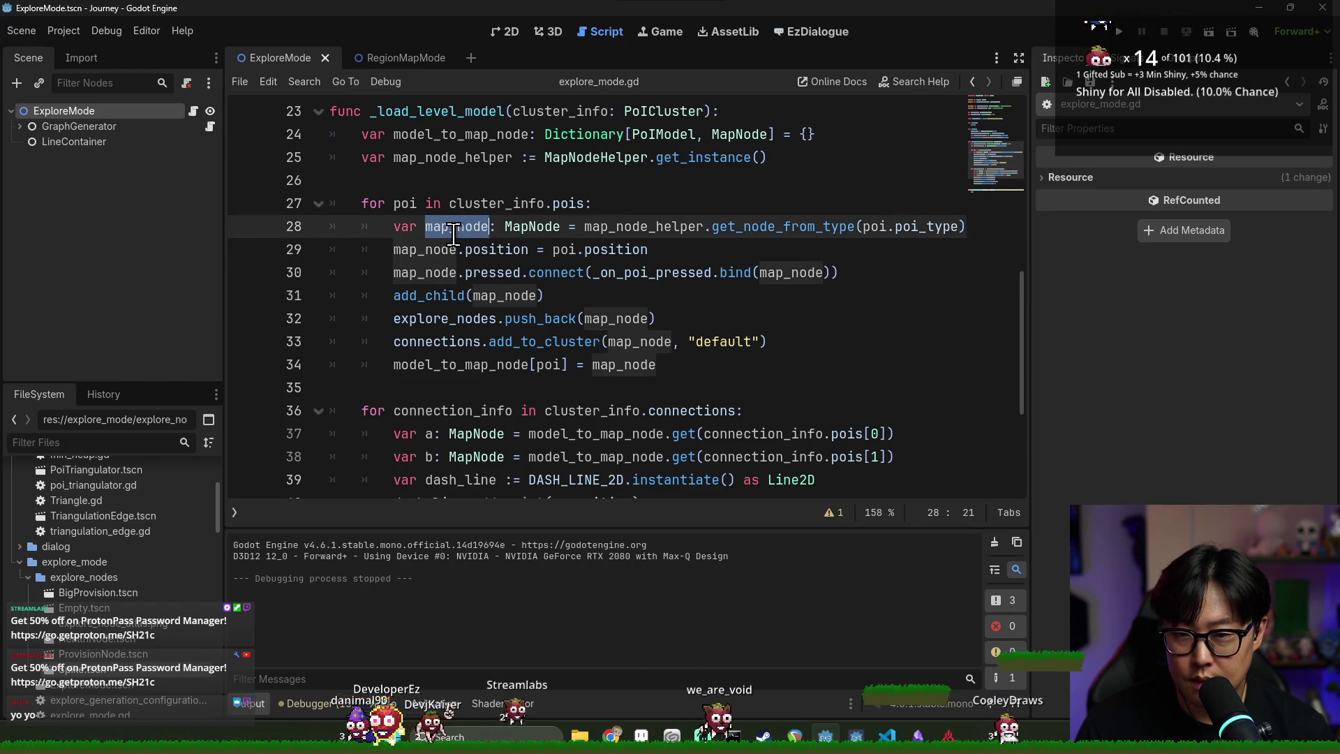
pyautogui.click(441, 296)
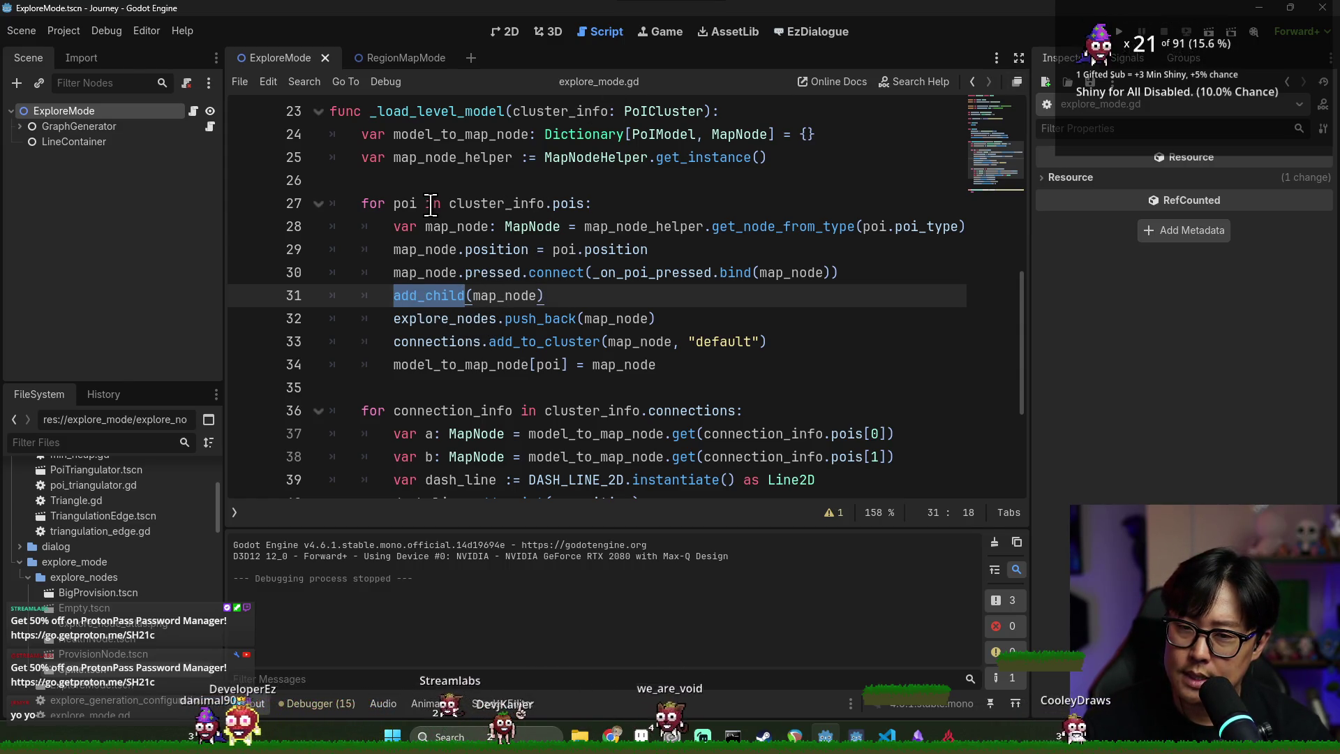
# Step: Review the pois loop, rerun the scene, and expand ExploreMode in the Remote scene tree
pyautogui.doubleClick(497, 203)
pyautogui.doubleClick(568, 203)
pyautogui.doubleClick(405, 203)
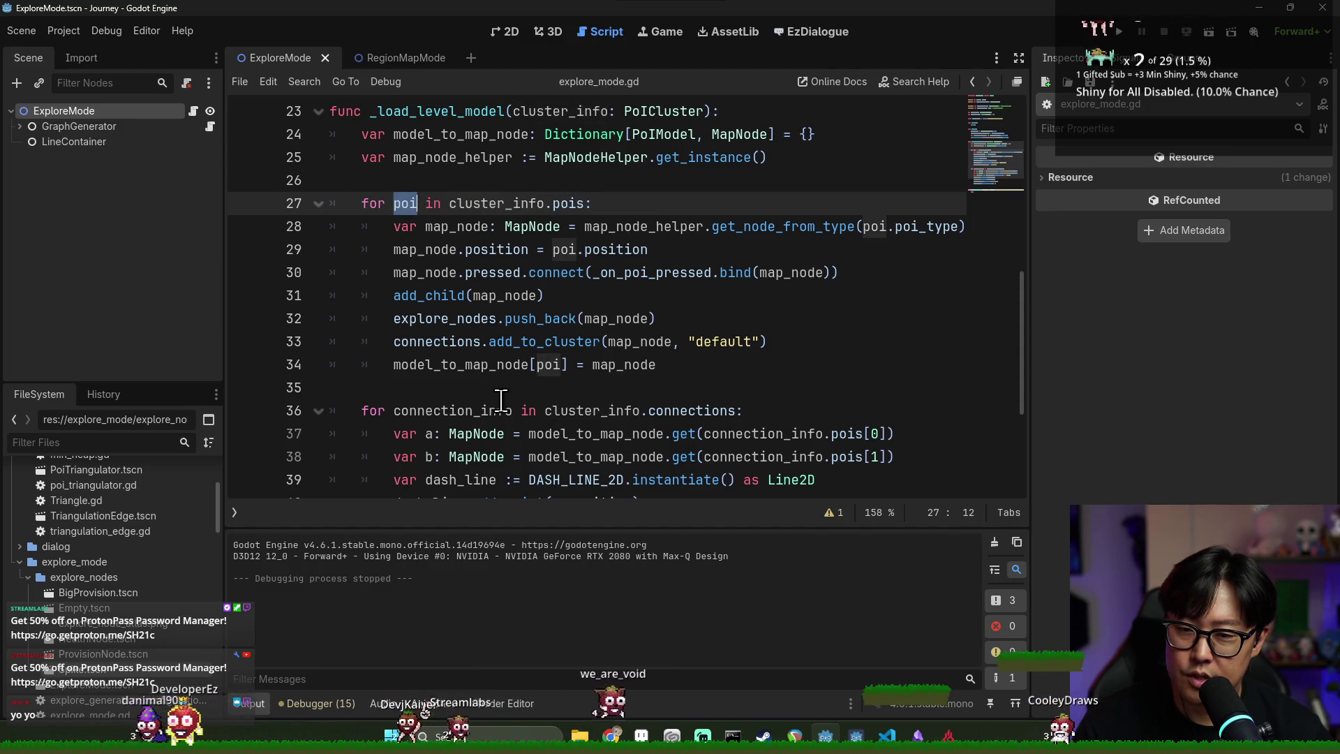
pyautogui.doubleClick(431, 295)
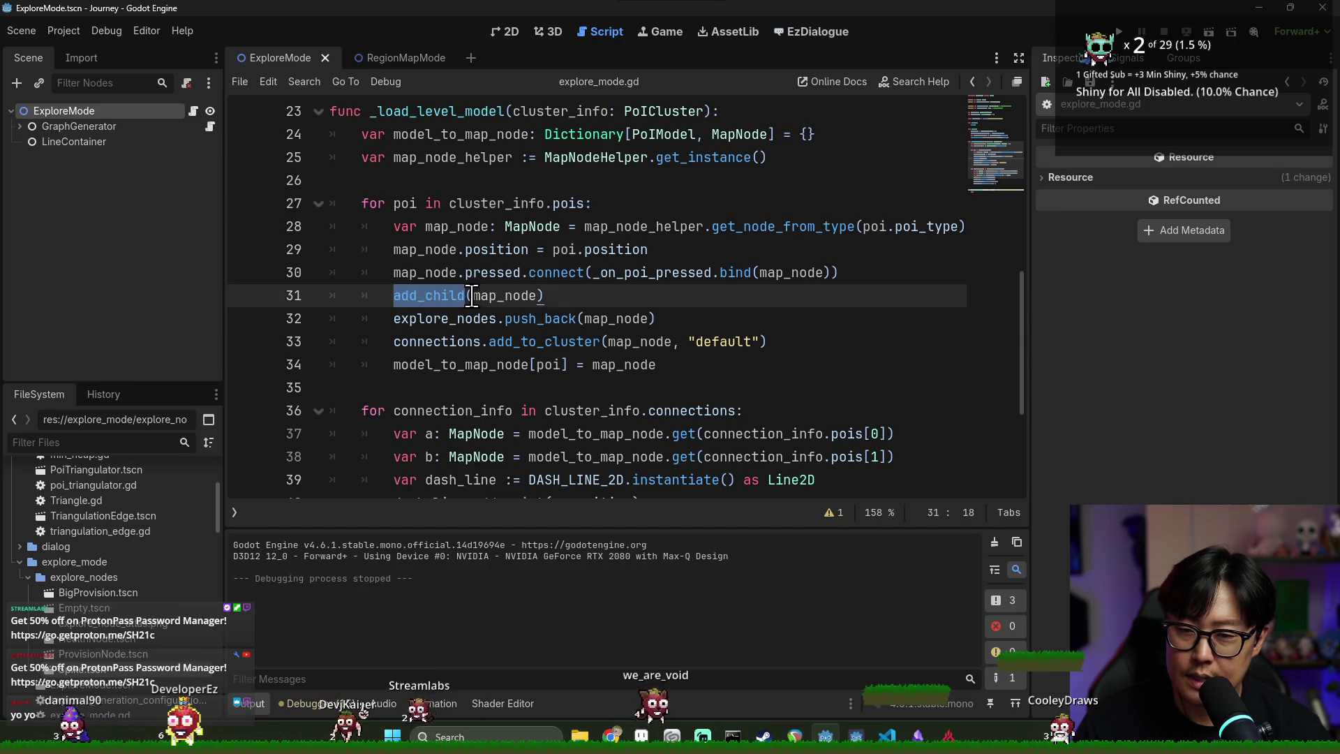
pyautogui.scroll(-1, 452, 318)
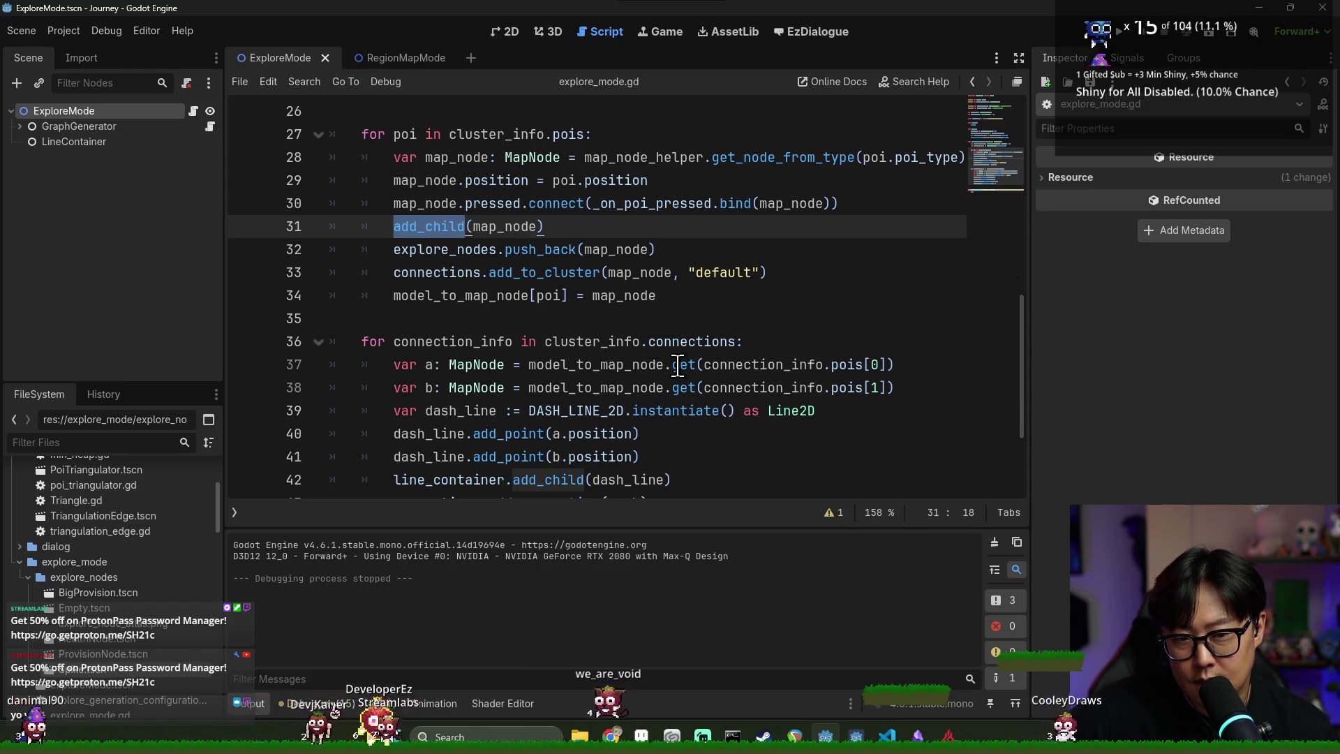
pyautogui.click(1208, 32)
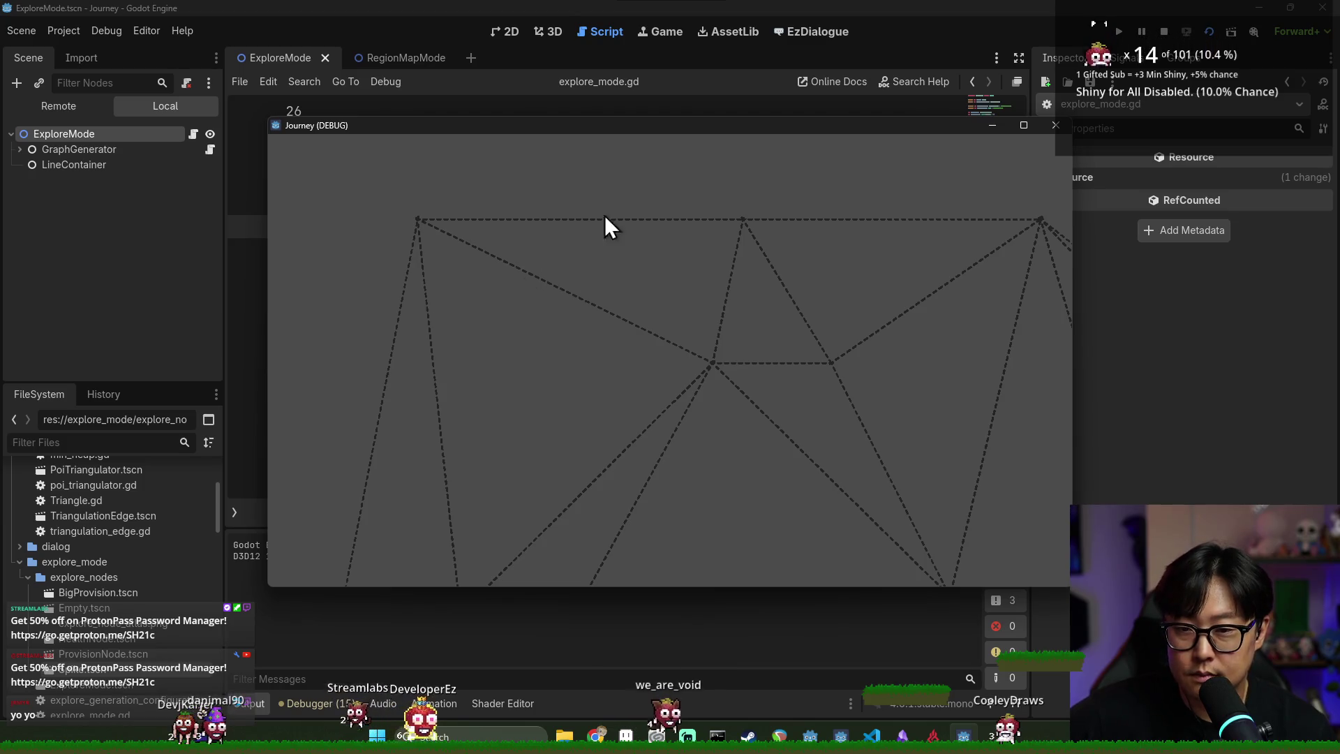
pyautogui.click(79, 106)
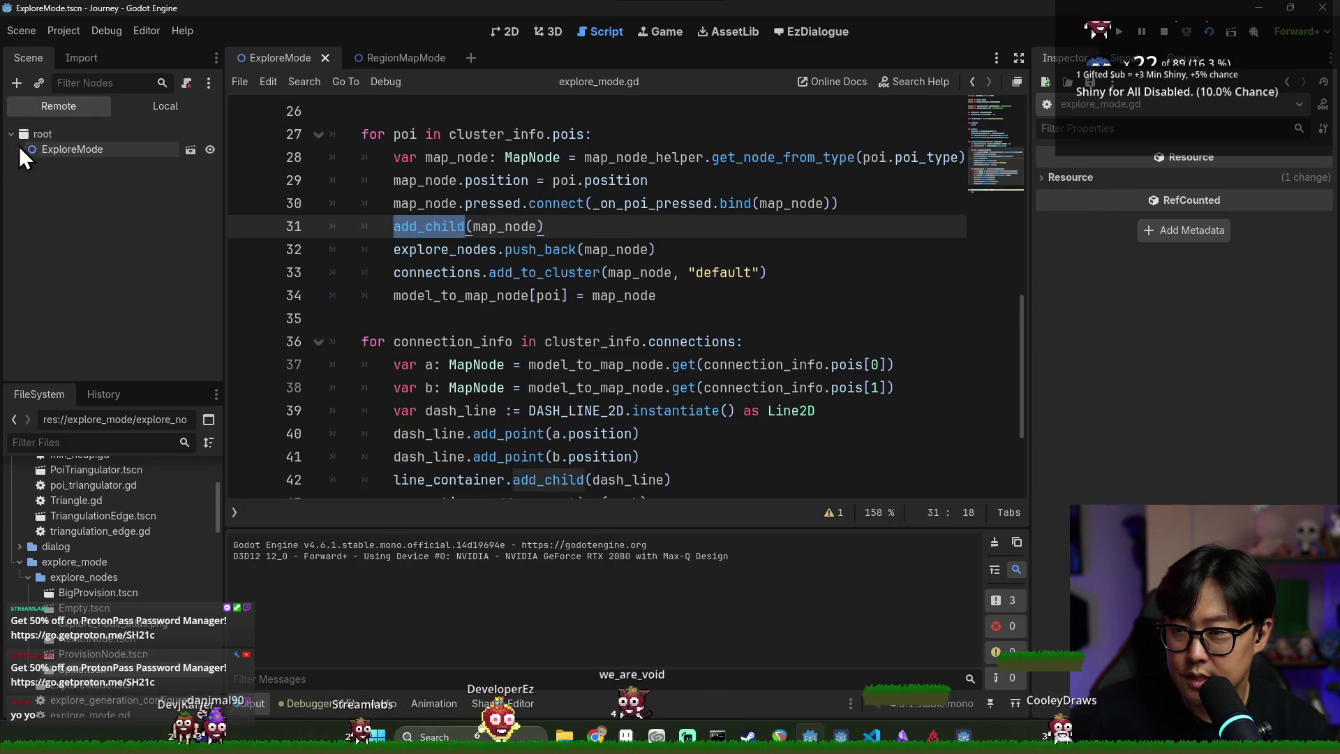
pyautogui.click(19, 148)
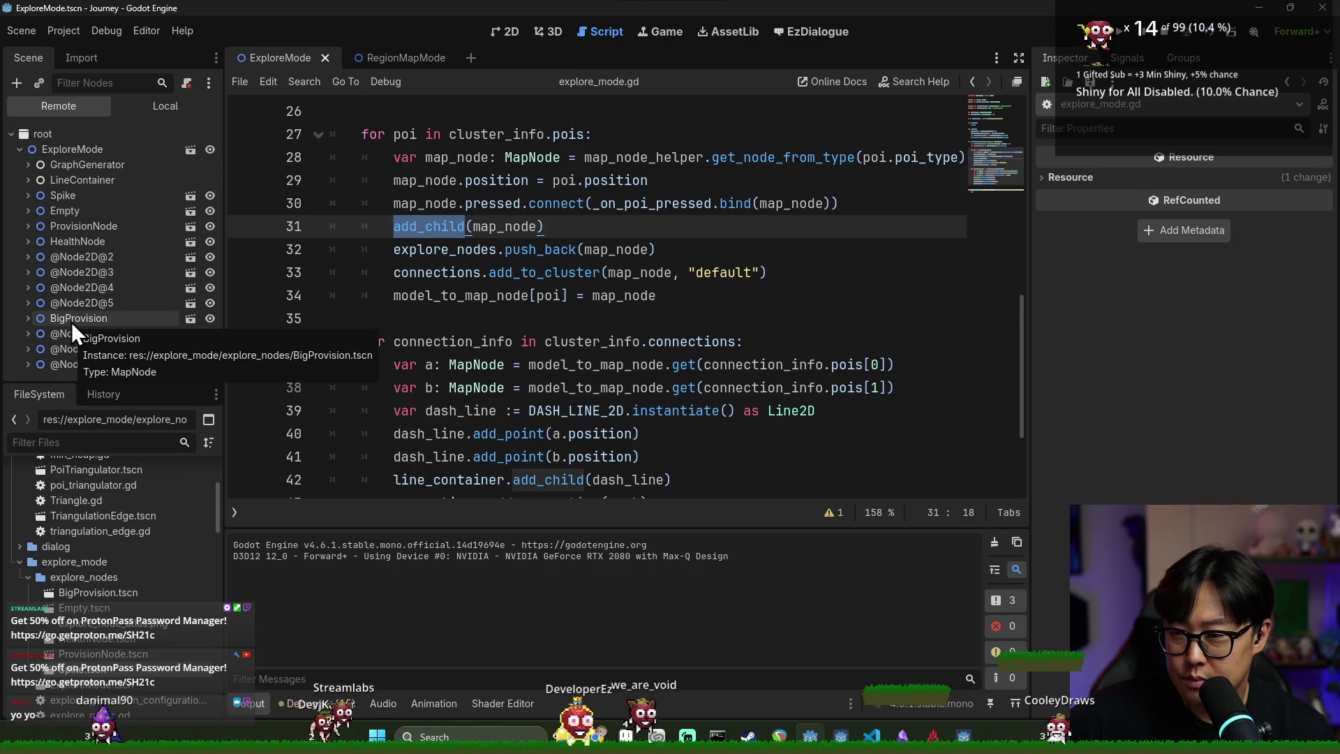
# Step: Expand the live ProvisionNode and inspect its IconTexture sprite and Small Provision properties
pyautogui.doubleClick(74, 227)
pyautogui.click(81, 240)
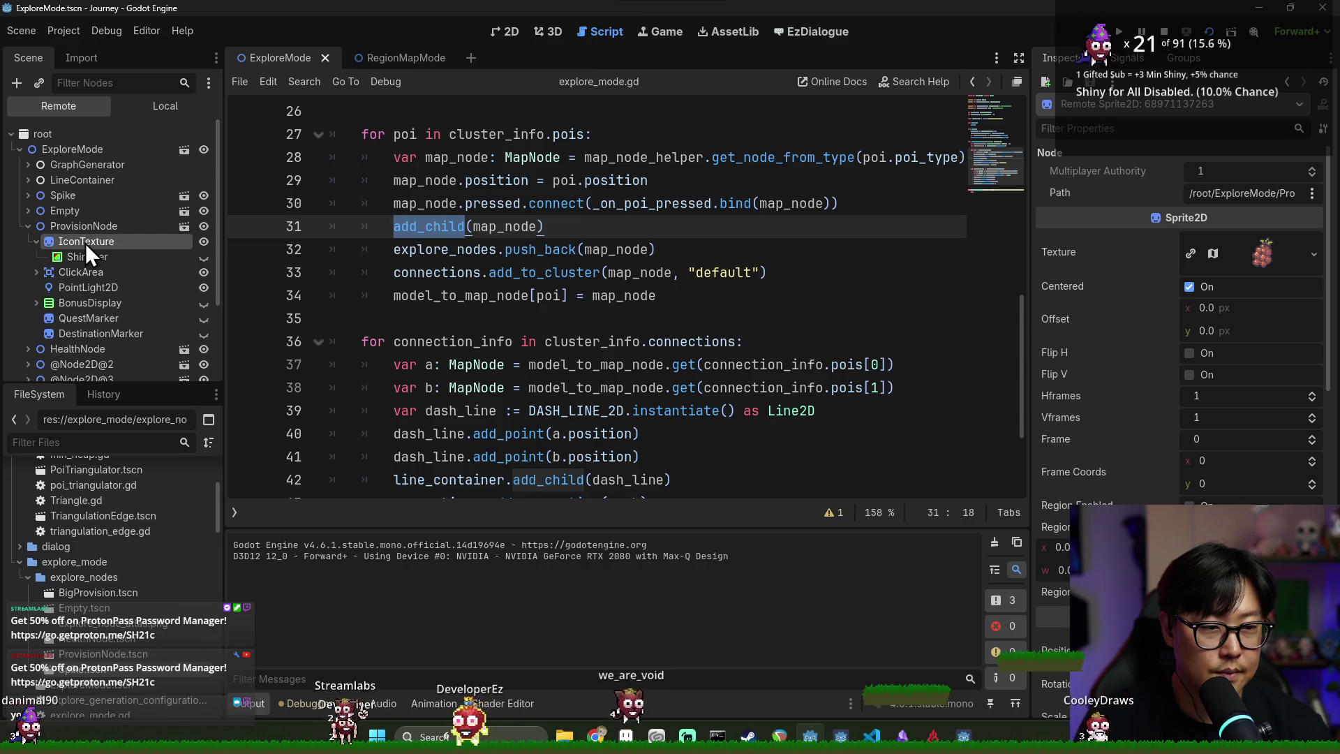
pyautogui.click(72, 229)
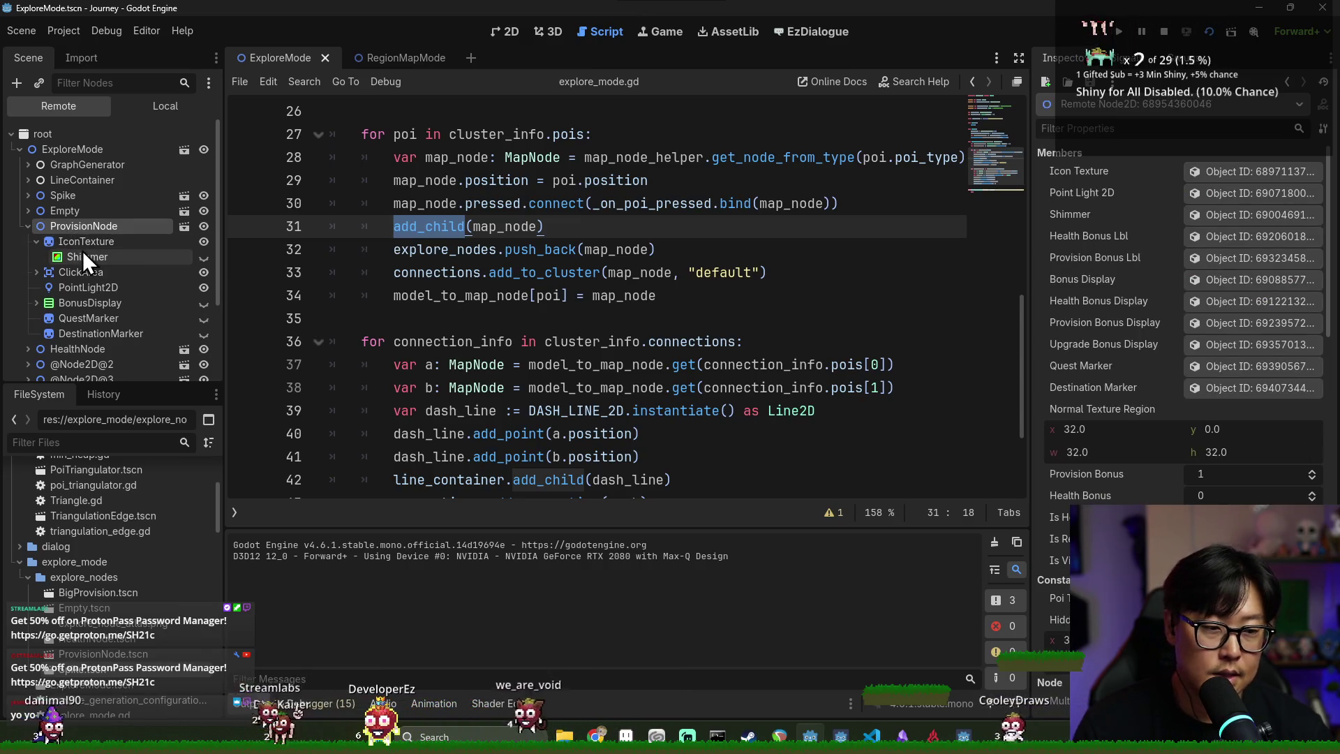
pyautogui.scroll(-3, 78, 253)
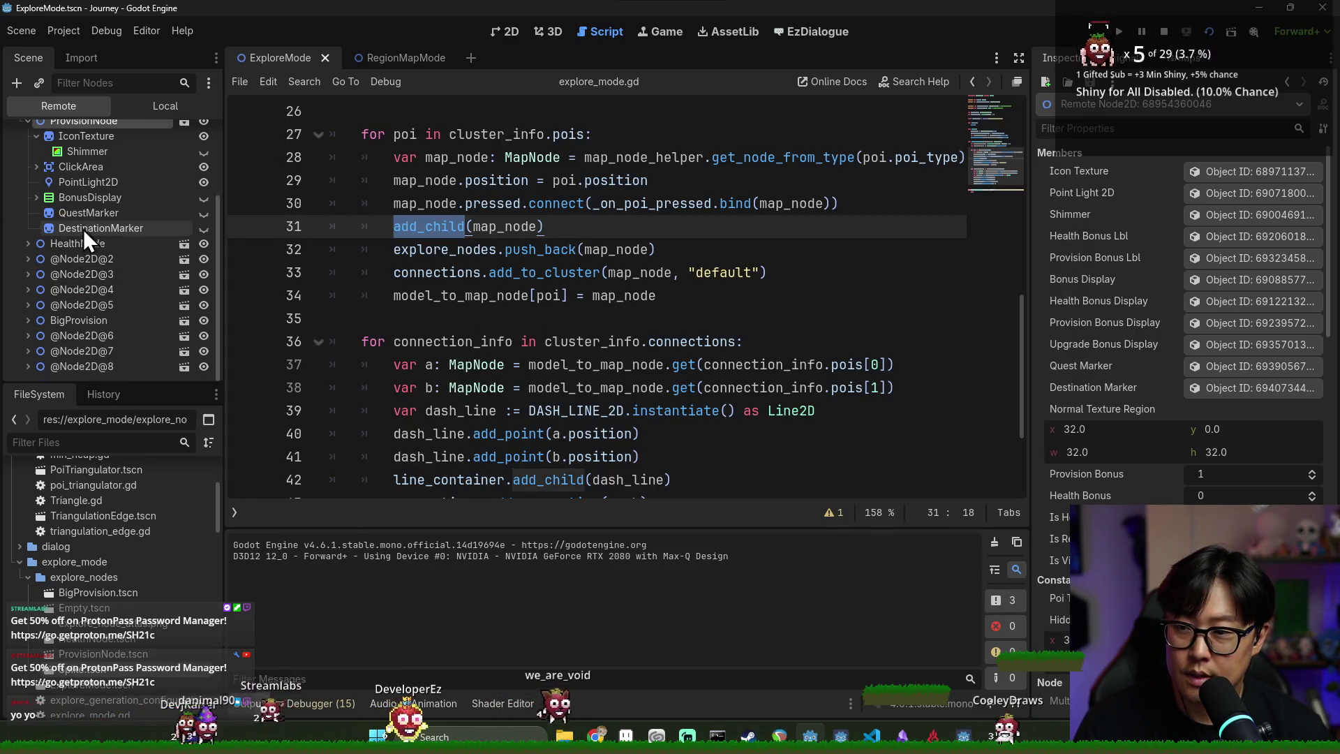
pyautogui.click(124, 136)
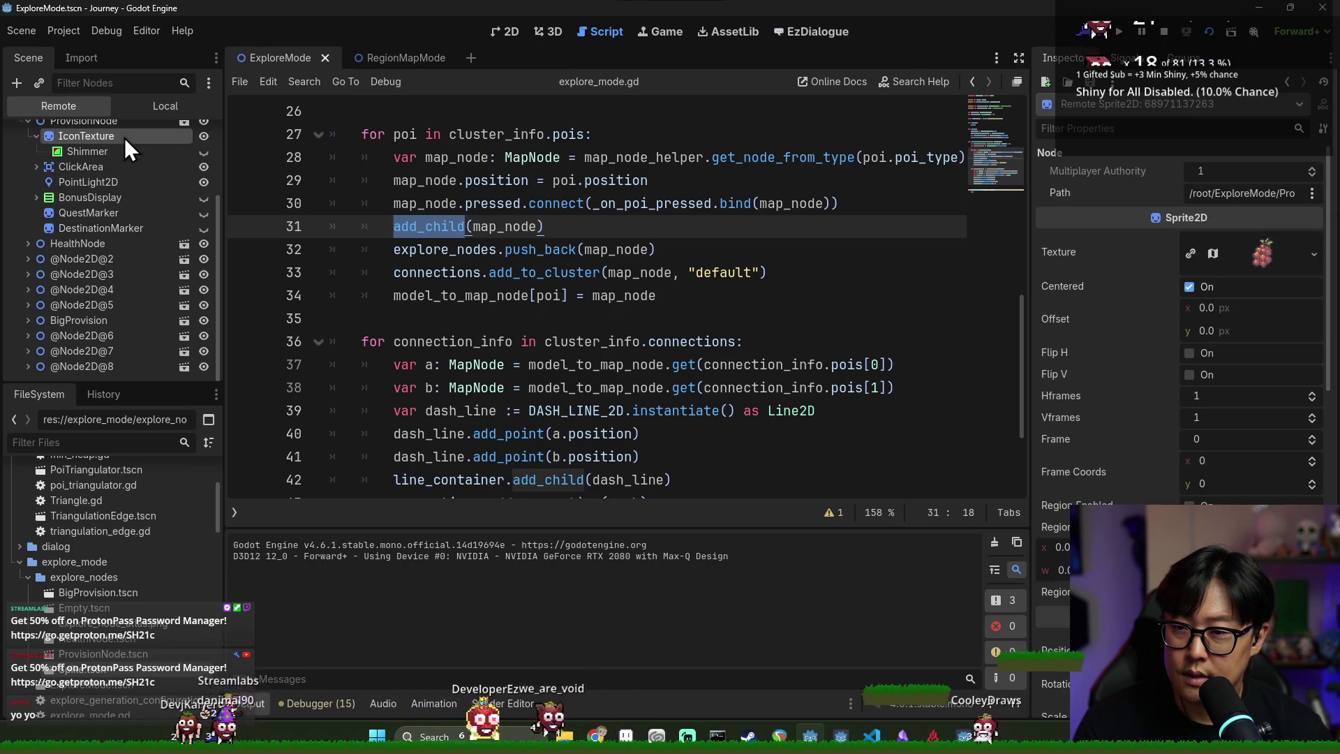
pyautogui.scroll(1, 182, 207)
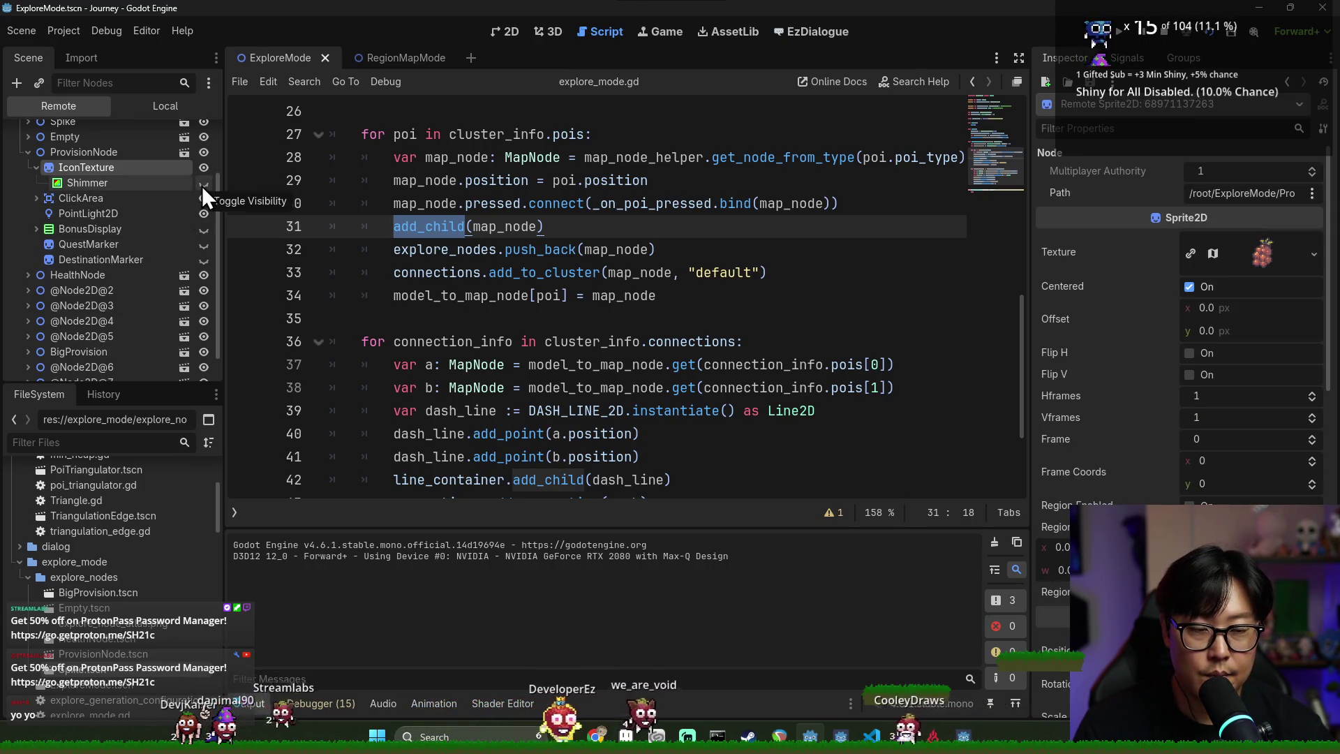
pyautogui.scroll(-2, 1183, 479)
pyautogui.scroll(-4, 1182, 480)
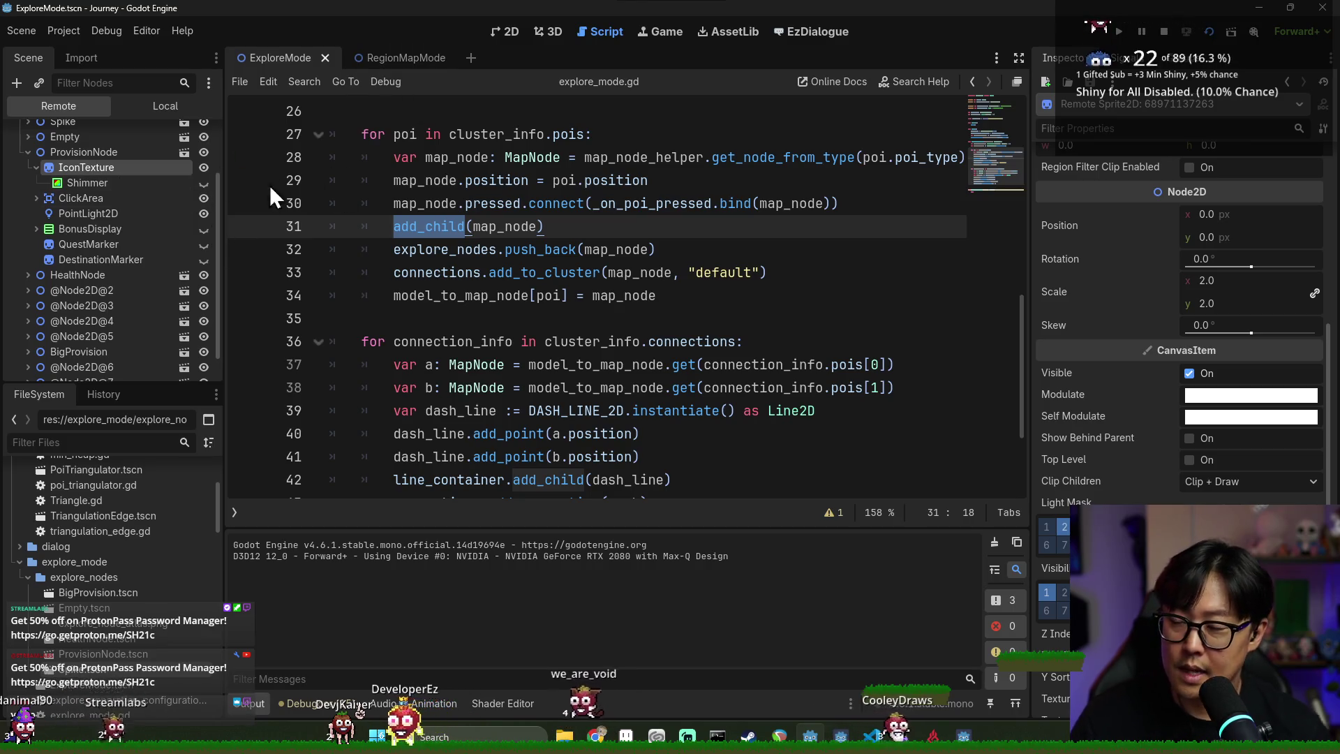
pyautogui.scroll(1, 132, 248)
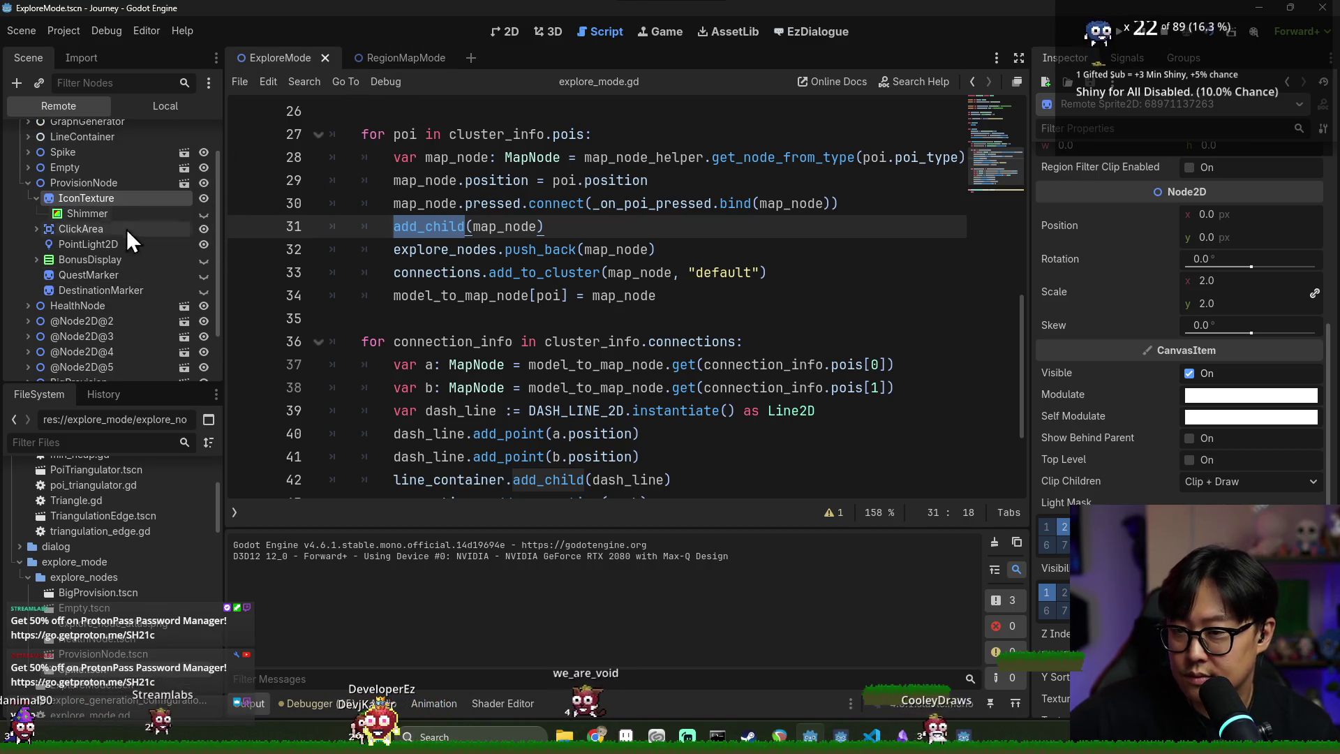
pyautogui.click(87, 183)
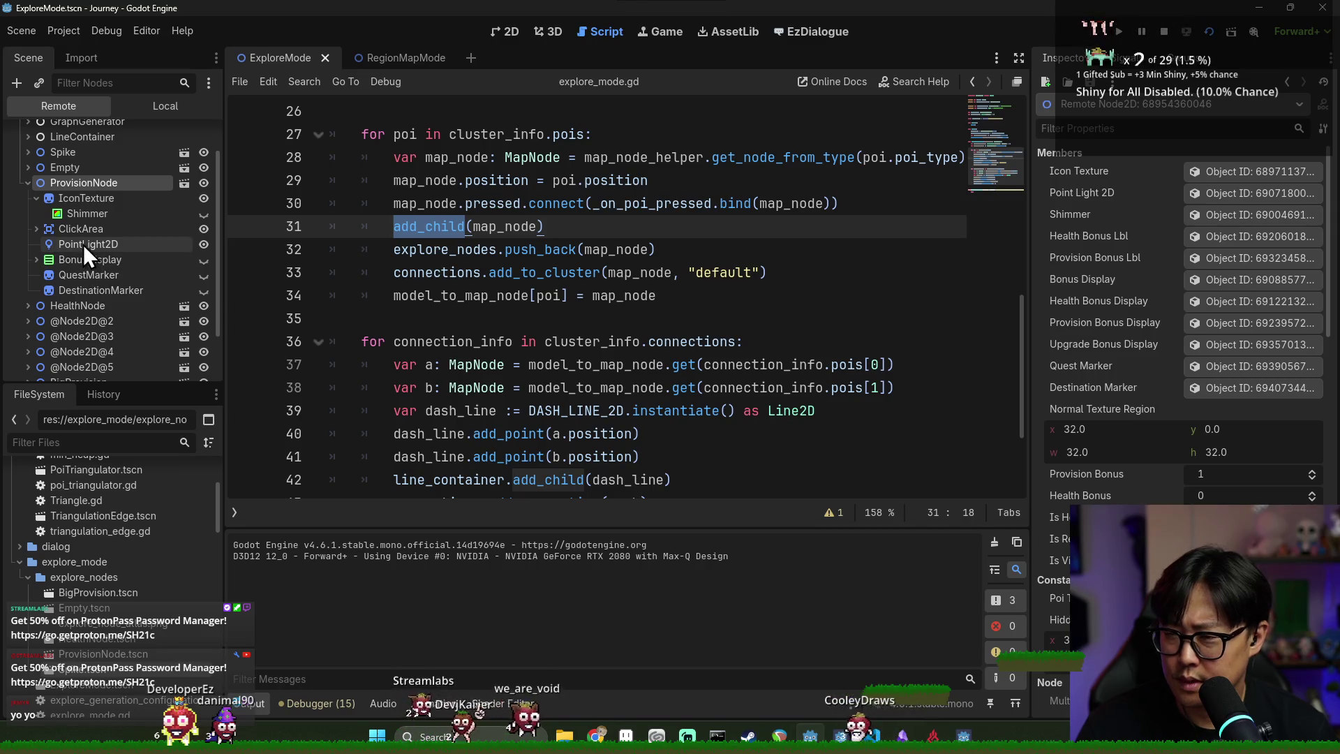
# Step: Toggle PointLight2D's visibility off and back on in the running game
pyautogui.click(202, 245)
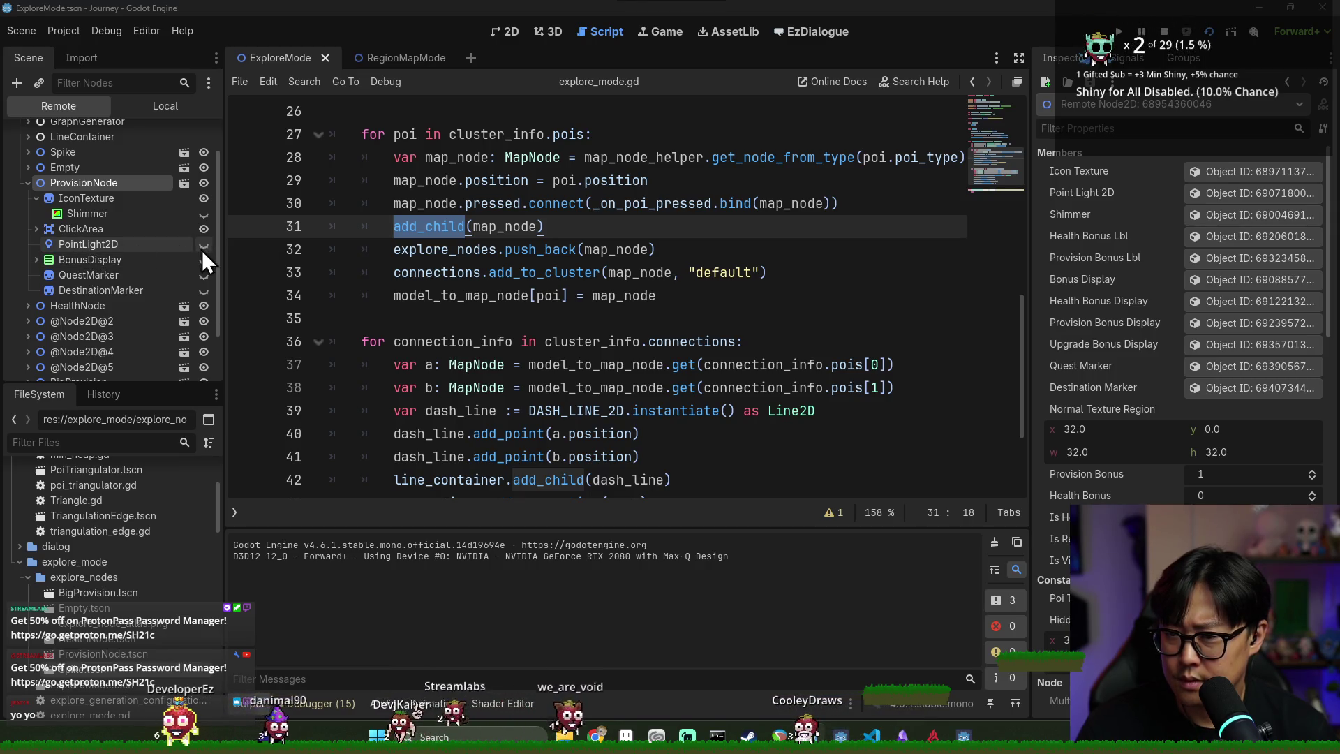
pyautogui.click(203, 246)
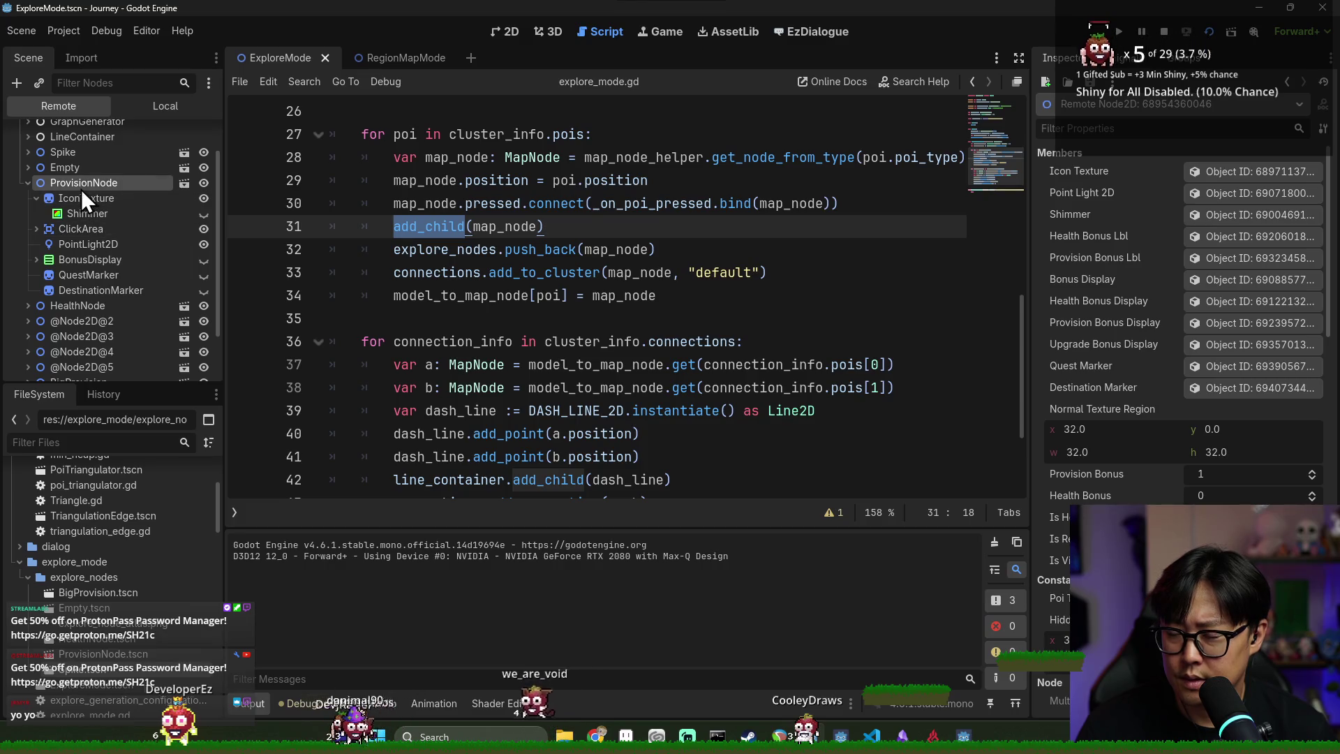
pyautogui.scroll(-5, 1169, 386)
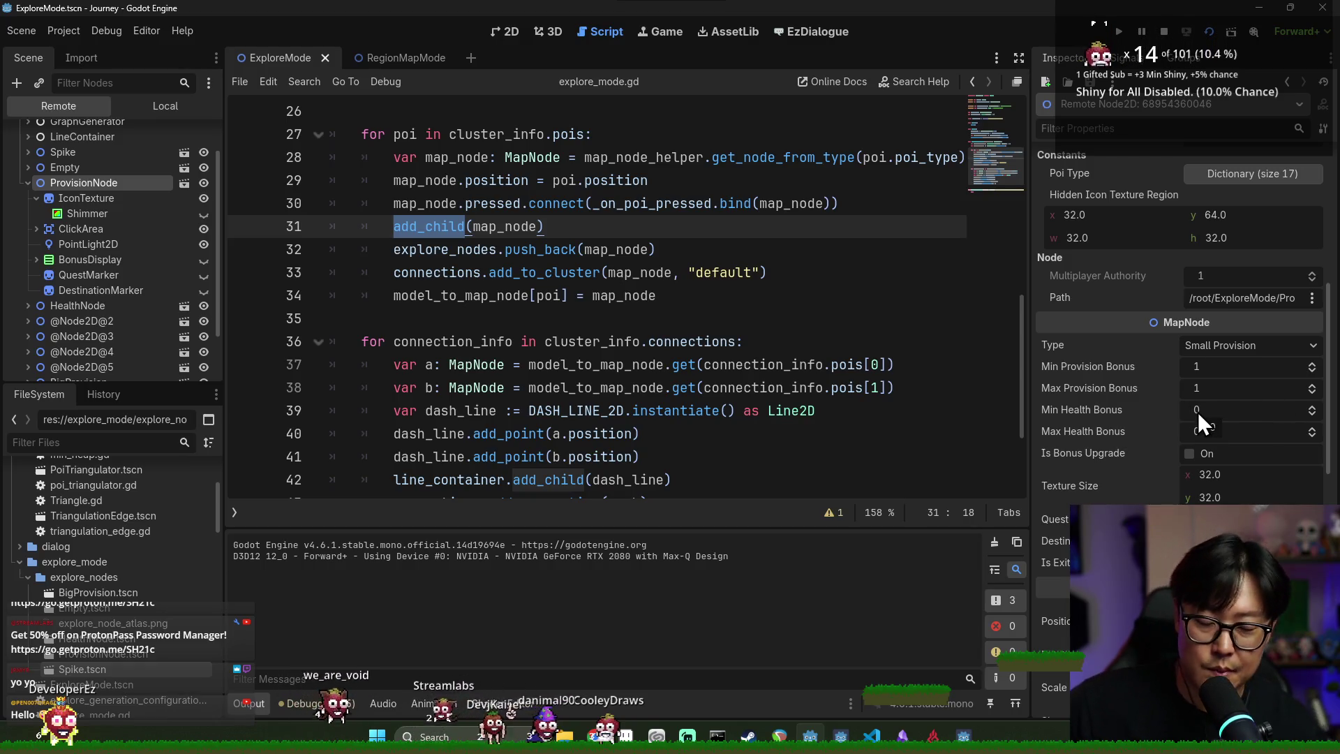
pyautogui.scroll(-3, 1150, 468)
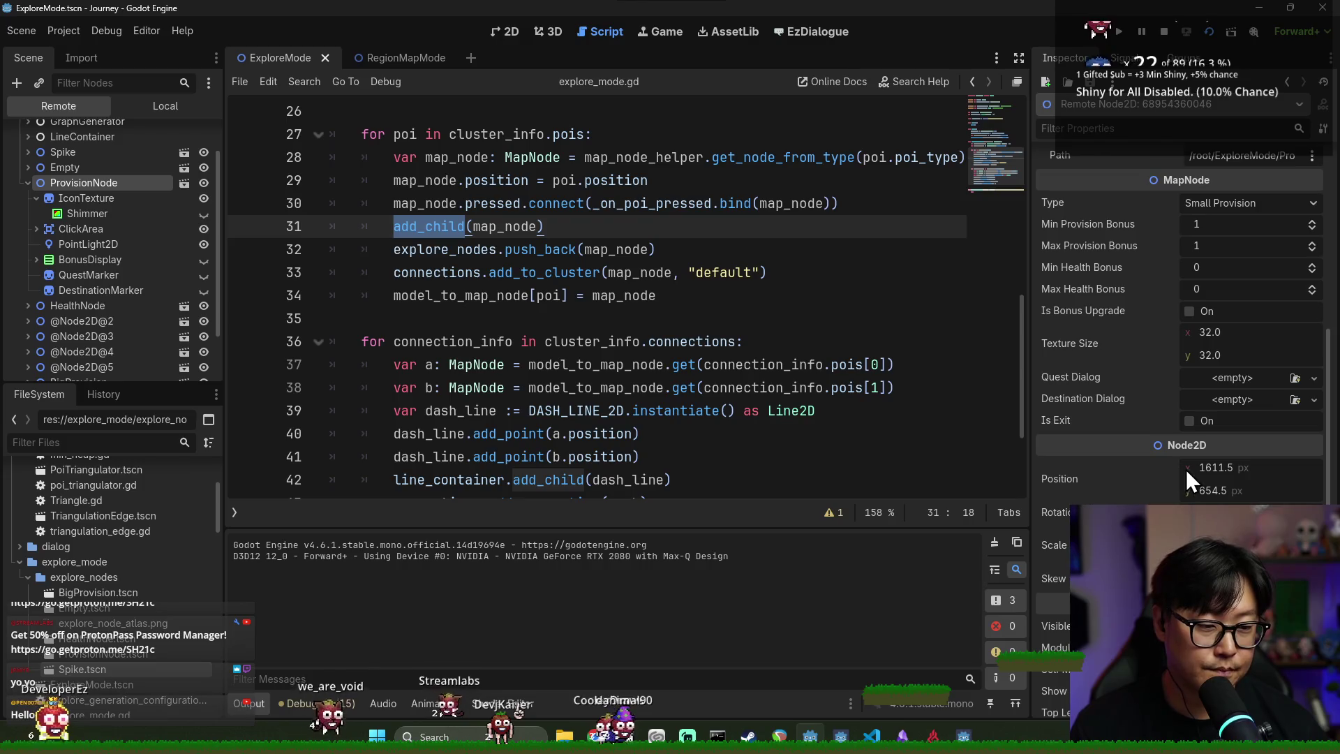
pyautogui.scroll(10, 1214, 461)
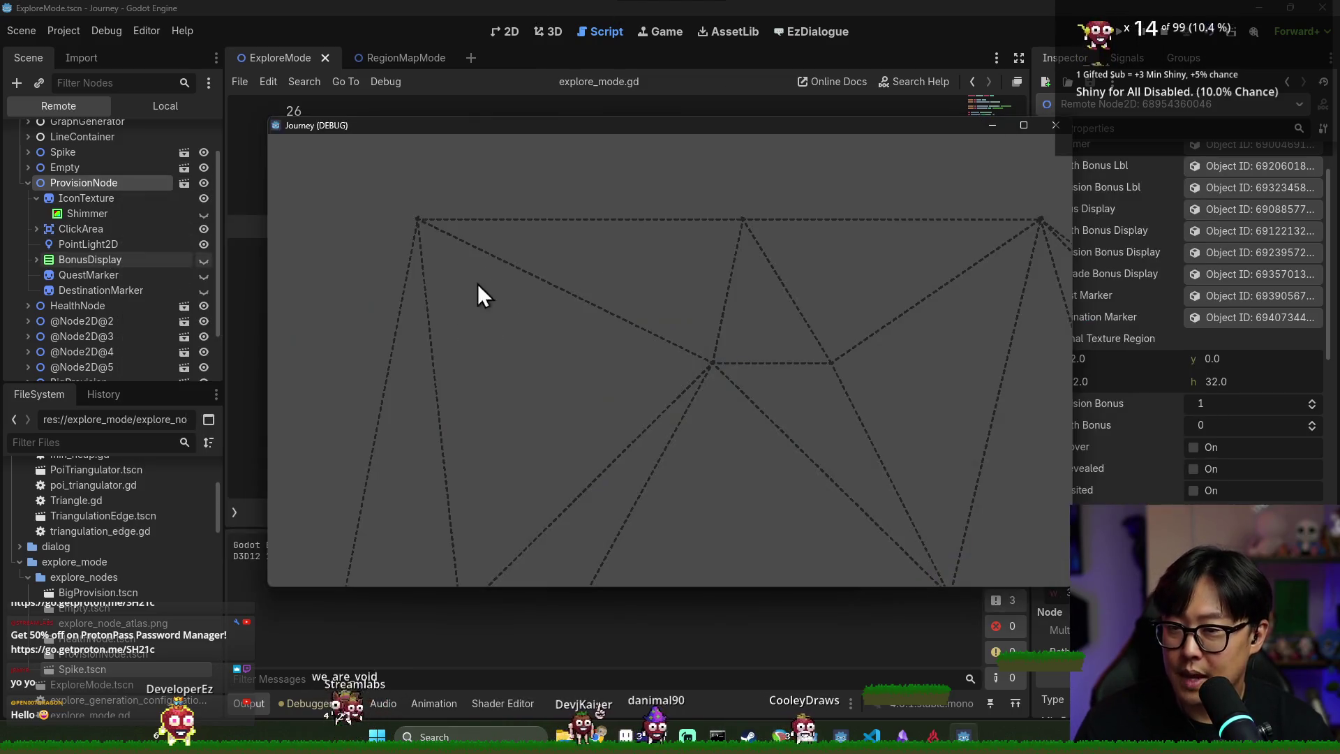
# Step: Inspect the live Empty node and its IconTexture sprite, then return to the 2D view and game window
pyautogui.scroll(-2, 82, 232)
pyautogui.scroll(3, 82, 233)
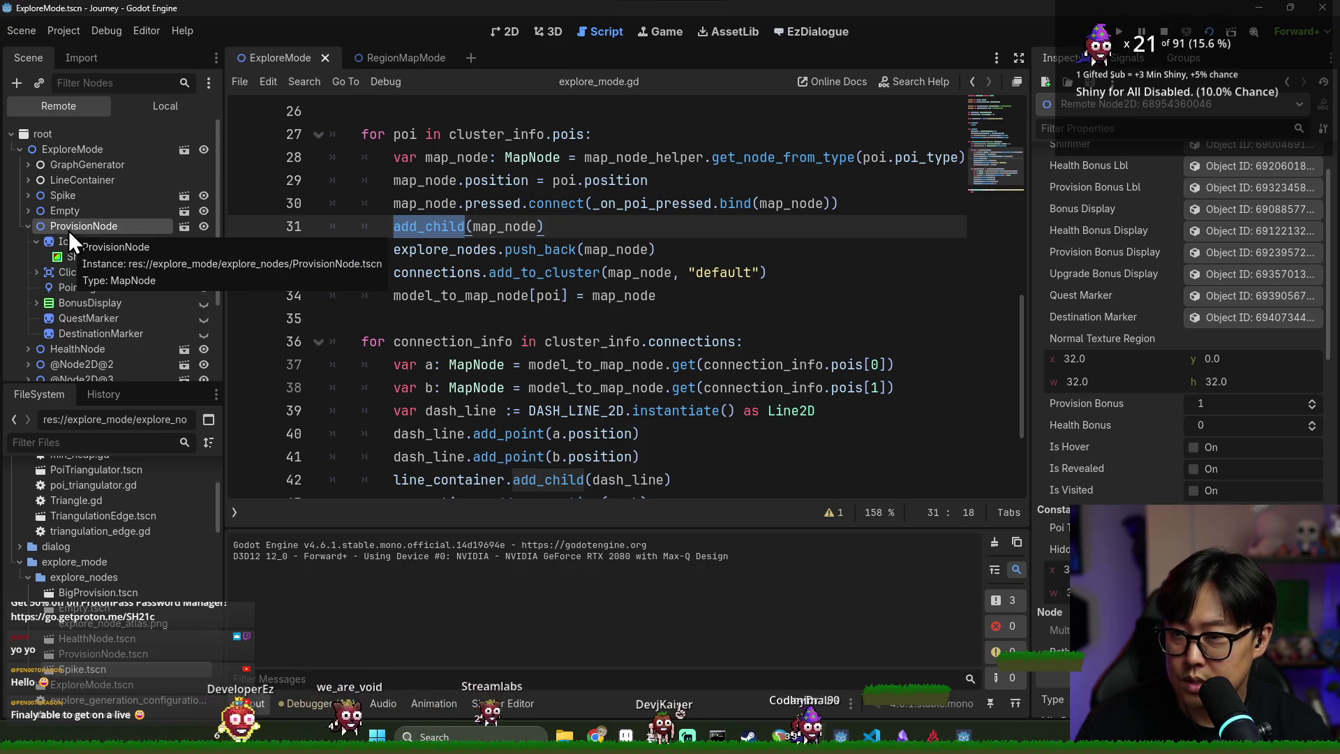
pyautogui.hotkey('alt', 'Tab')
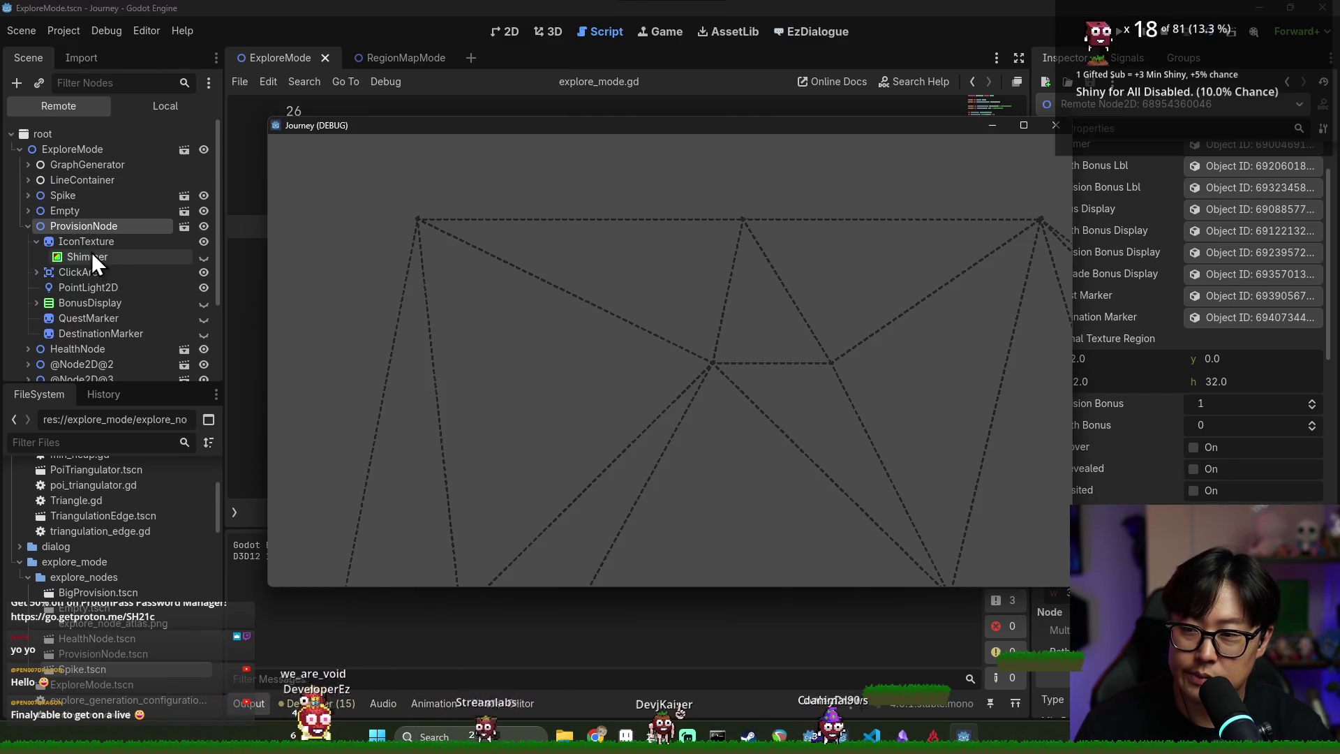
pyautogui.hotkey('alt', 'Tab')
pyautogui.click(82, 216)
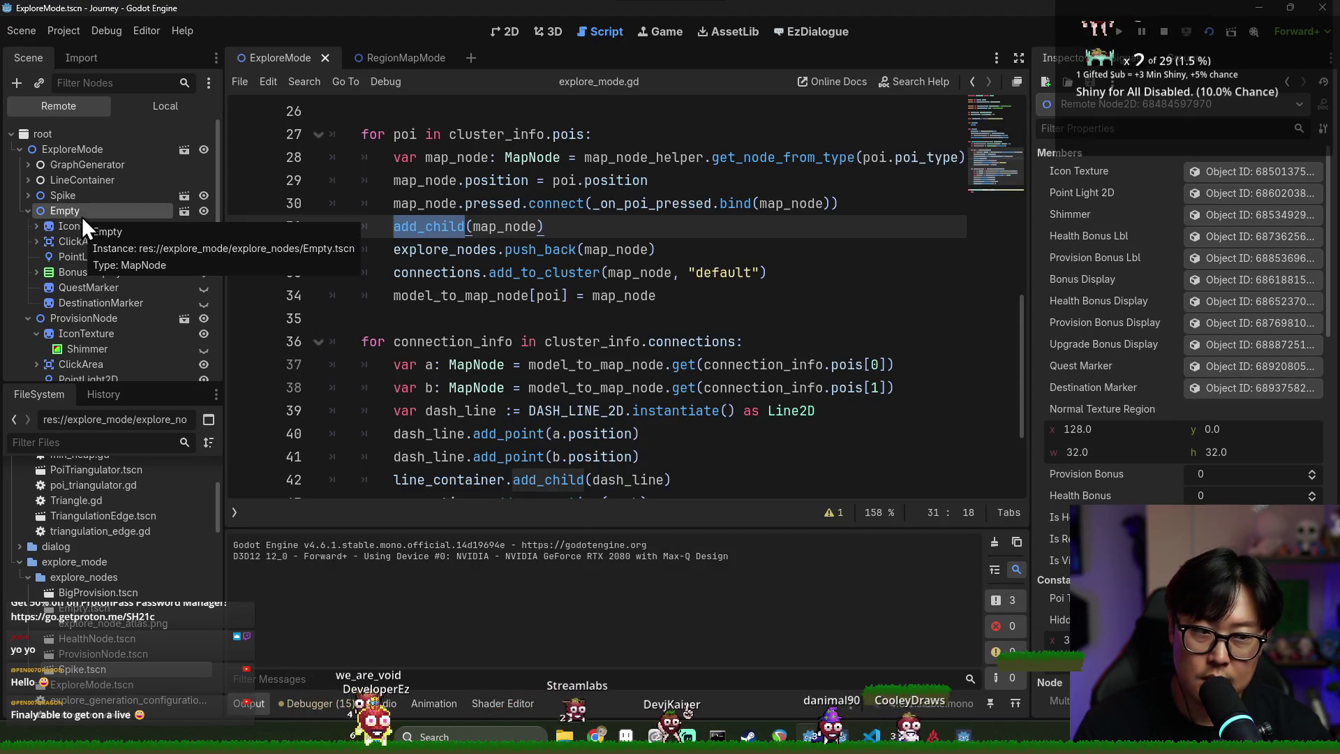
pyautogui.click(95, 240)
pyautogui.click(90, 224)
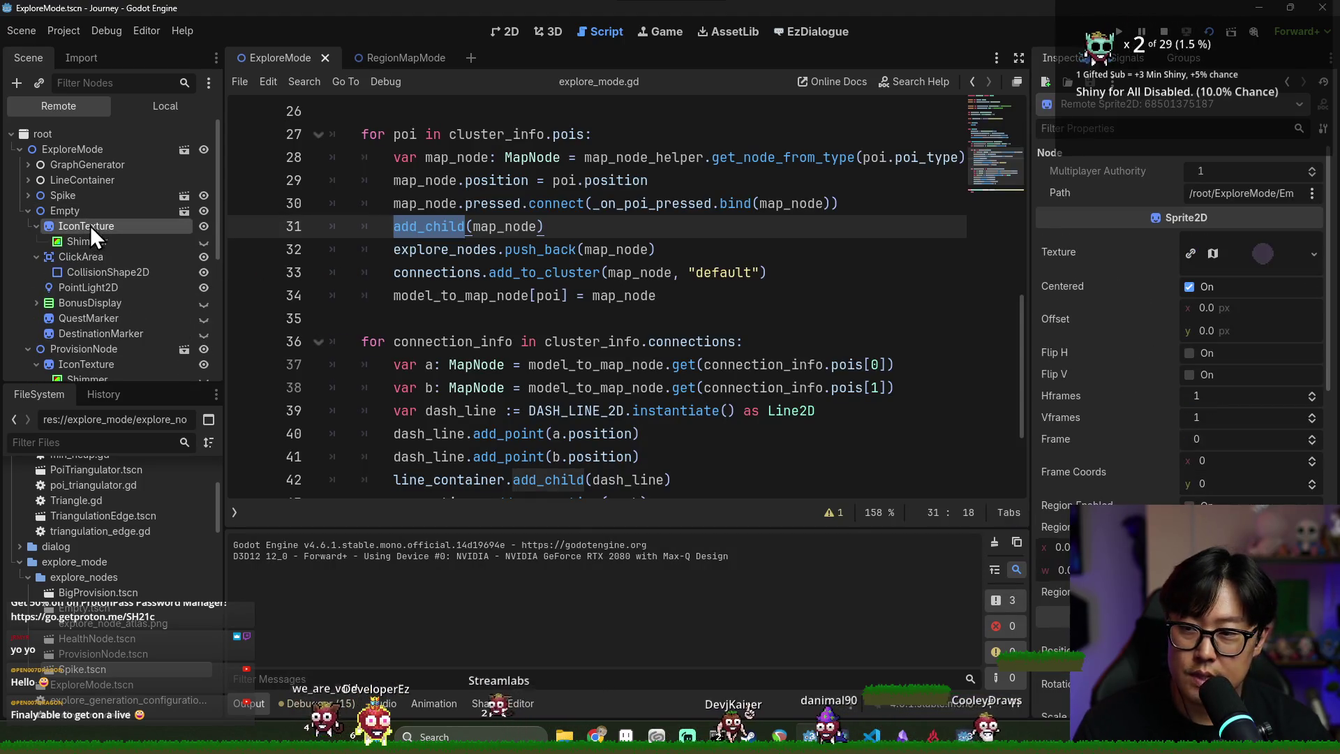
pyautogui.click(498, 29)
pyautogui.hotkey('alt', 'Tab')
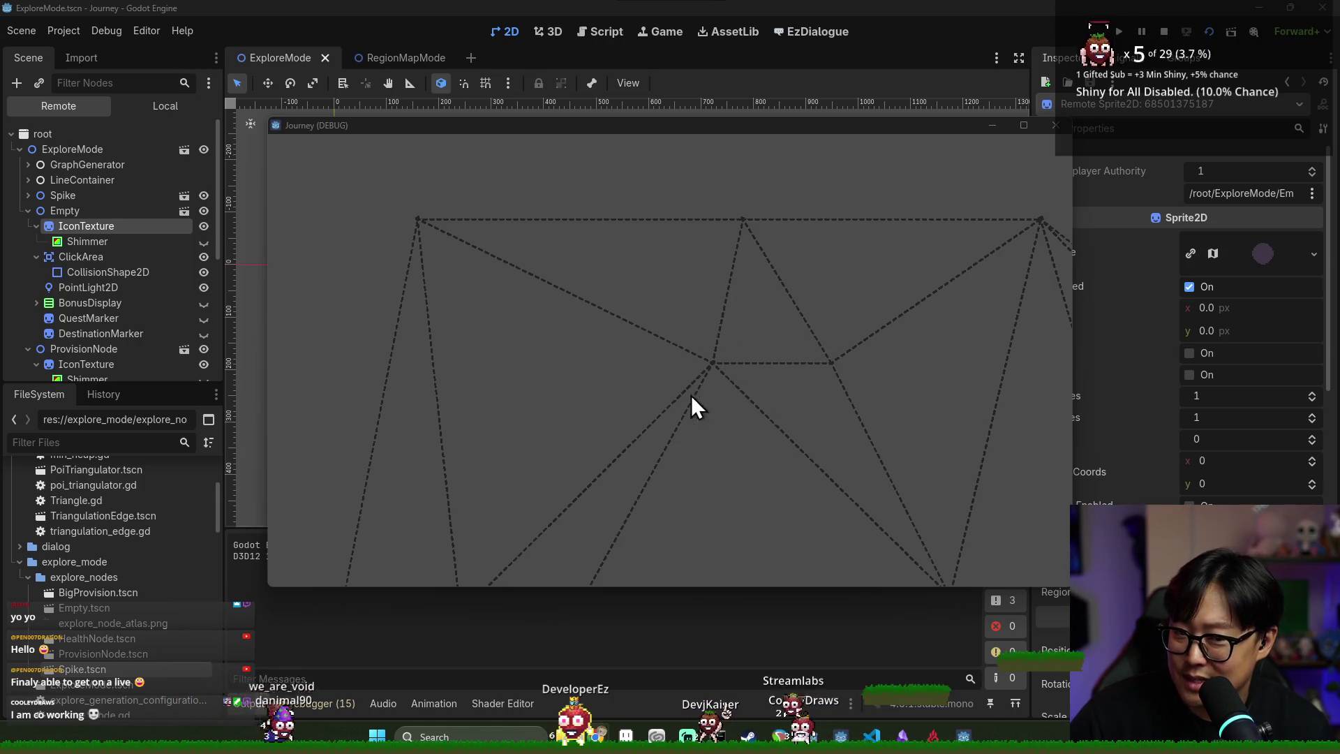
# Step: Review the live Empty node and its IconTexture sprite's Z Index in the Inspector
pyautogui.click(99, 227)
pyautogui.click(90, 215)
pyautogui.scroll(-10, 1099, 487)
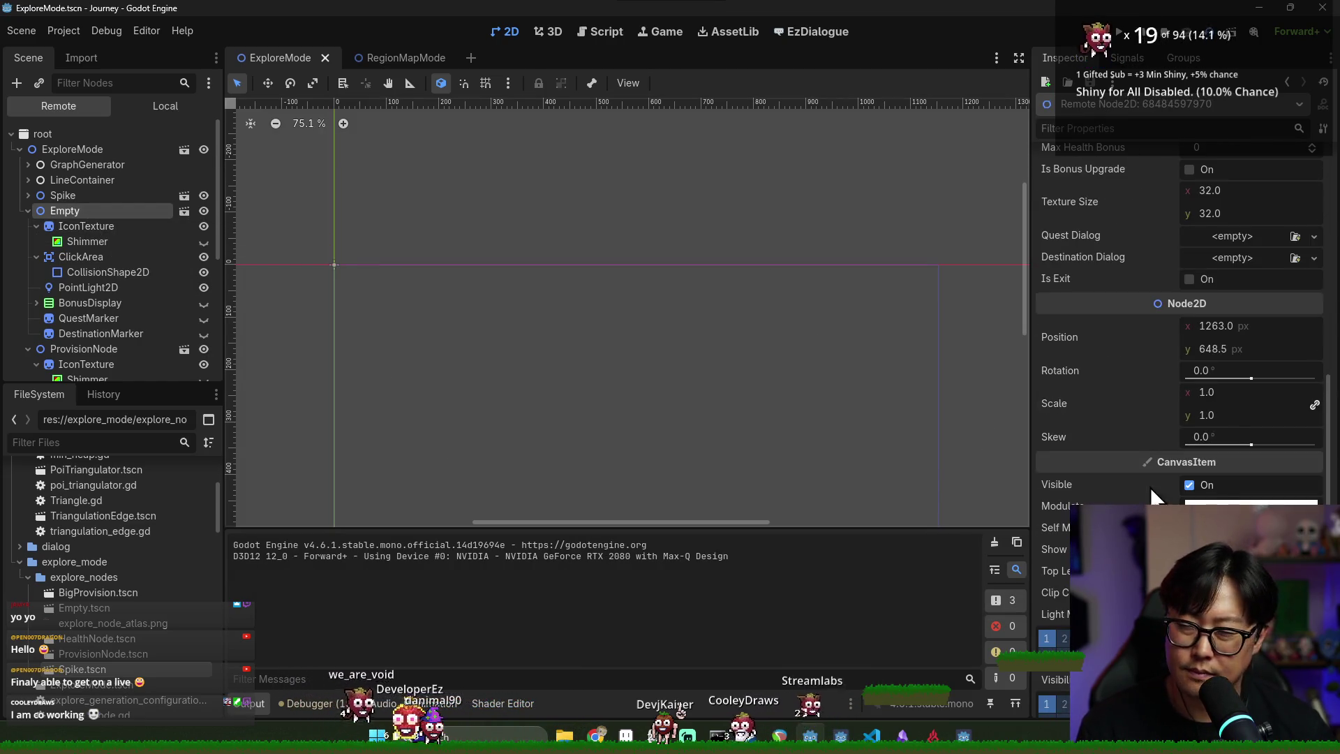
pyautogui.scroll(-2, 1144, 492)
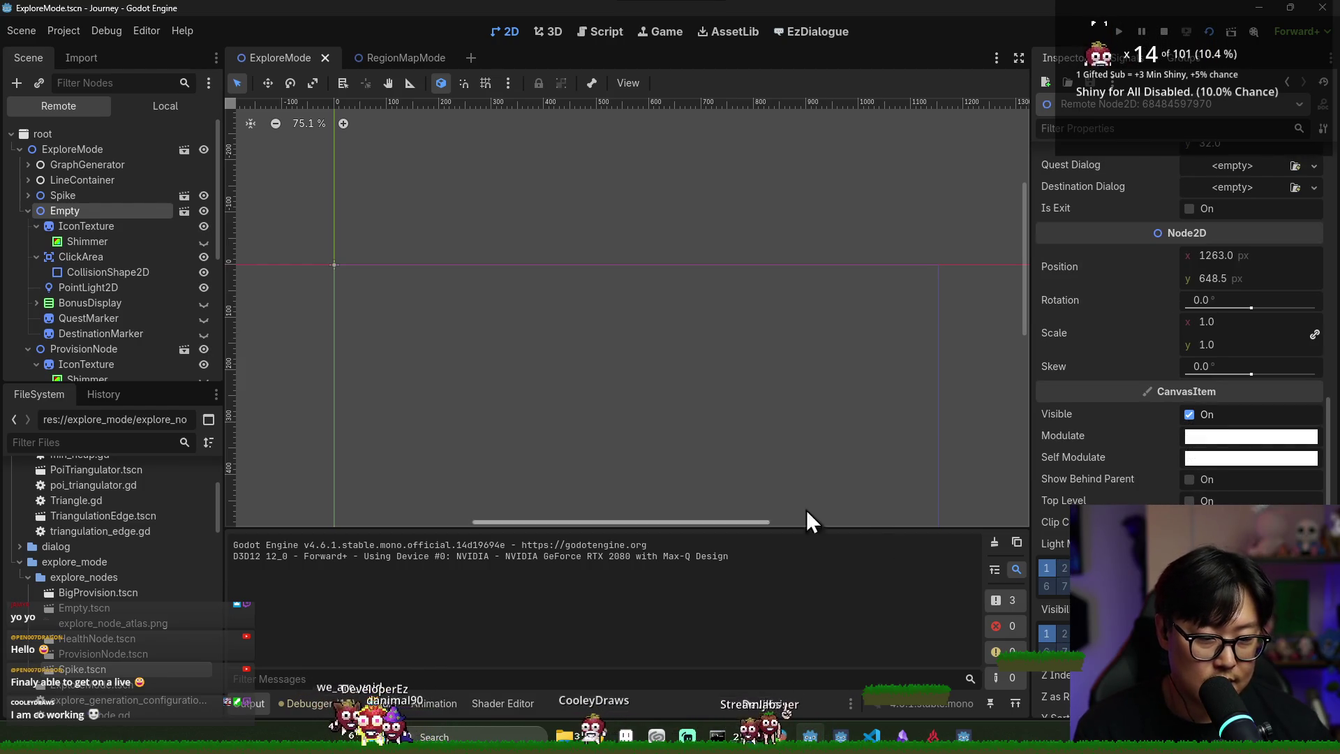
pyautogui.click(94, 228)
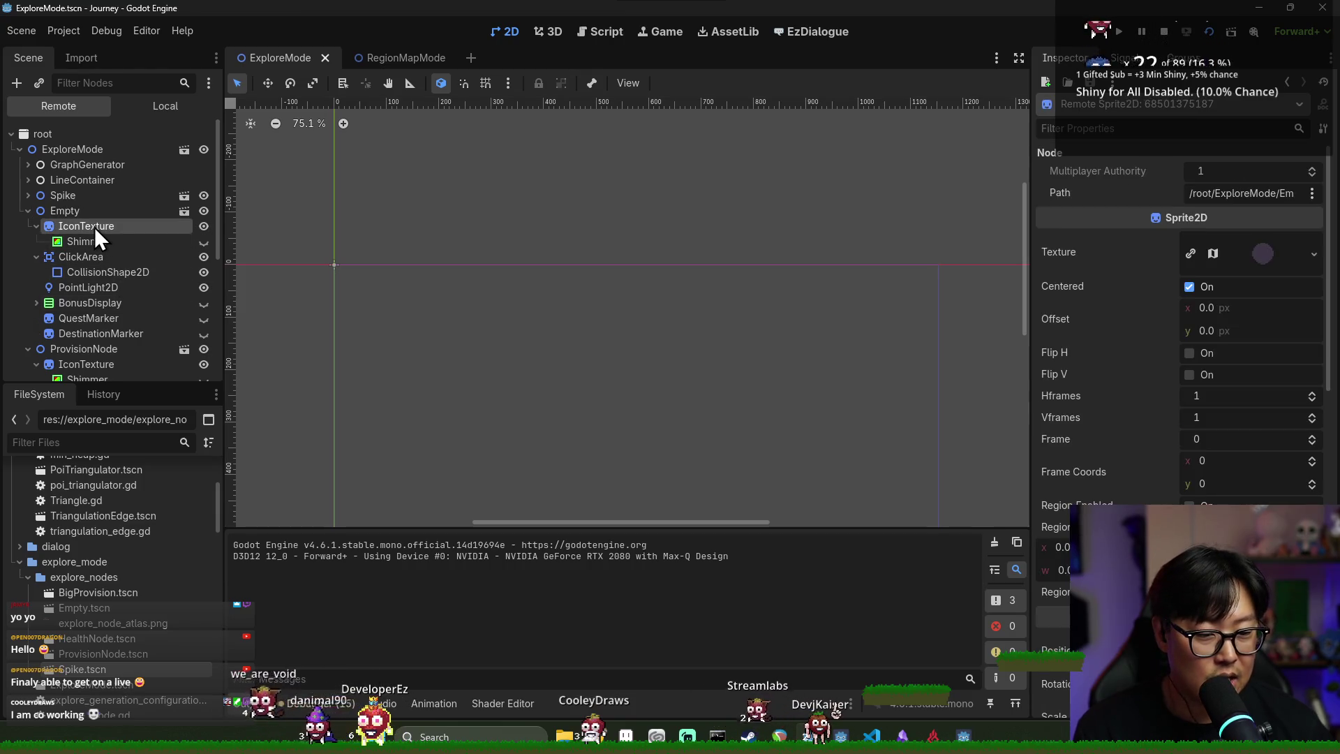
pyautogui.scroll(-5, 1142, 314)
pyautogui.scroll(-3, 1141, 314)
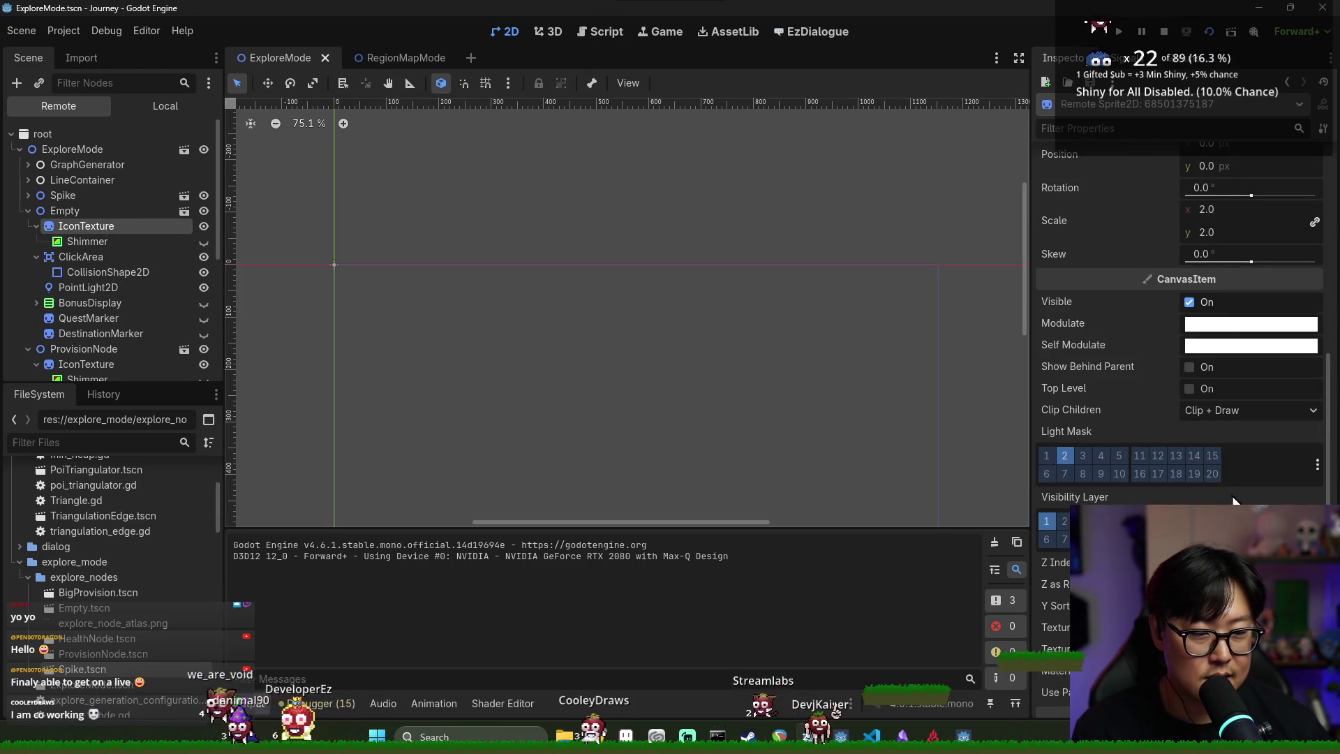
pyautogui.scroll(-1, 1253, 491)
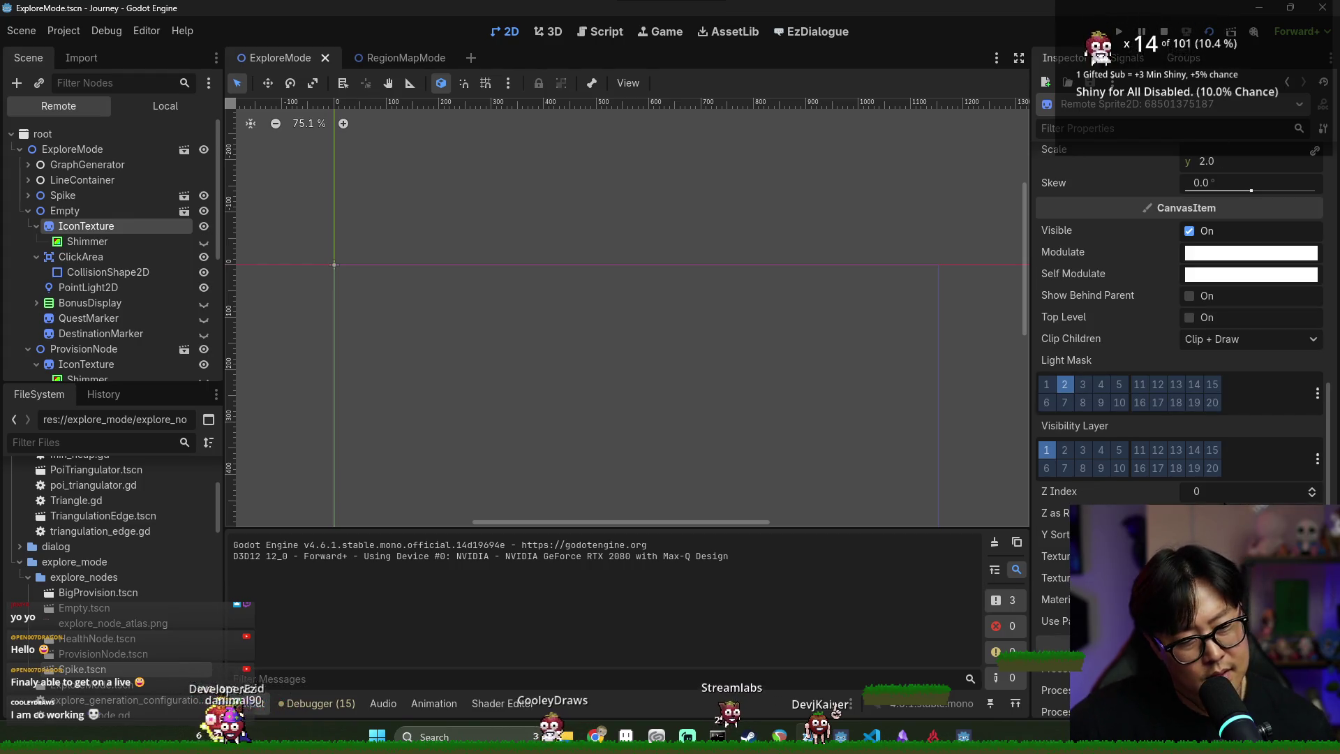
pyautogui.scroll(-3, 1253, 492)
pyautogui.scroll(6, 1252, 502)
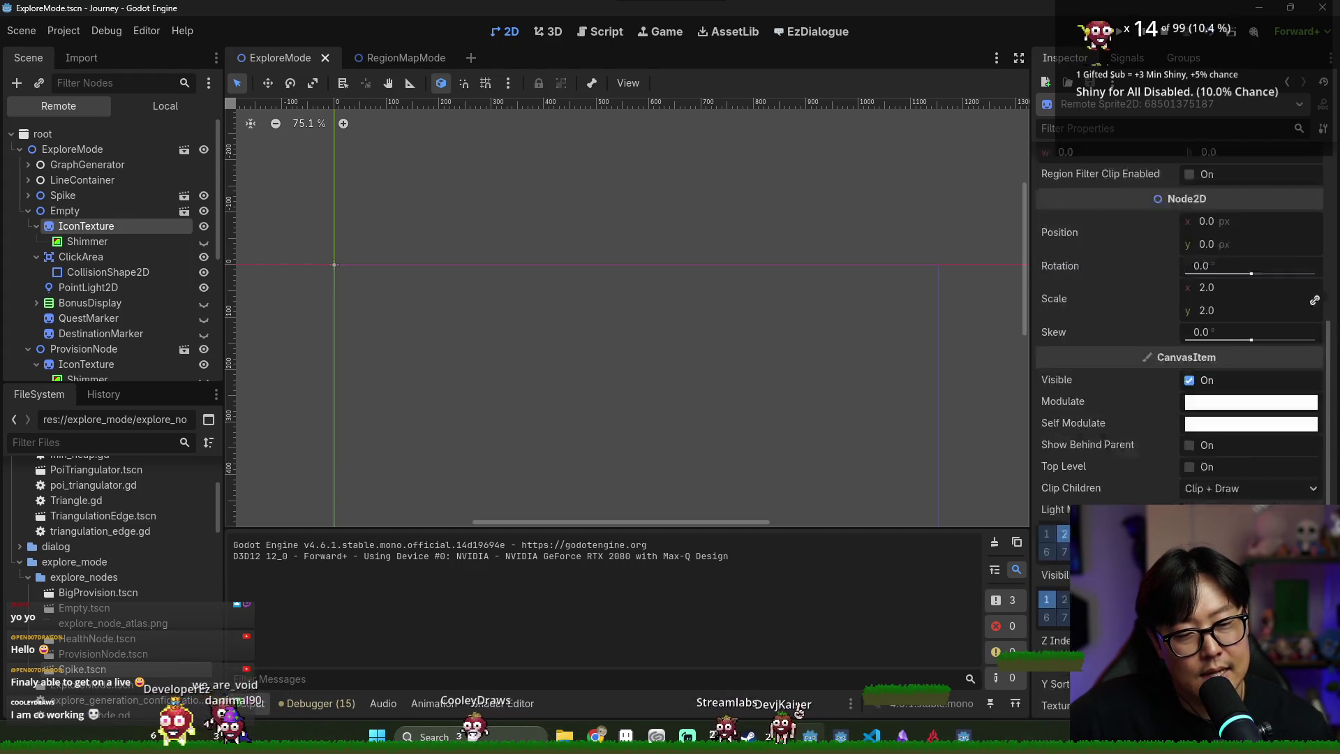
pyautogui.scroll(5, 1210, 503)
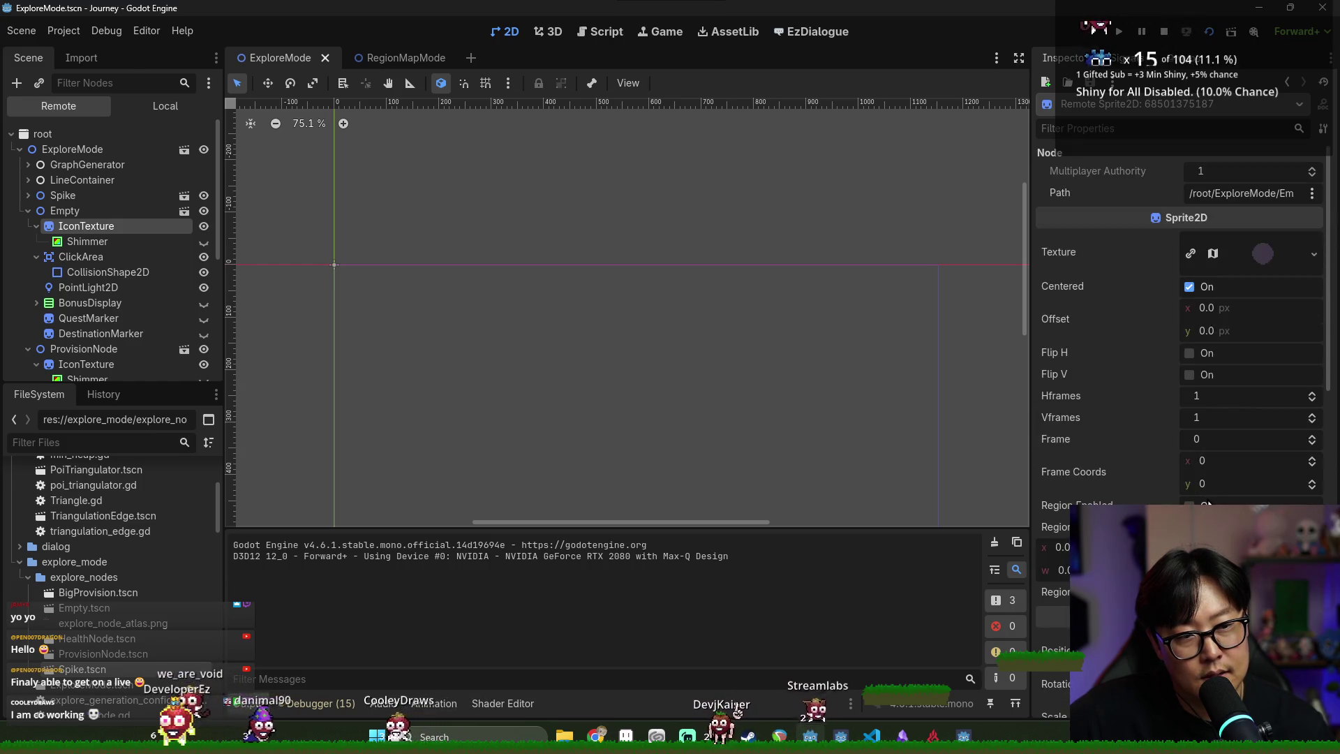
pyautogui.scroll(-5, 1209, 499)
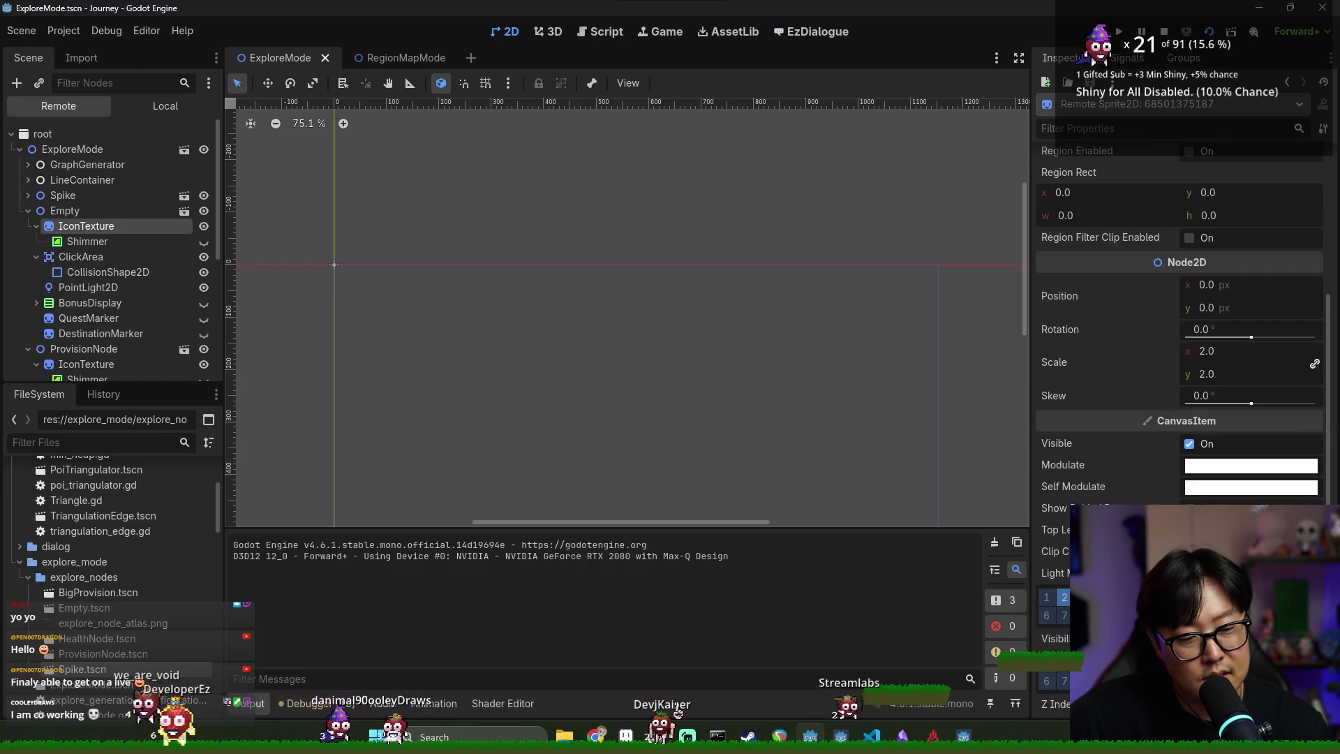
# Step: Make the Shimmer visible, check the game window, then inspect the live Spike node
pyautogui.click(203, 241)
pyautogui.hotkey('alt', 'Tab')
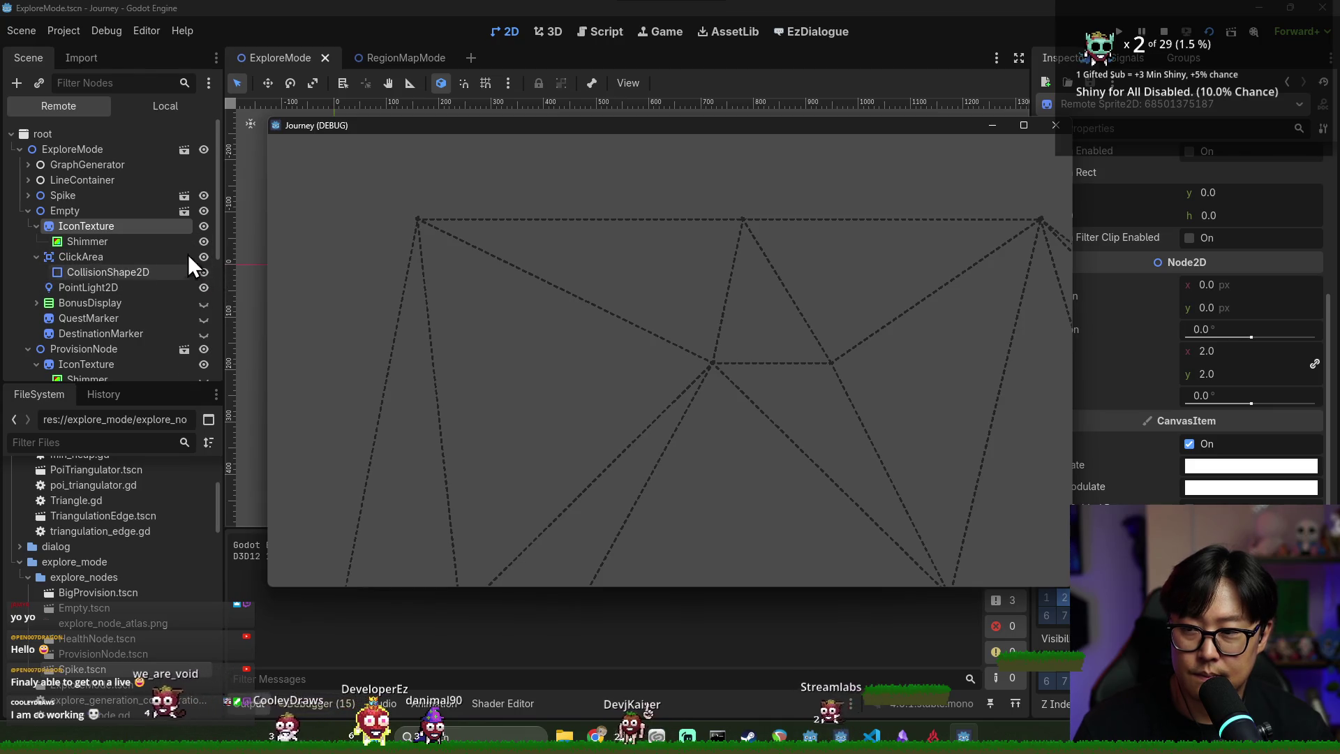
pyautogui.scroll(-2, 199, 353)
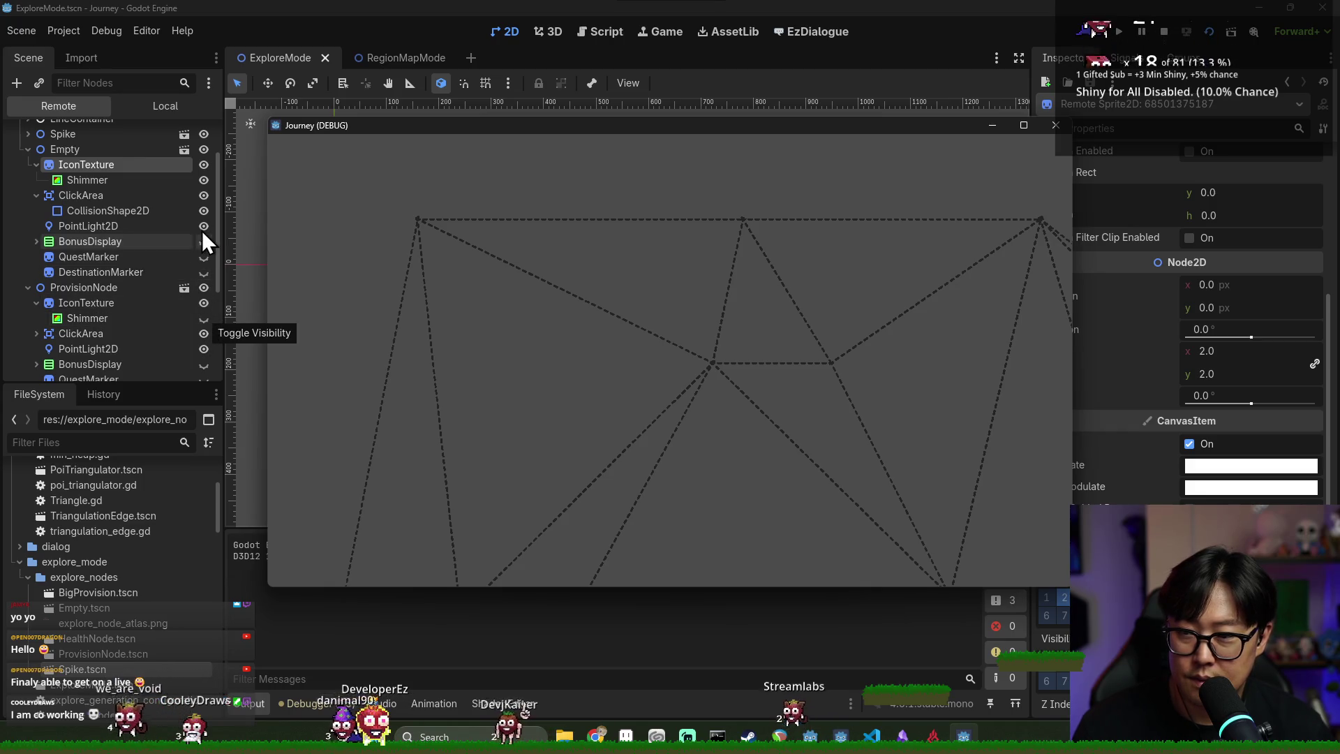
pyautogui.scroll(1, 147, 209)
pyautogui.scroll(2, 42, 174)
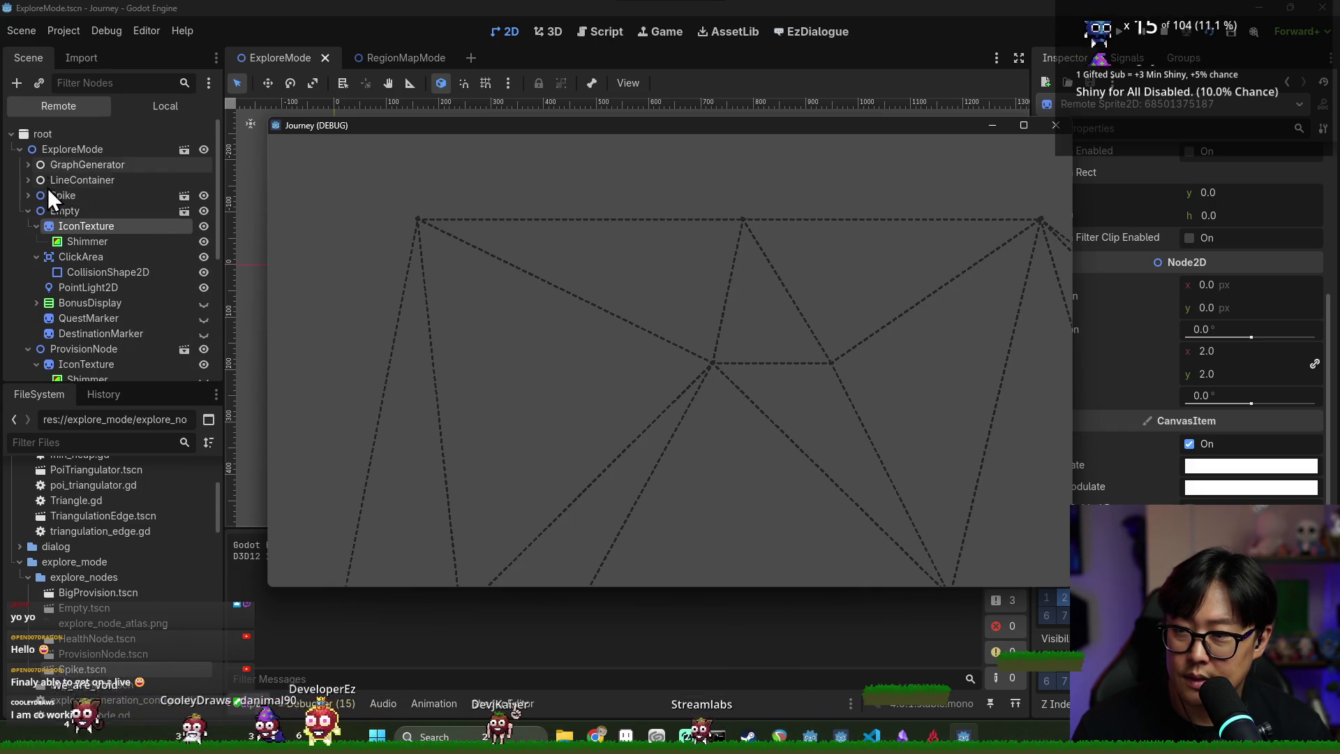
pyautogui.click(47, 196)
pyautogui.hotkey('alt', 'Tab')
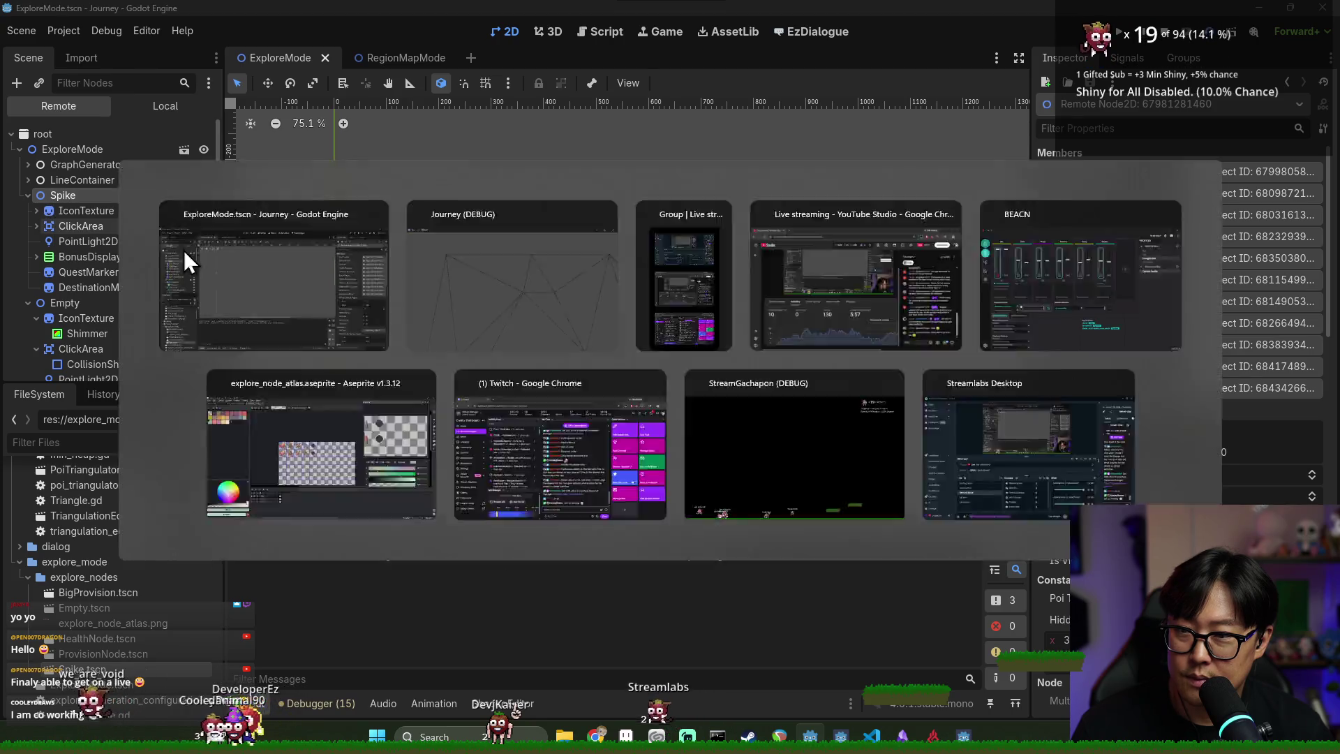
# Step: Back in the editor, expand LineContainer and review LineRender's properties, including its Z Index
pyautogui.hotkey('alt', 'Tab')
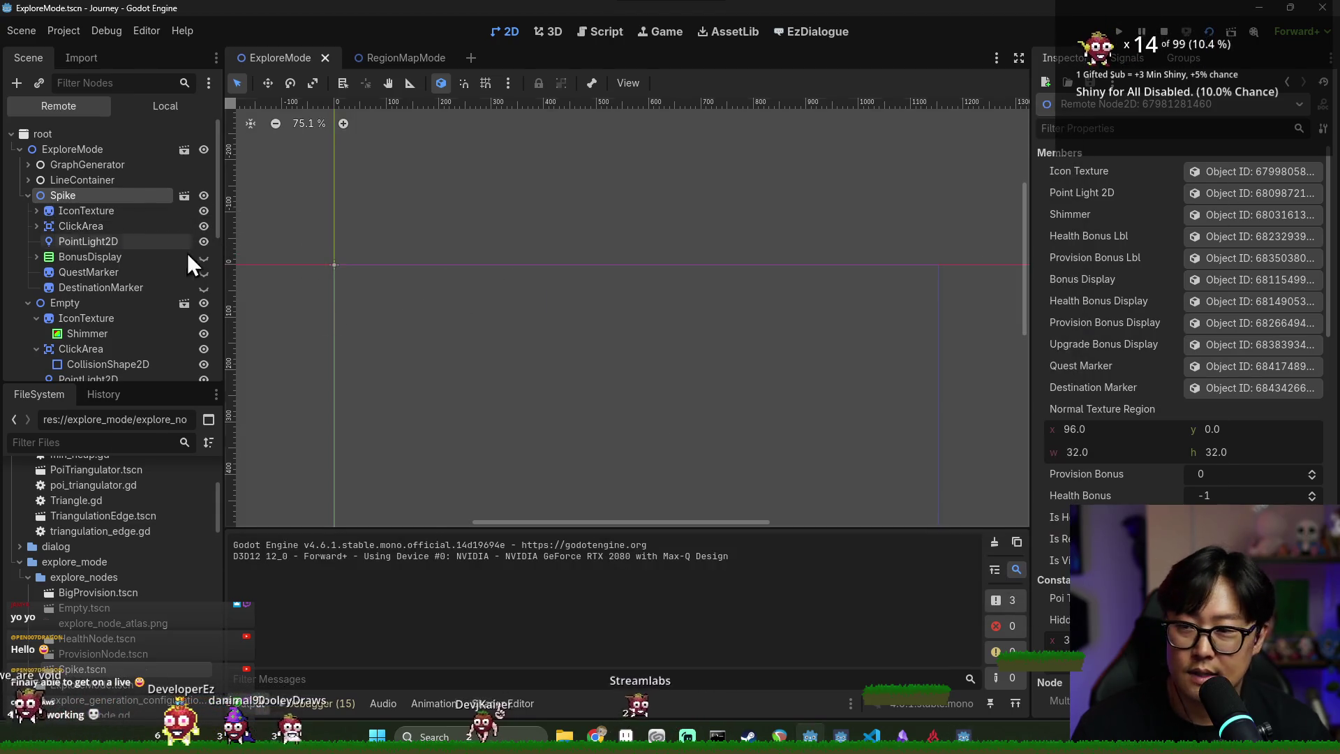
pyautogui.scroll(-5, 1170, 479)
pyautogui.scroll(3, 1146, 467)
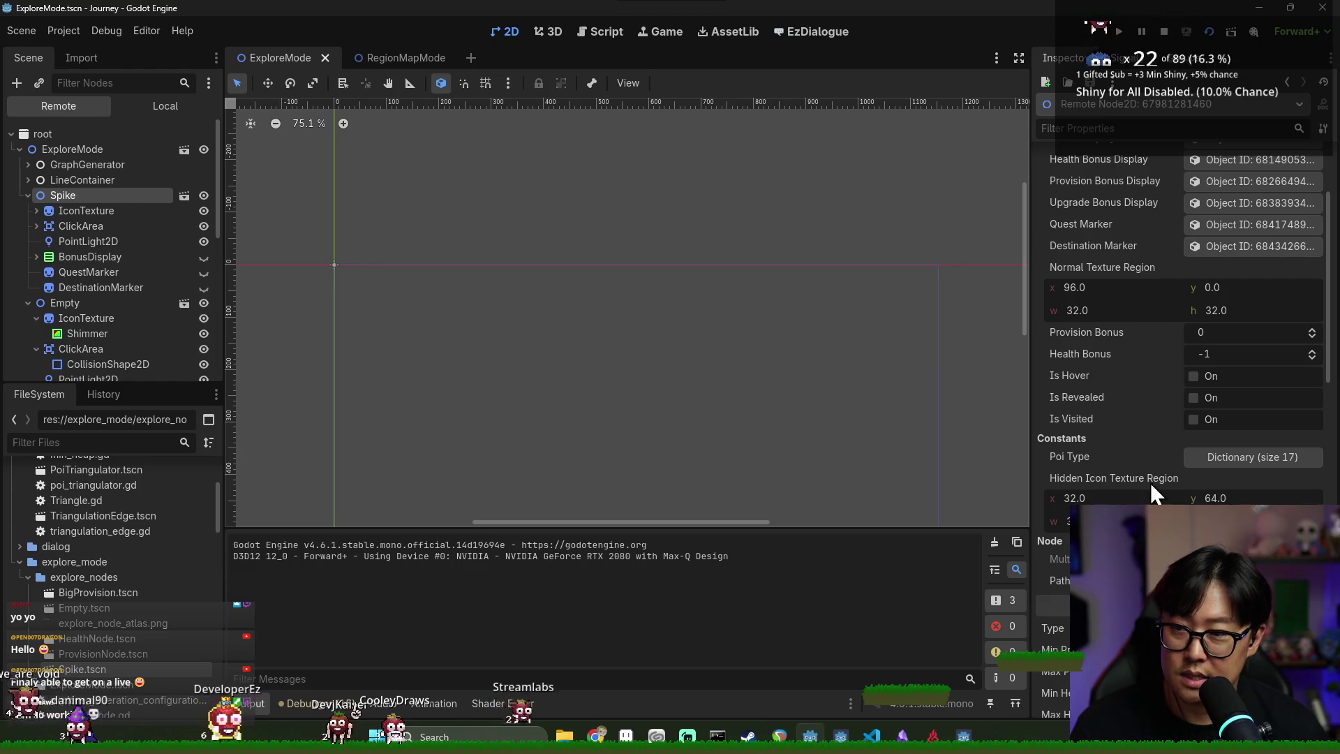
pyautogui.click(27, 179)
pyautogui.click(58, 199)
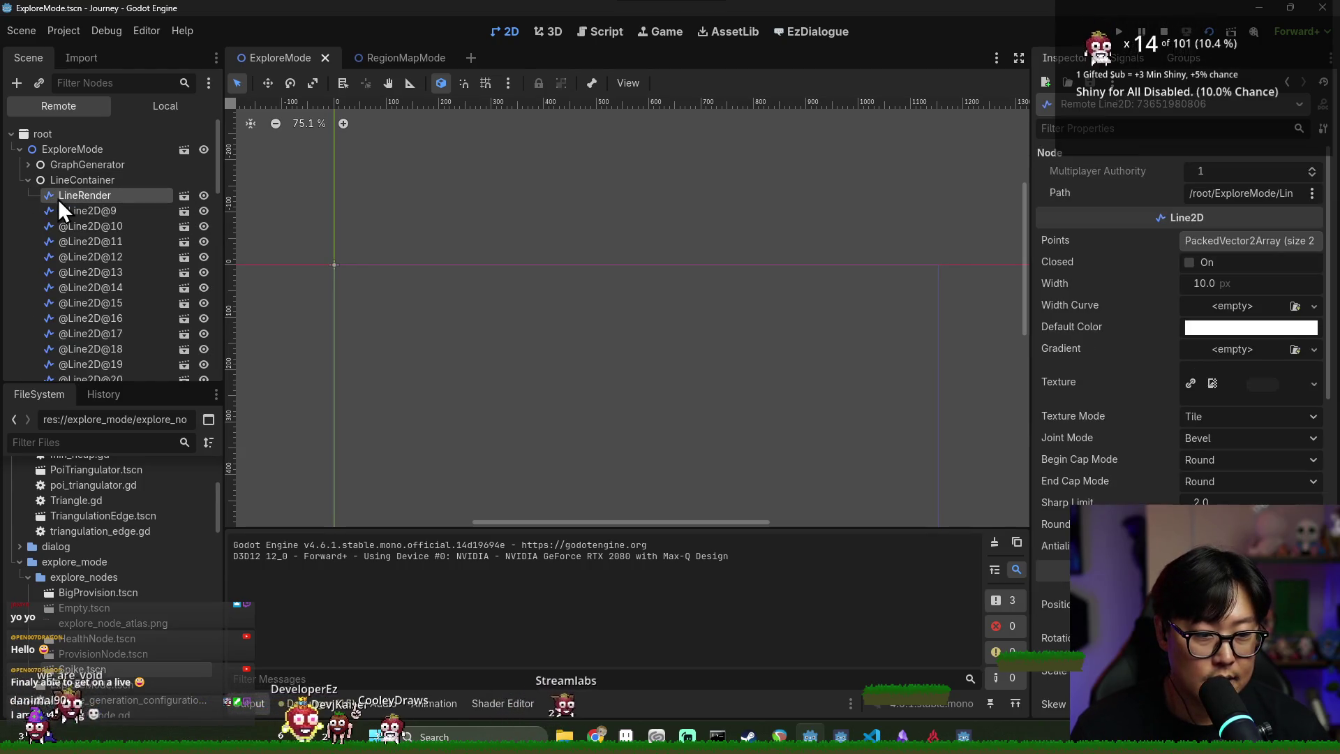
pyautogui.scroll(-5, 1237, 325)
pyautogui.scroll(-3, 1238, 329)
pyautogui.scroll(5, 1248, 360)
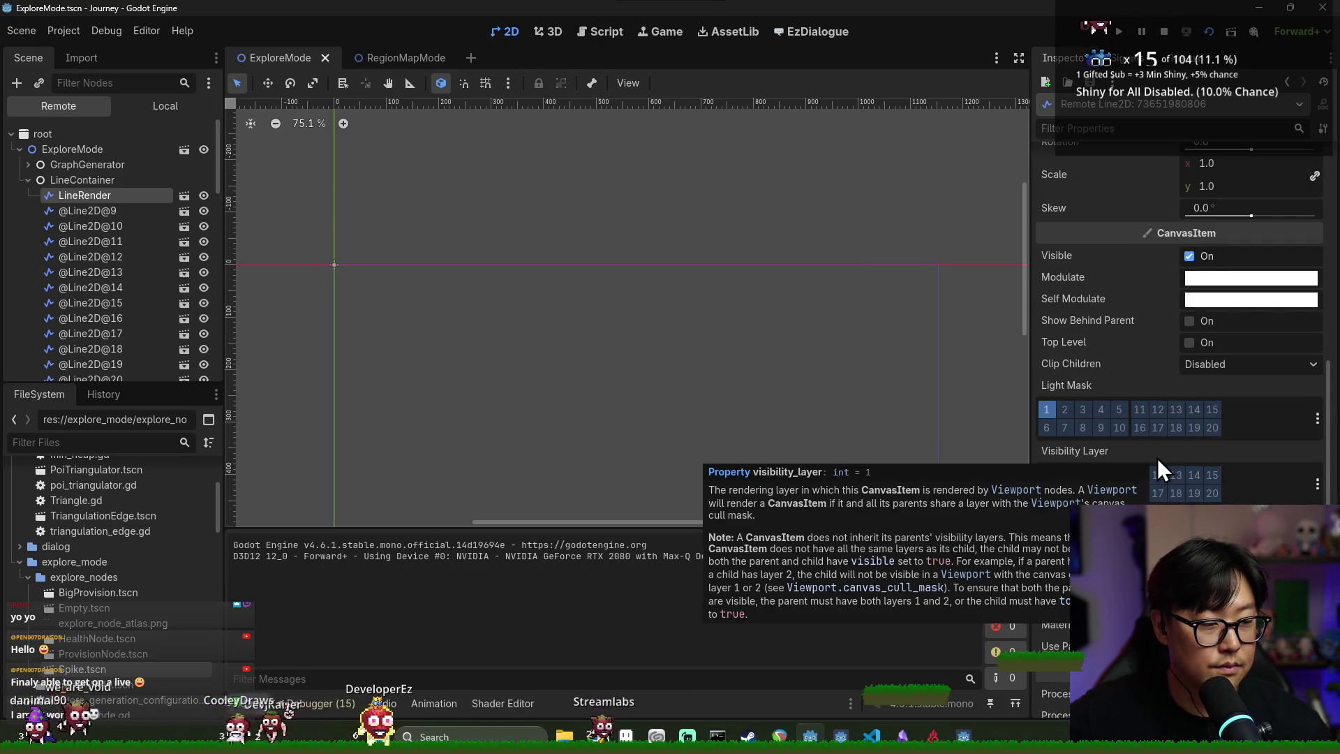
pyautogui.scroll(5, 1139, 454)
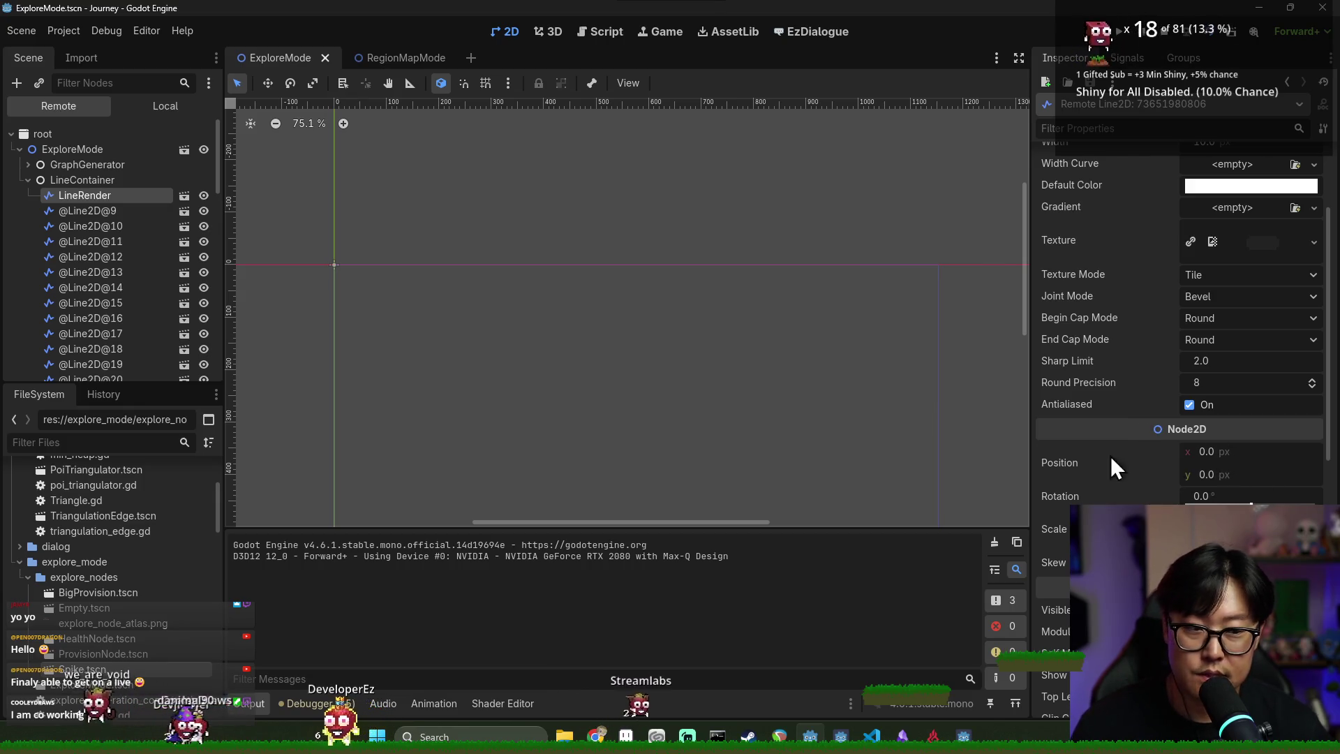
pyautogui.scroll(3, 1263, 282)
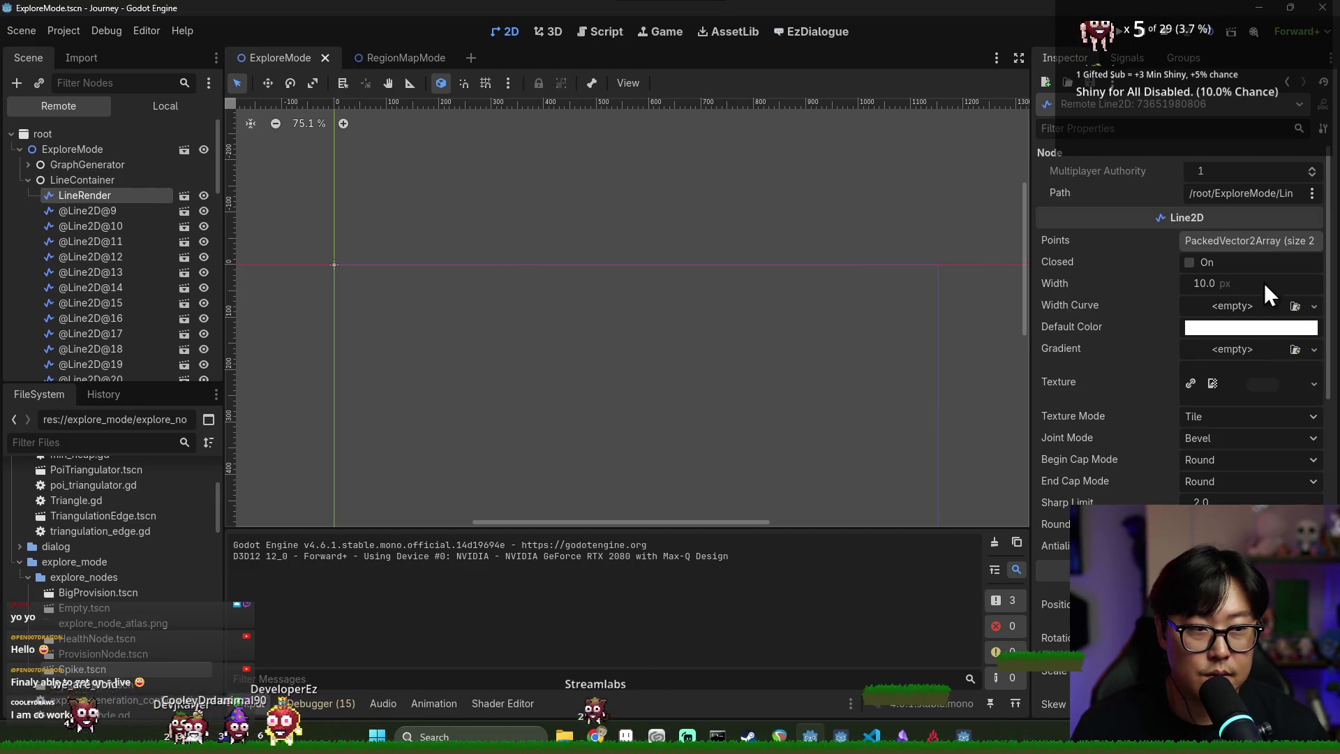
pyautogui.click(1238, 243)
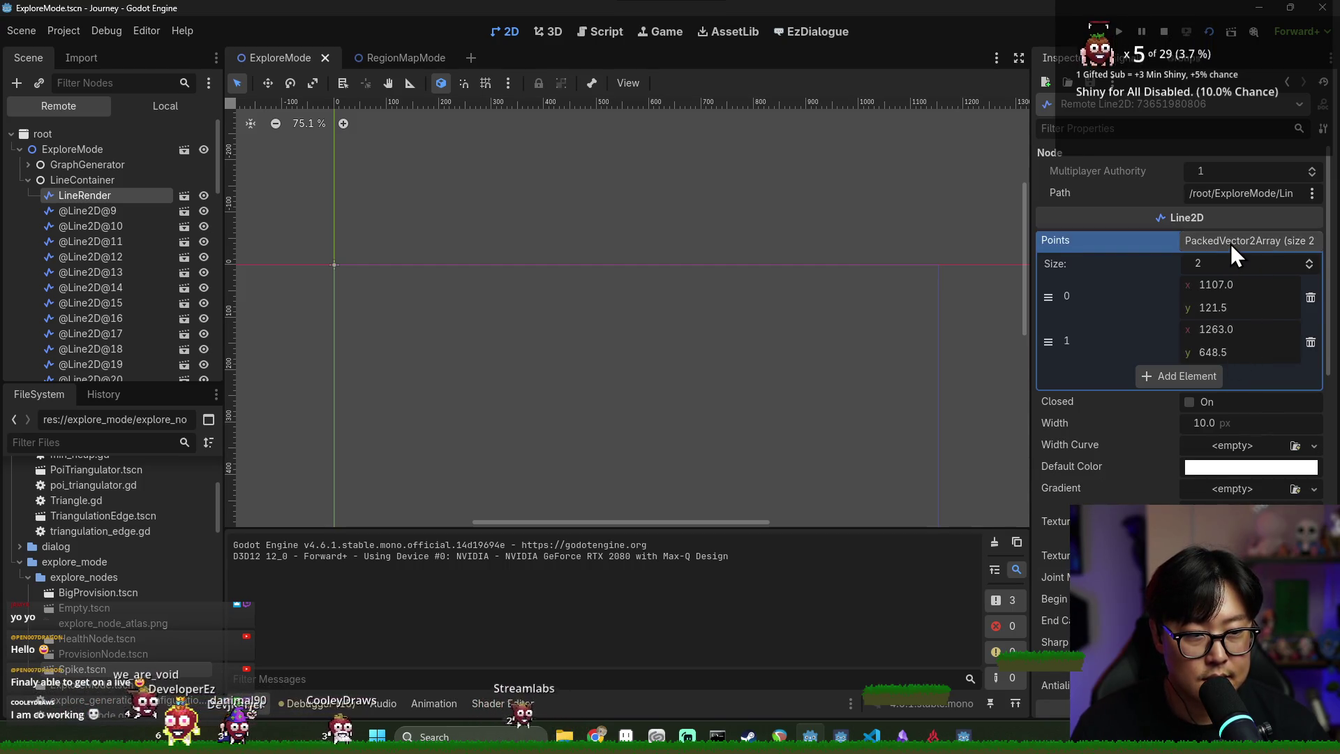
pyautogui.click(1230, 244)
pyautogui.hotkey('alt', 'Tab')
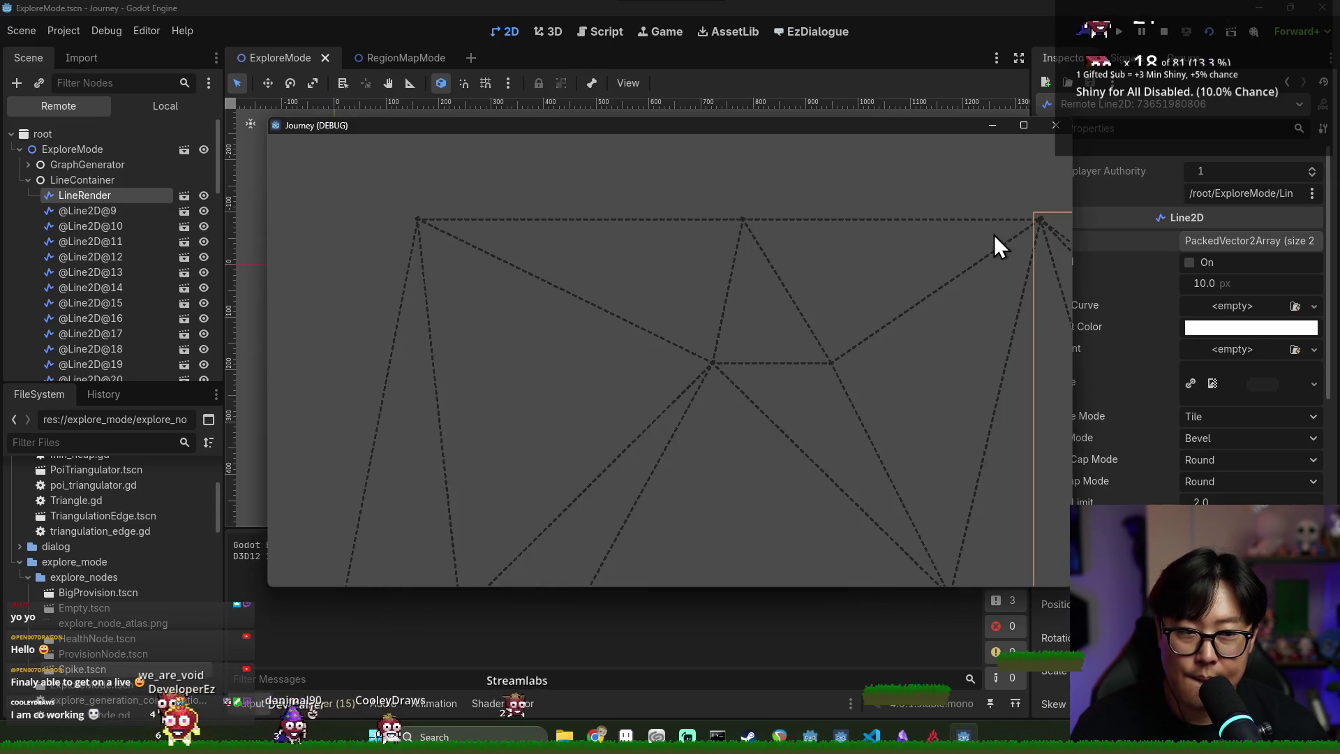
pyautogui.click(62, 211)
pyautogui.hotkey('alt', 'Tab')
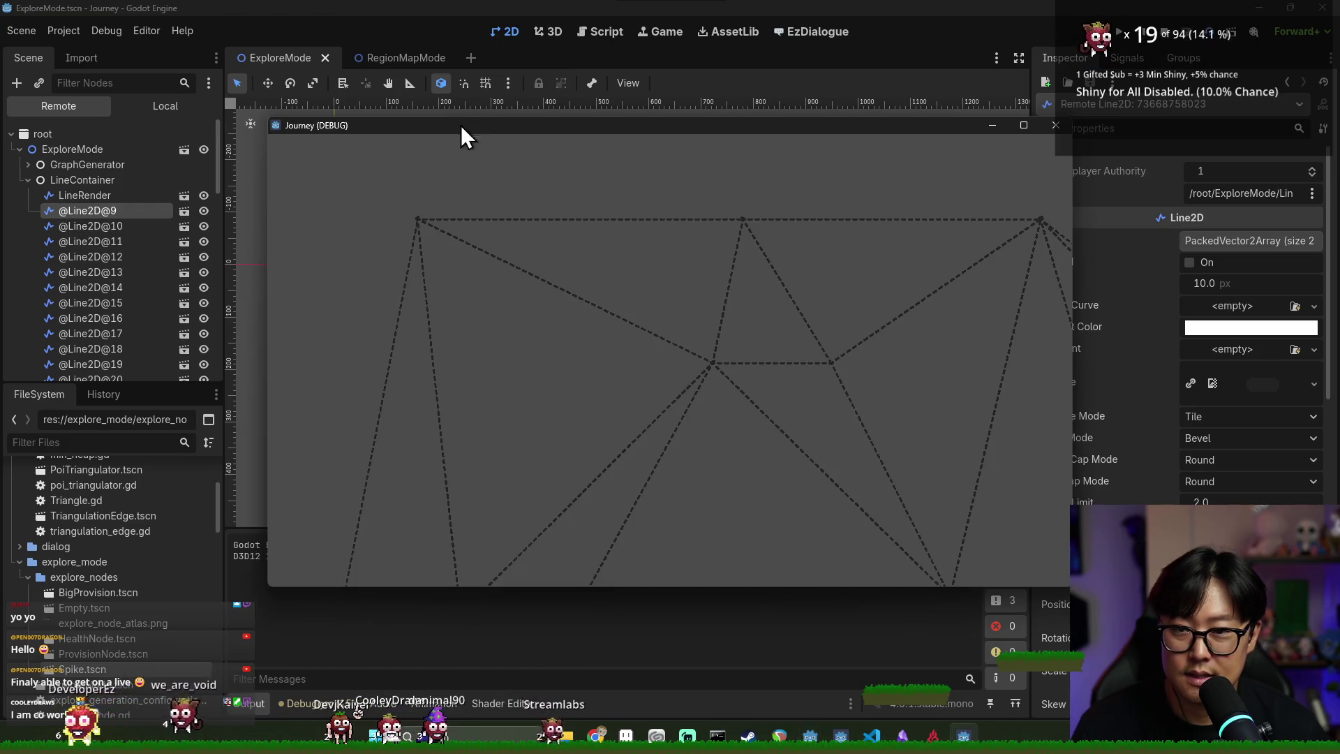
pyautogui.click(104, 229)
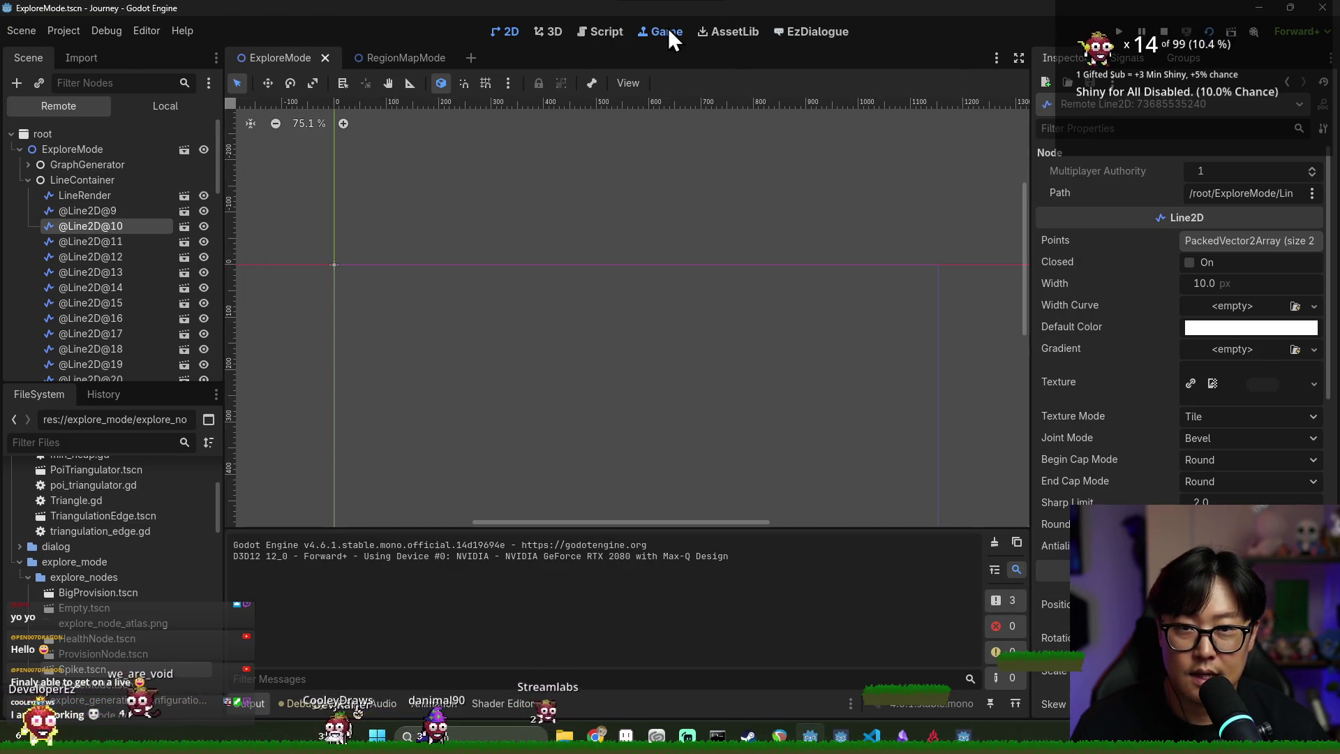
# Step: Close the running Journey game and relaunch the Explore Mode scene with Run Current Scene
pyautogui.click(668, 29)
pyautogui.hotkey('alt', 'Tab')
pyautogui.moveTo(773, 135)
pyautogui.mouseDown()
pyautogui.moveTo(559, 106)
pyautogui.moveTo(557, 196)
pyautogui.mouseUp()
pyautogui.click(843, 196)
pyautogui.click(664, 35)
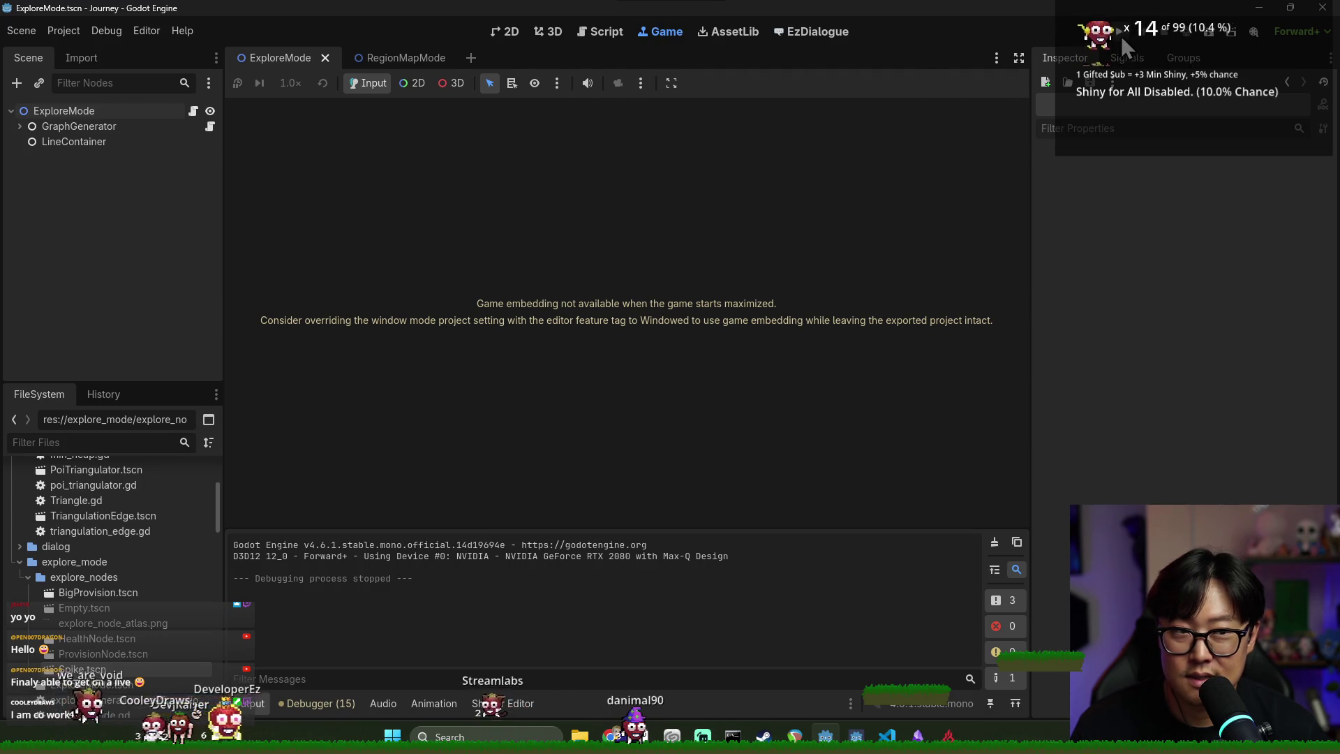
pyautogui.click(1209, 29)
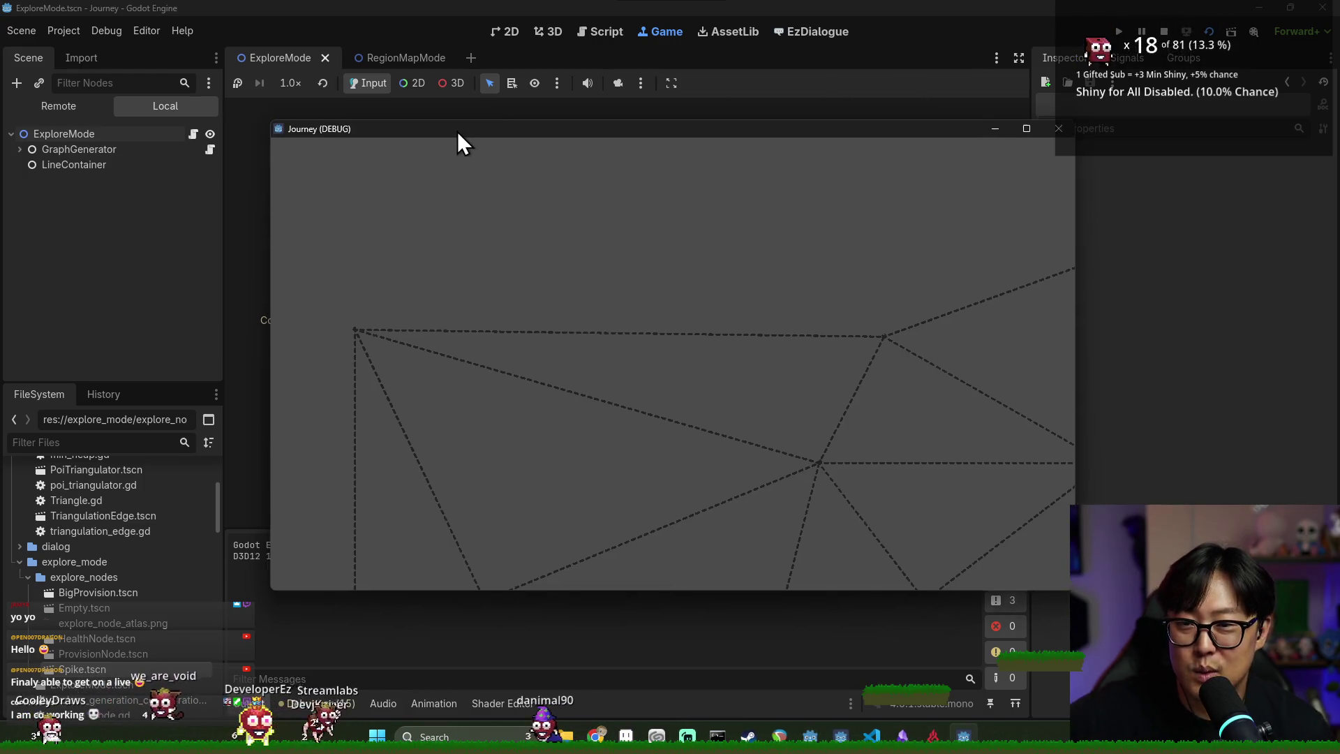
# Step: Reposition the game window, select GraphGenerator, and show the Remote live node tree
pyautogui.moveTo(458, 131); pyautogui.dragTo(497, 229)
pyautogui.moveTo(677, 231)
pyautogui.mouseDown()
pyautogui.moveTo(540, 95)
pyautogui.moveTo(533, 126)
pyautogui.moveTo(546, 94)
pyautogui.mouseUp()
pyautogui.click(541, 111)
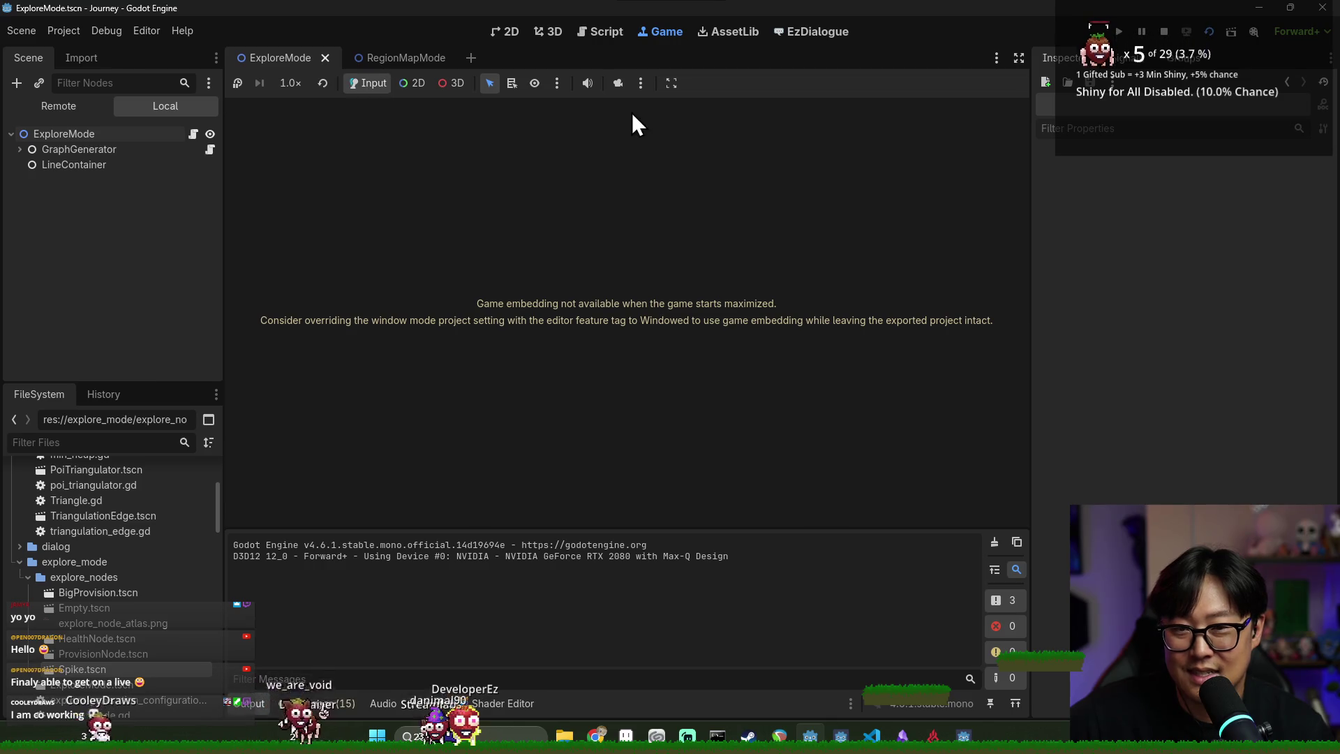
pyautogui.click(672, 83)
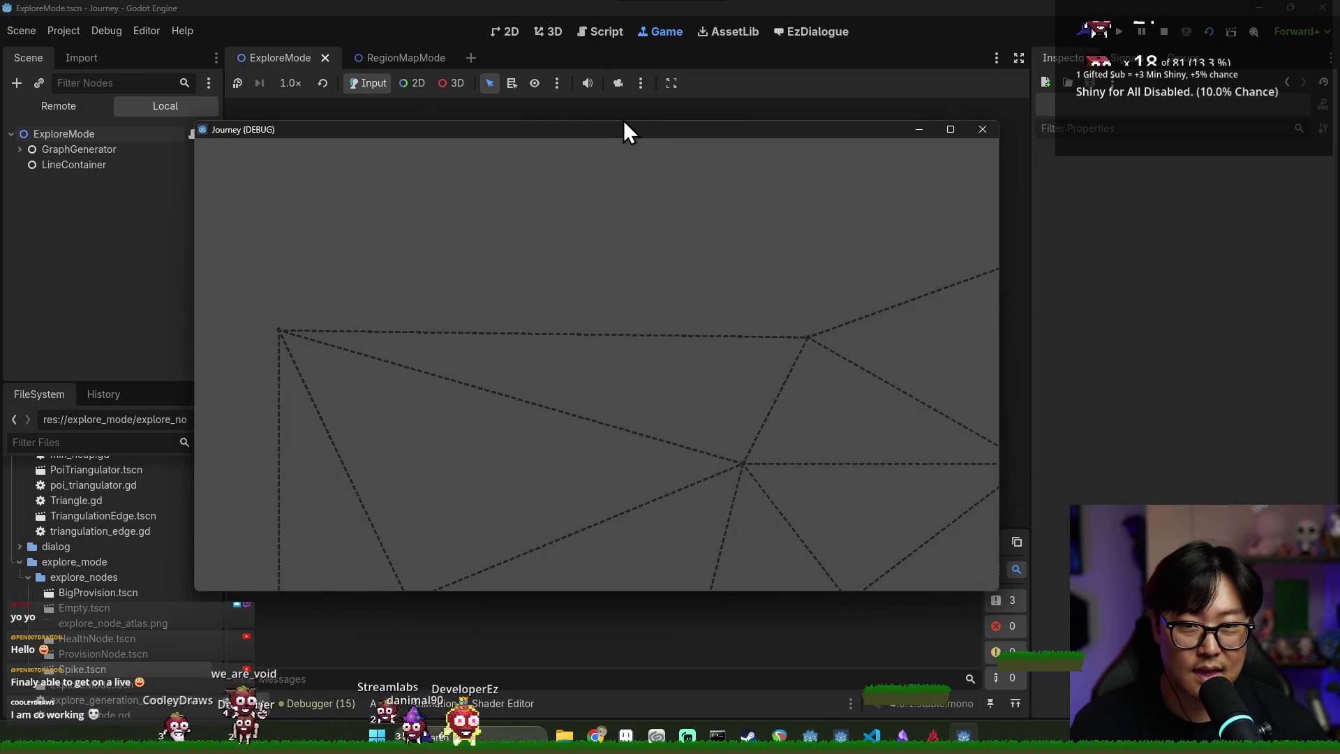
pyautogui.moveTo(625, 129); pyautogui.dragTo(738, 94)
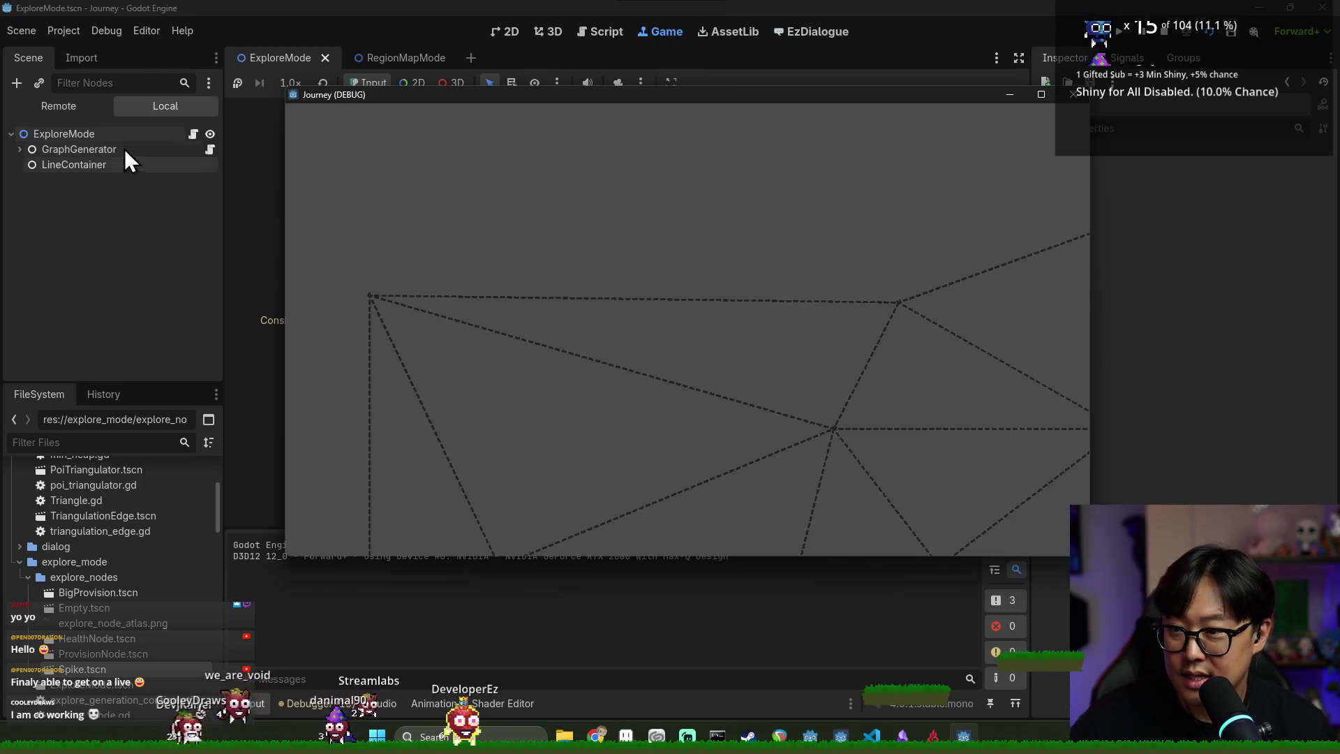
pyautogui.click(126, 148)
pyautogui.click(50, 104)
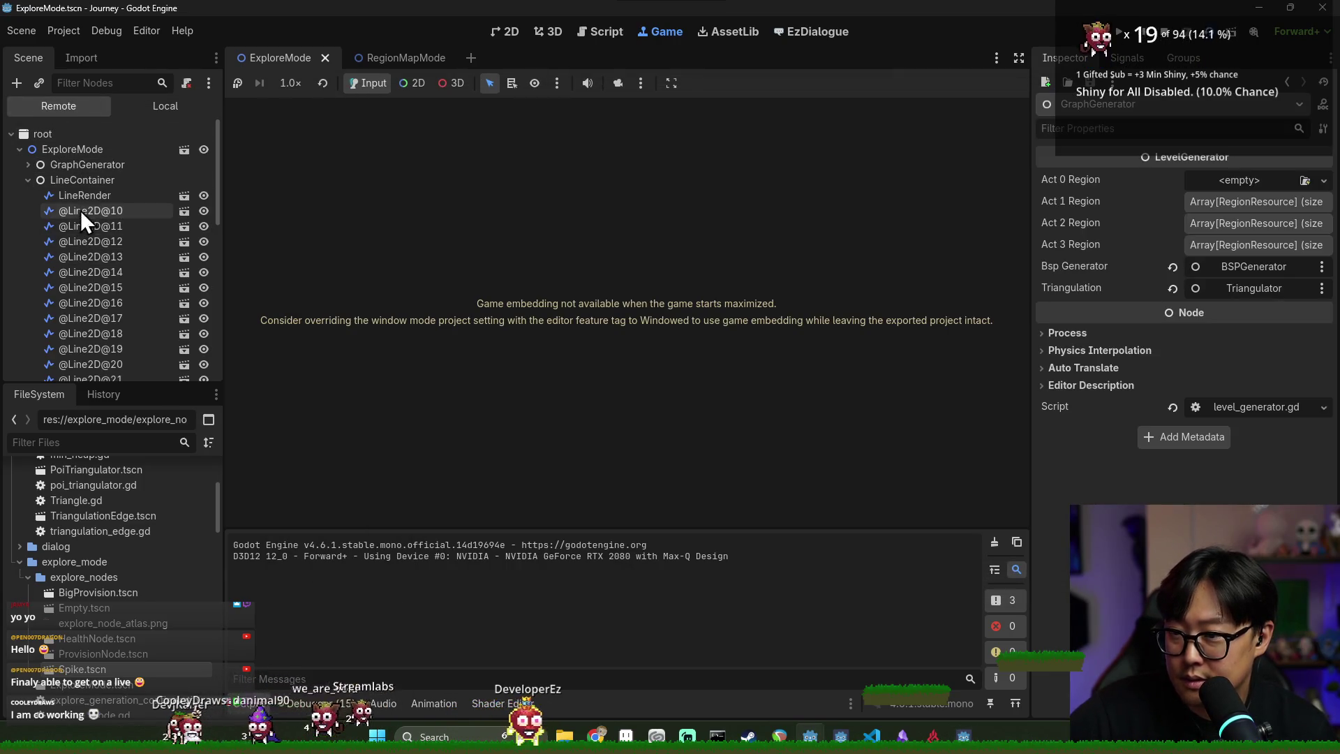
pyautogui.click(28, 180)
pyautogui.click(63, 196)
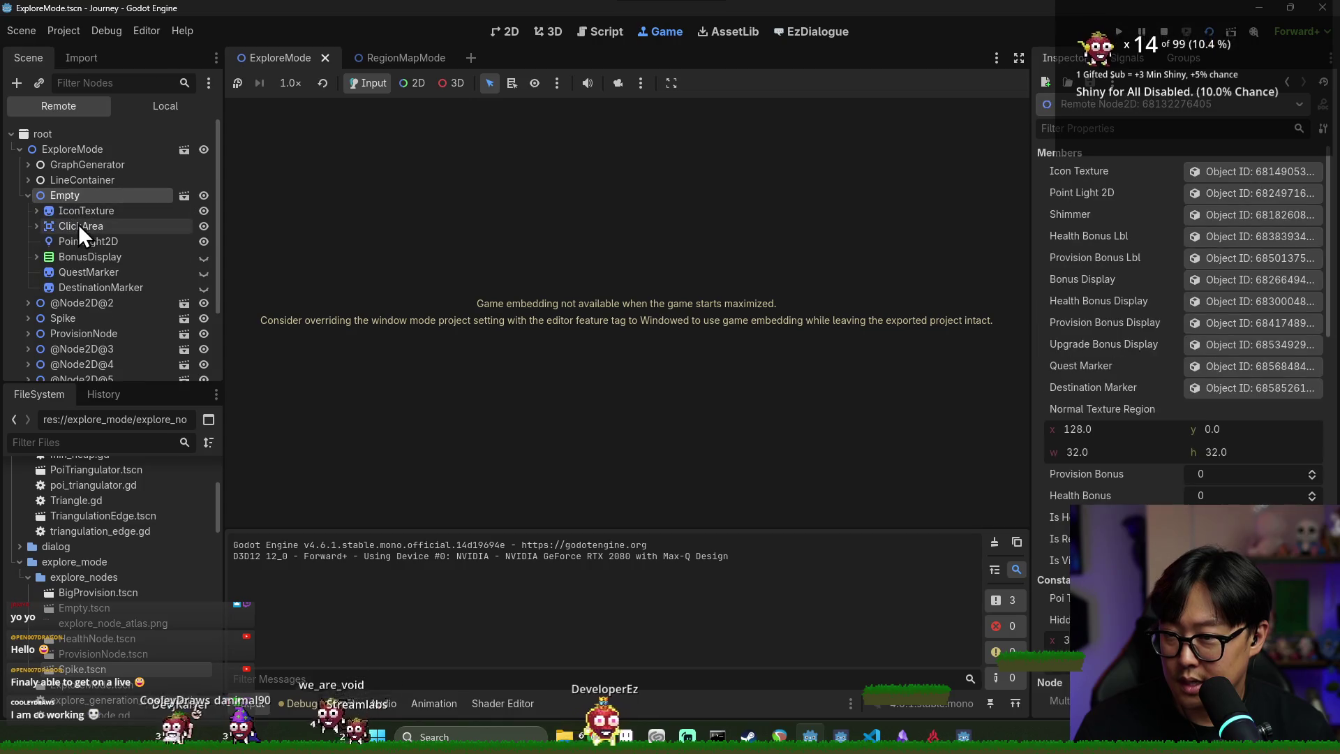
pyautogui.click(28, 195)
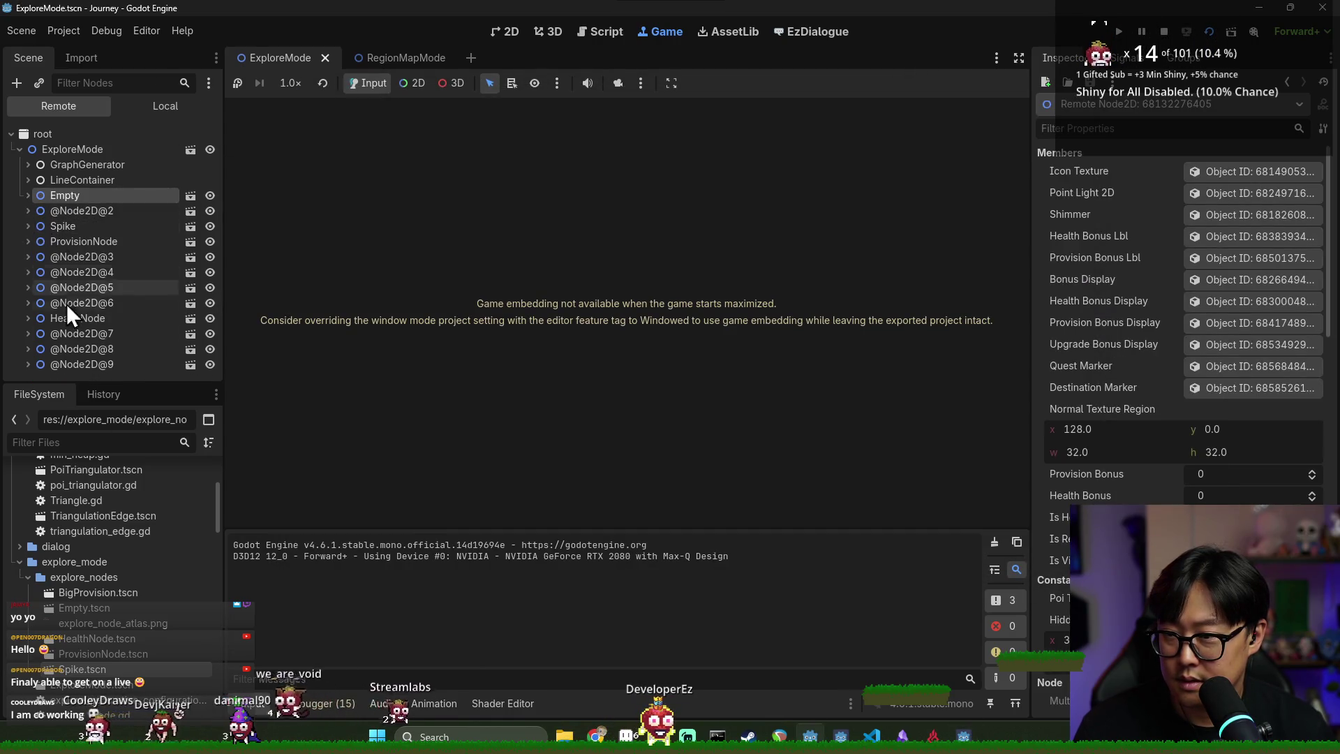
pyautogui.click(68, 364)
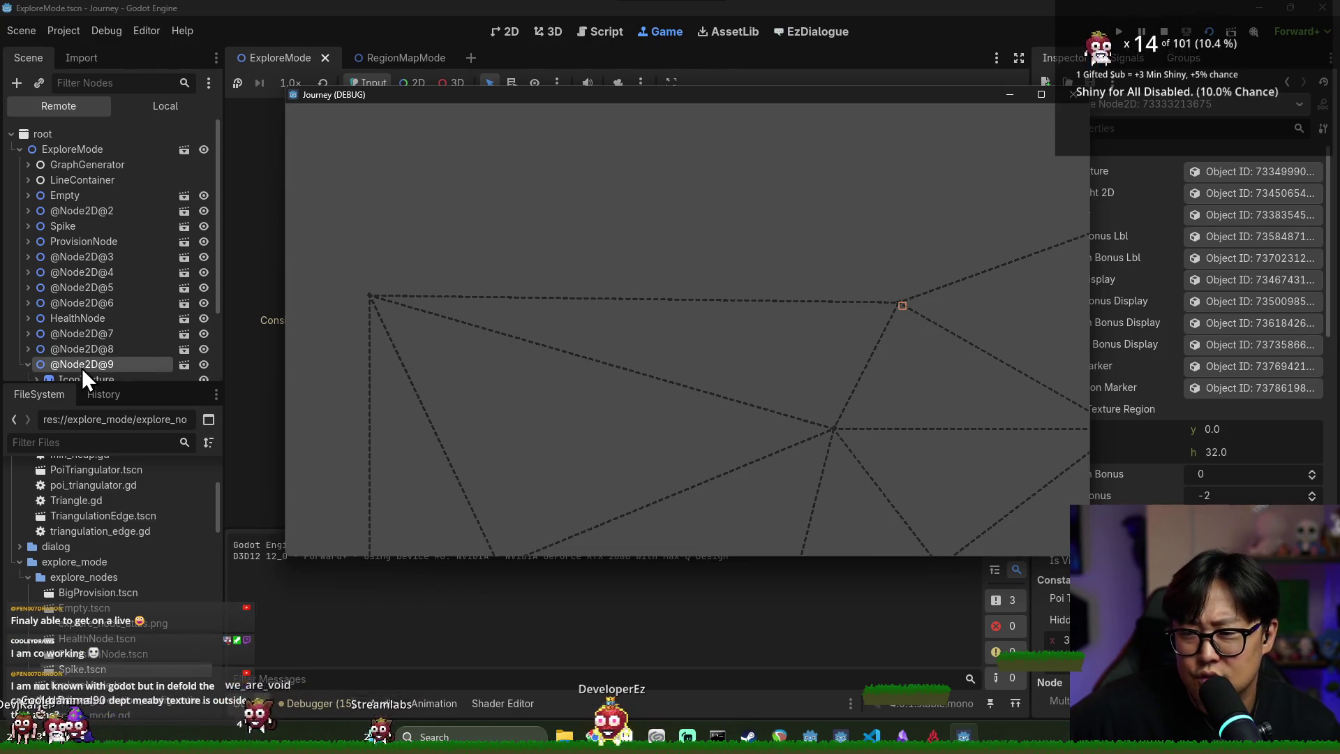
pyautogui.scroll(-2, 82, 368)
pyautogui.scroll(-1, 82, 374)
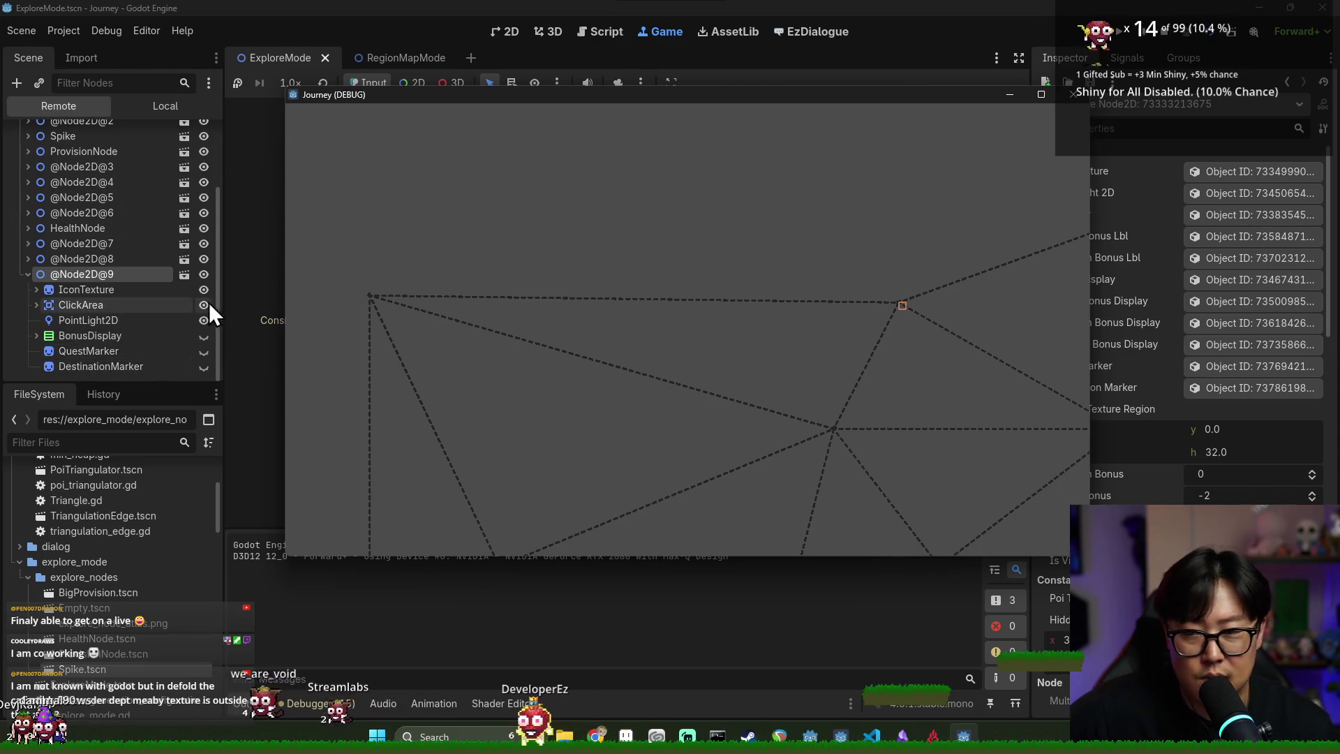
pyautogui.click(202, 279)
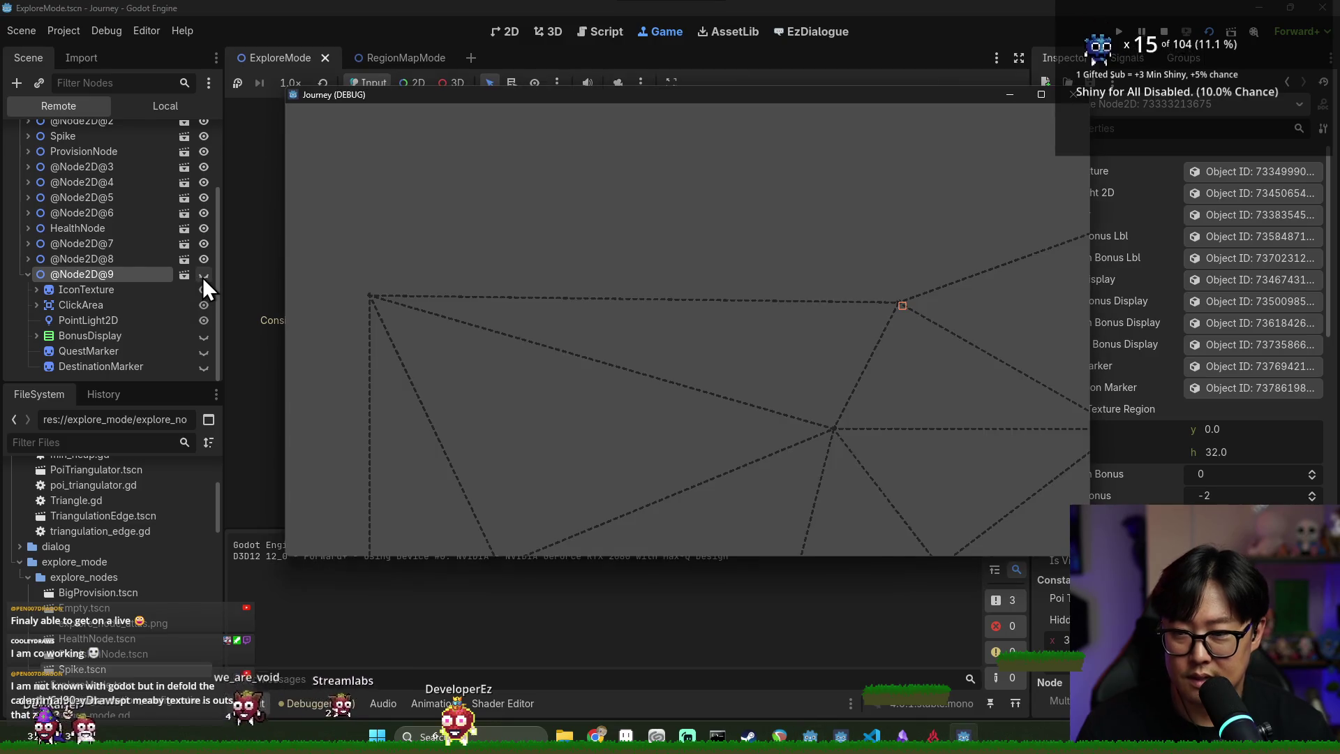
pyautogui.click(202, 278)
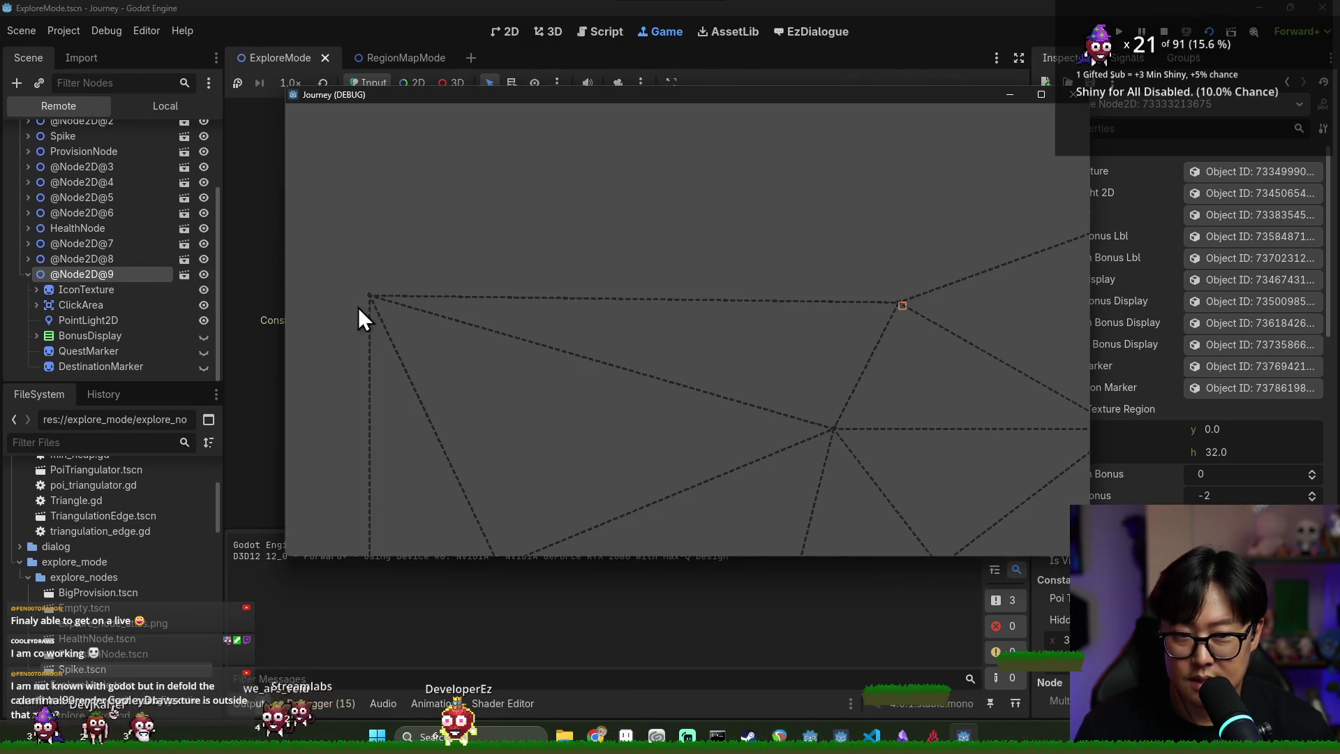
pyautogui.click(99, 296)
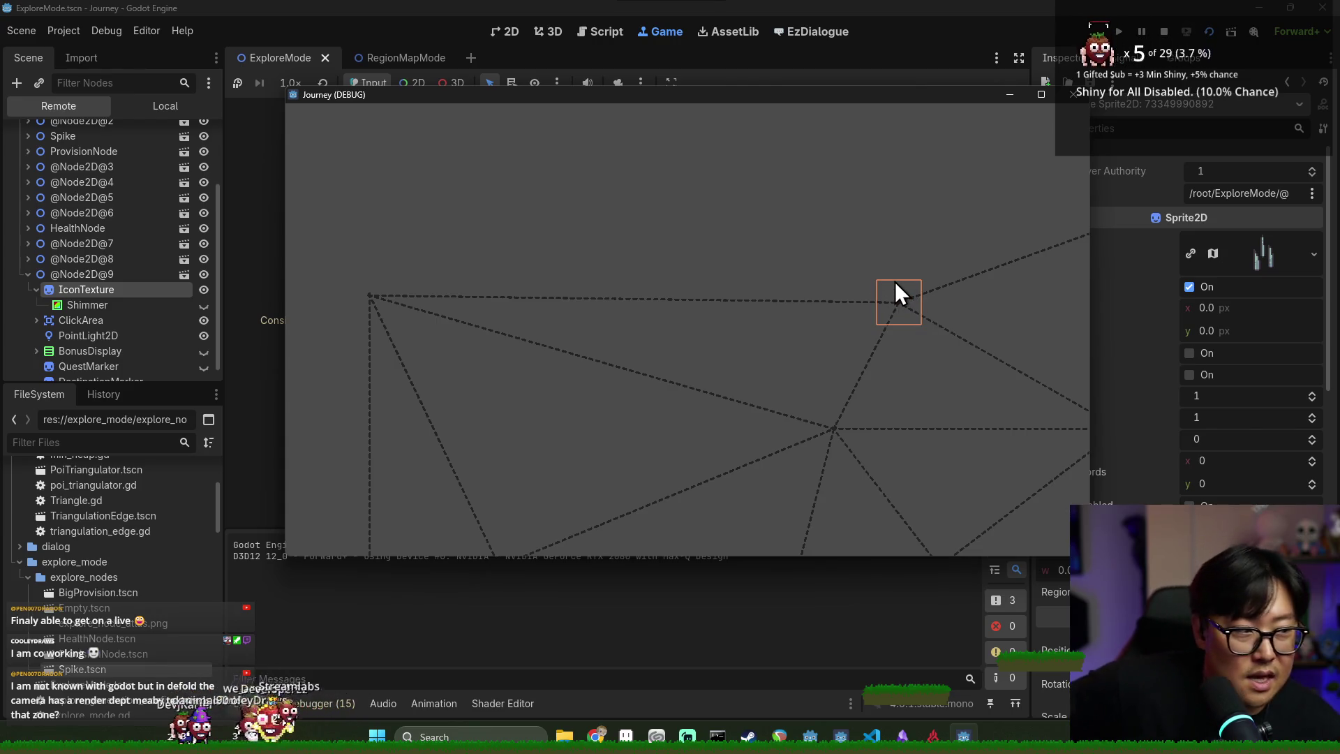
# Step: Move the running game window lower-left and open the selection options and import settings panel
pyautogui.click(1124, 463)
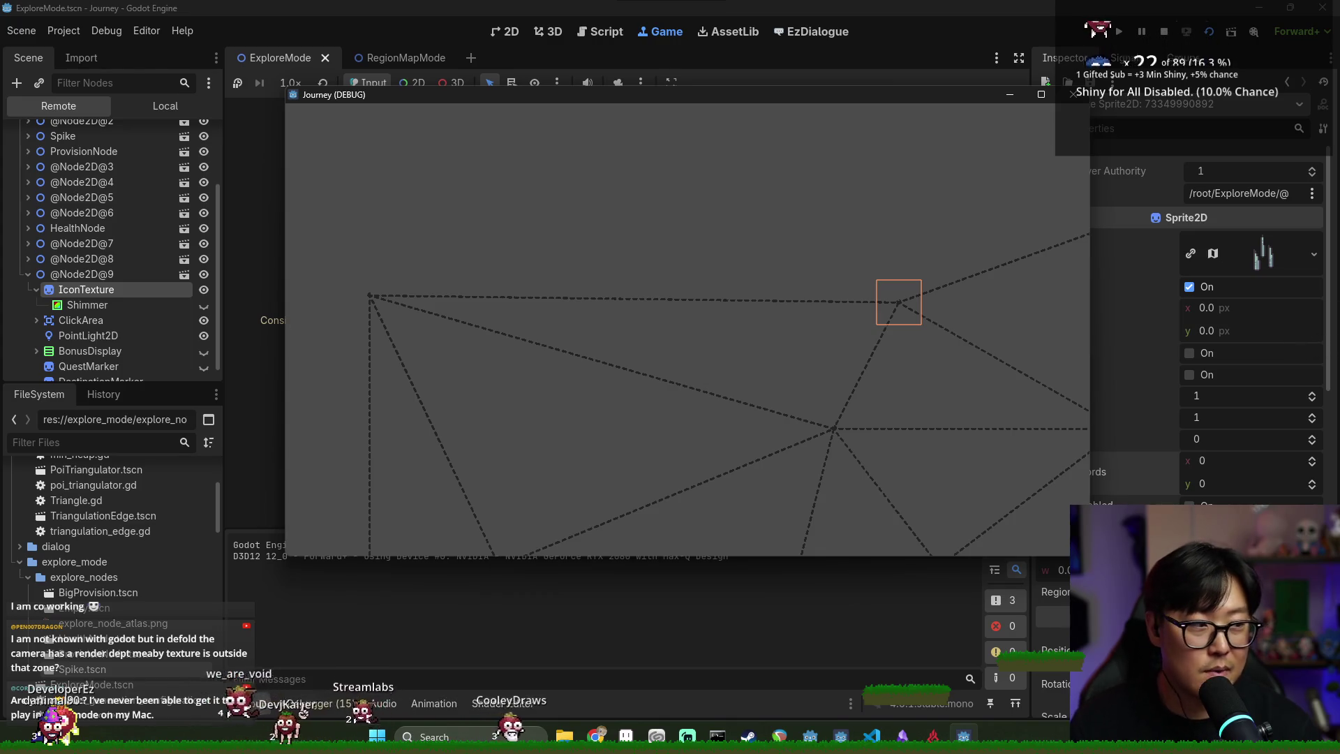
pyautogui.moveTo(789, 99)
pyautogui.mouseDown()
pyautogui.moveTo(680, 194)
pyautogui.moveTo(682, 124)
pyautogui.moveTo(639, 108)
pyautogui.mouseUp()
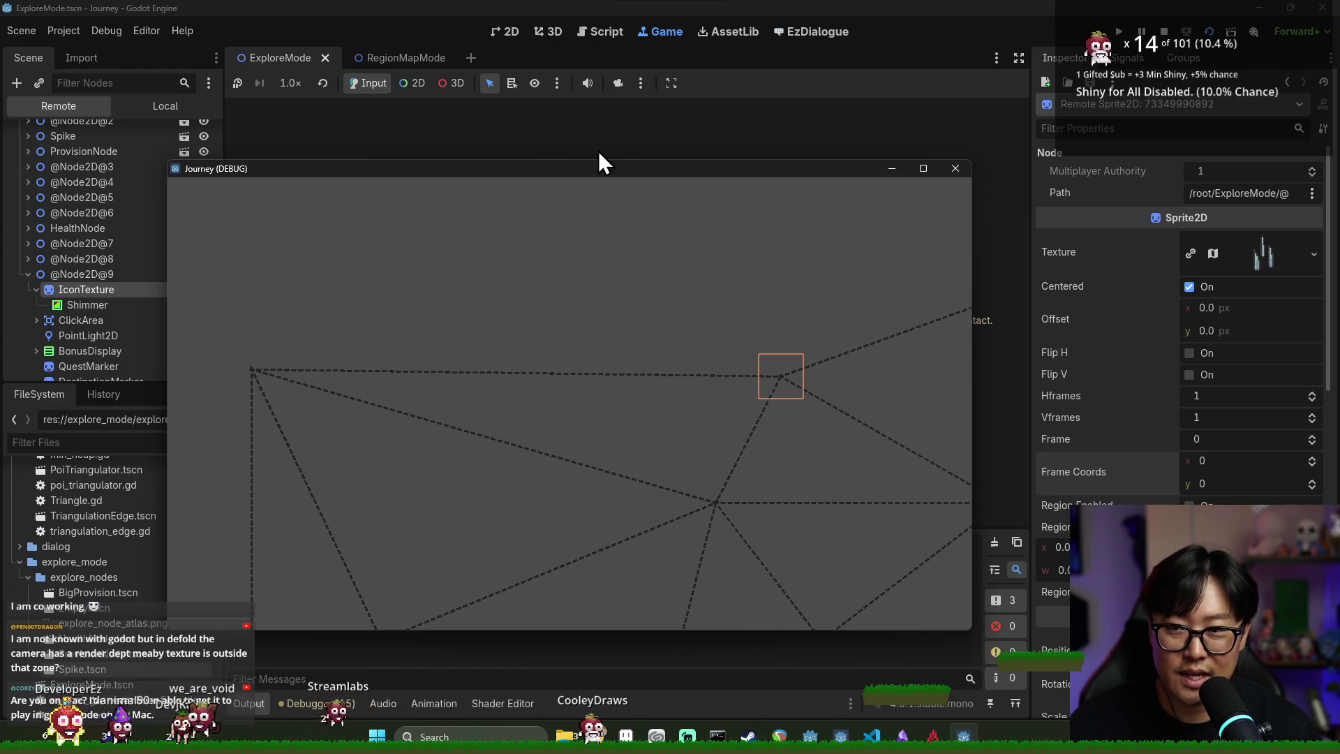
pyautogui.click(559, 84)
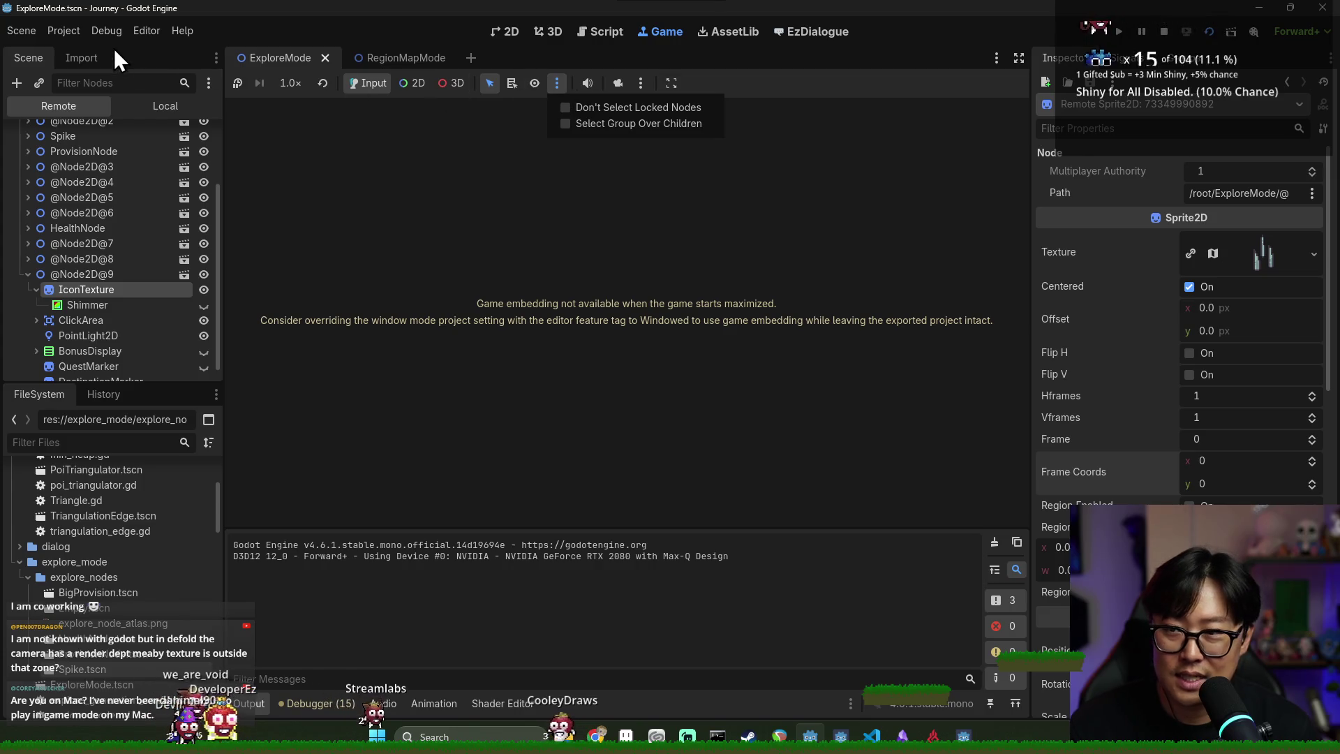
pyautogui.click(83, 53)
pyautogui.click(25, 55)
pyautogui.click(64, 31)
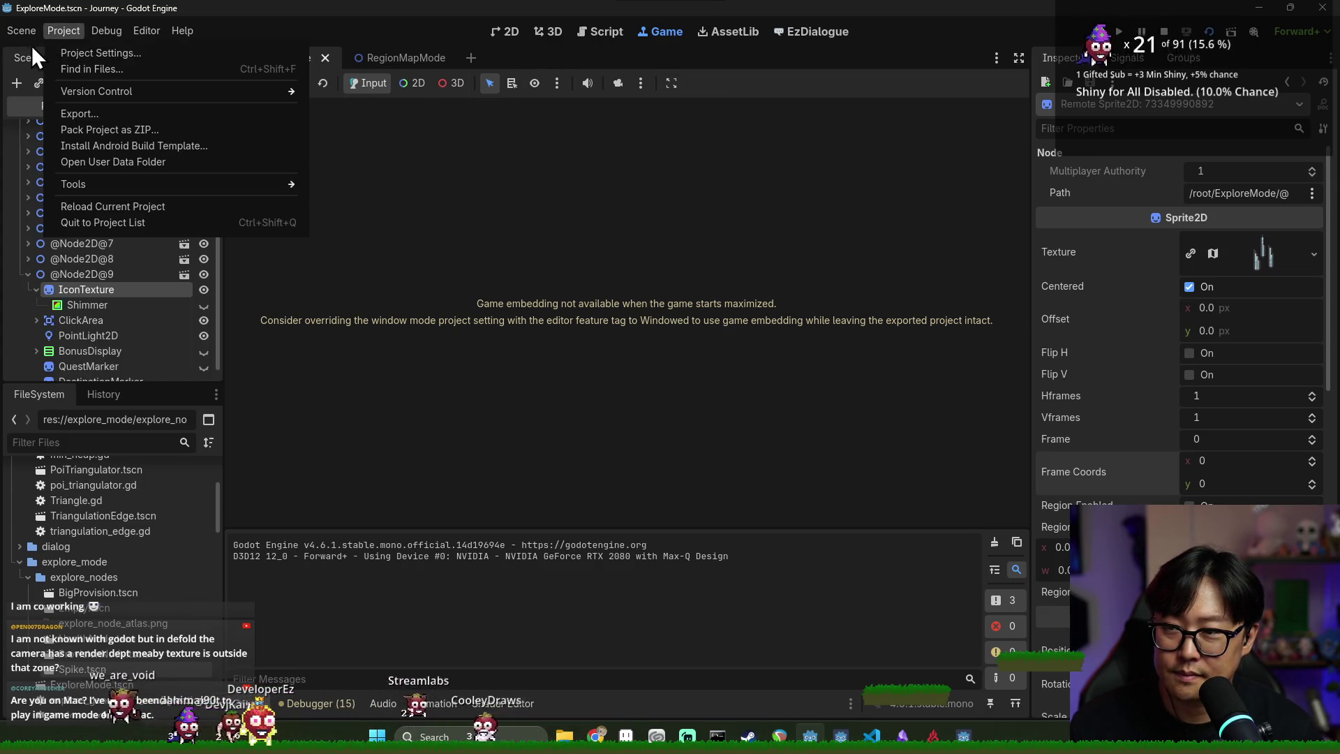
pyautogui.click(74, 51)
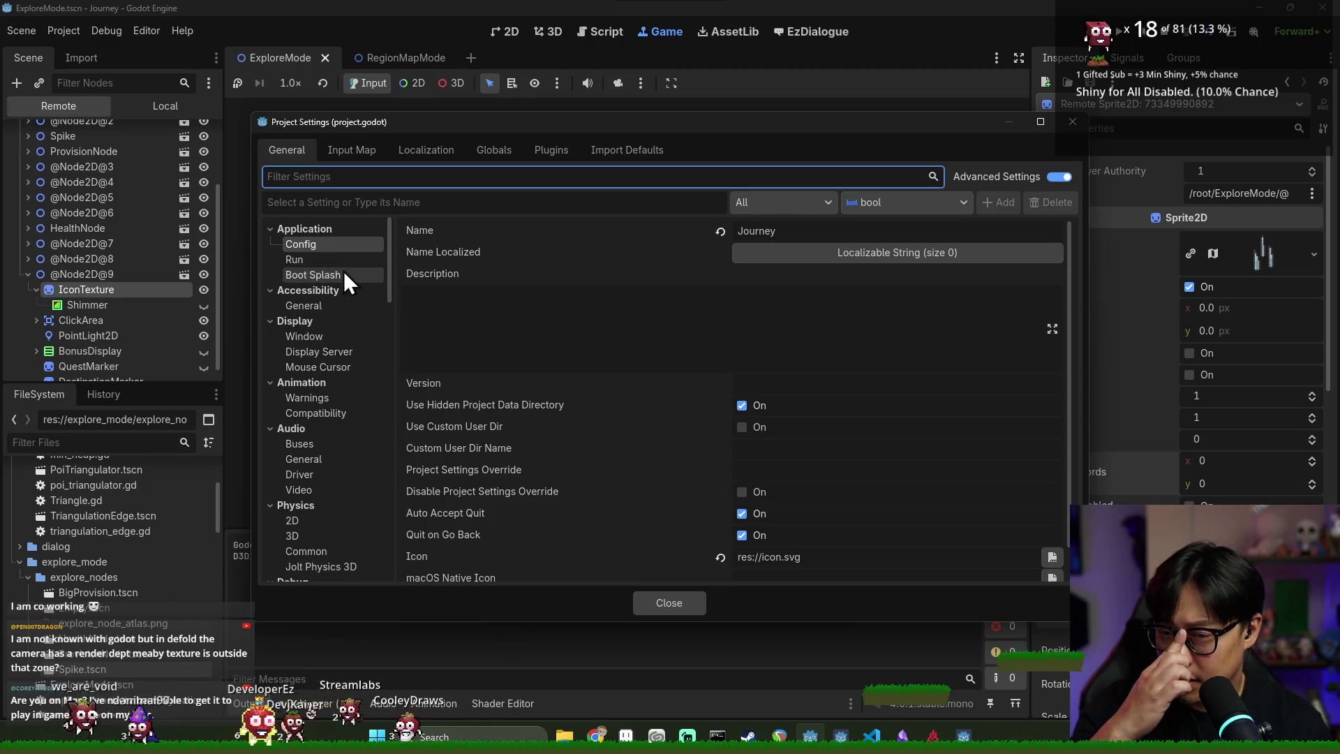
pyautogui.click(328, 260)
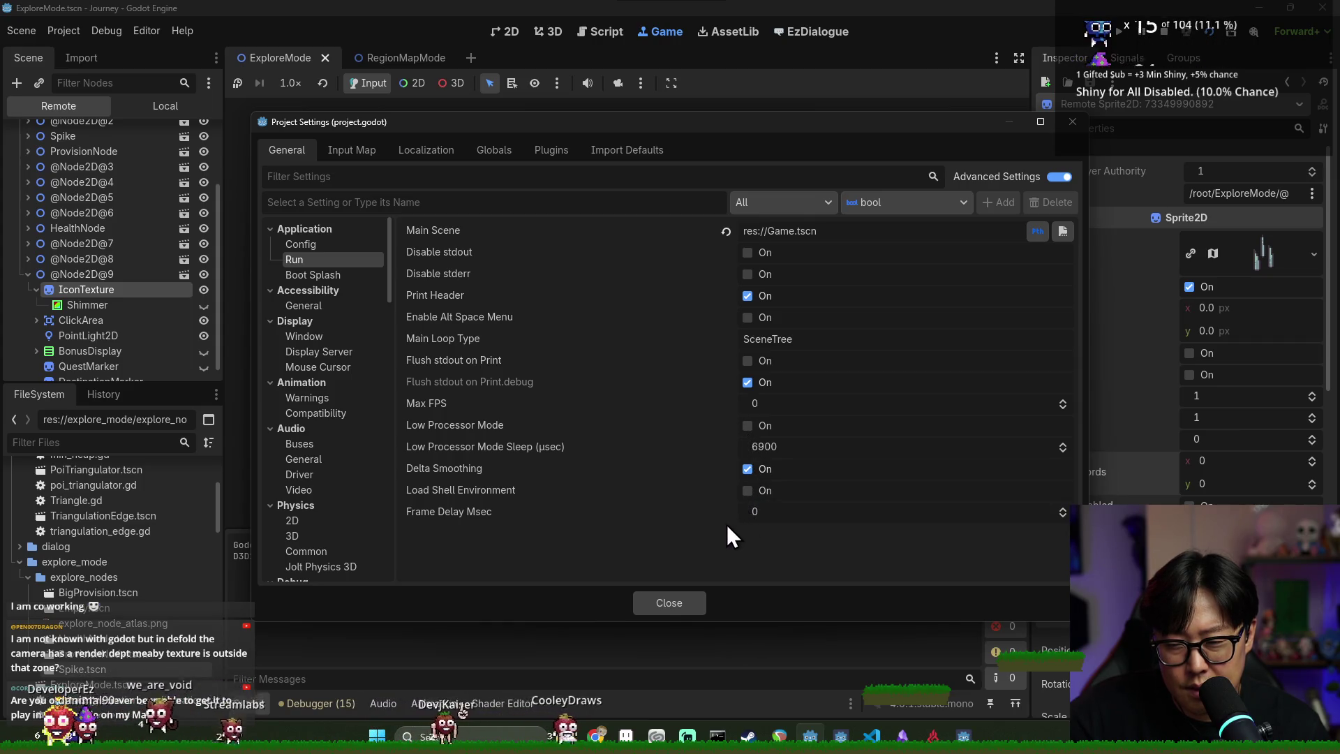
pyautogui.press('F5')
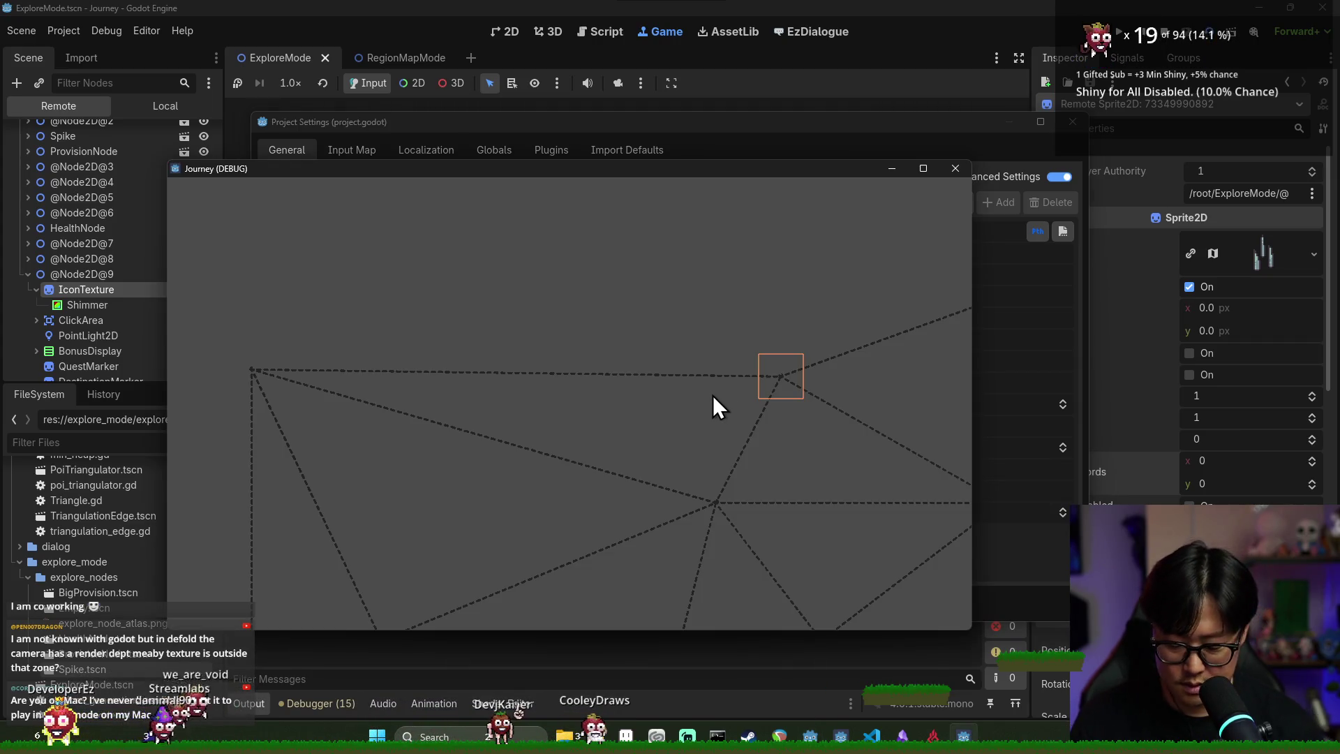
pyautogui.click(924, 170)
pyautogui.click(1285, 12)
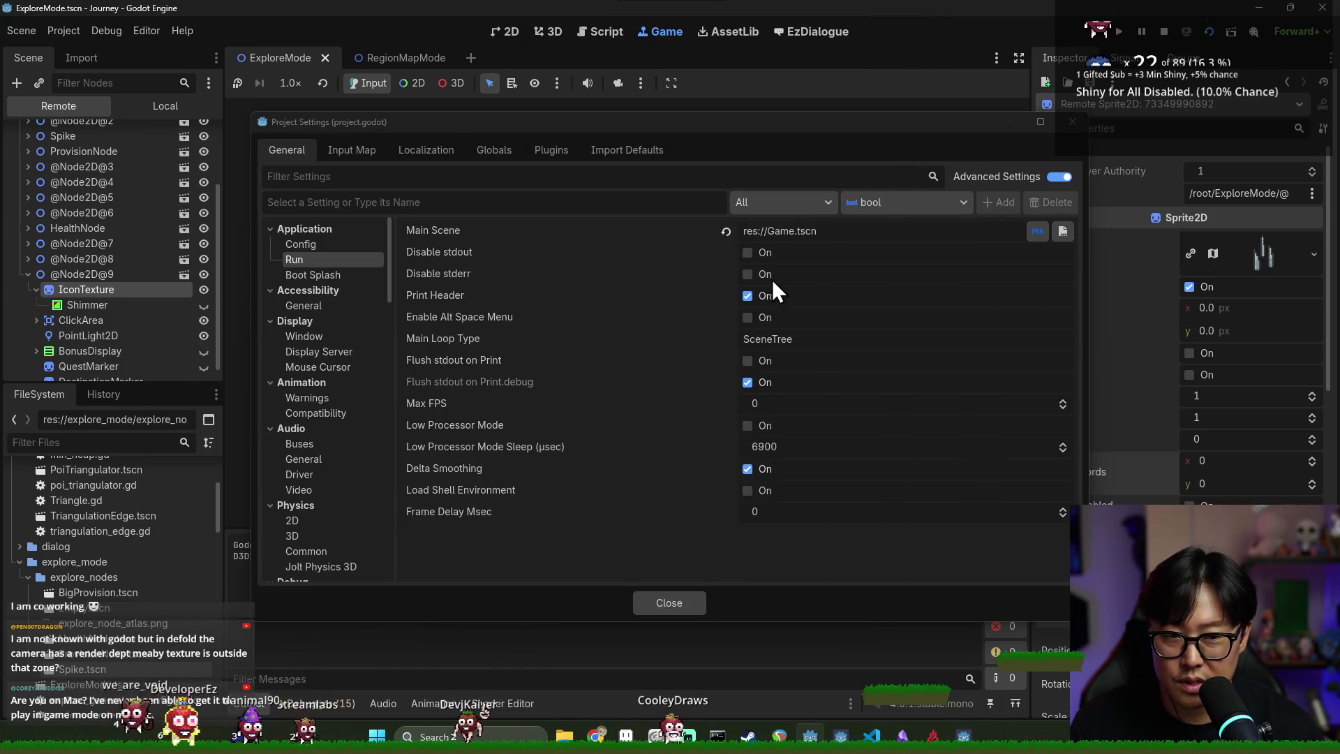
pyautogui.click(328, 249)
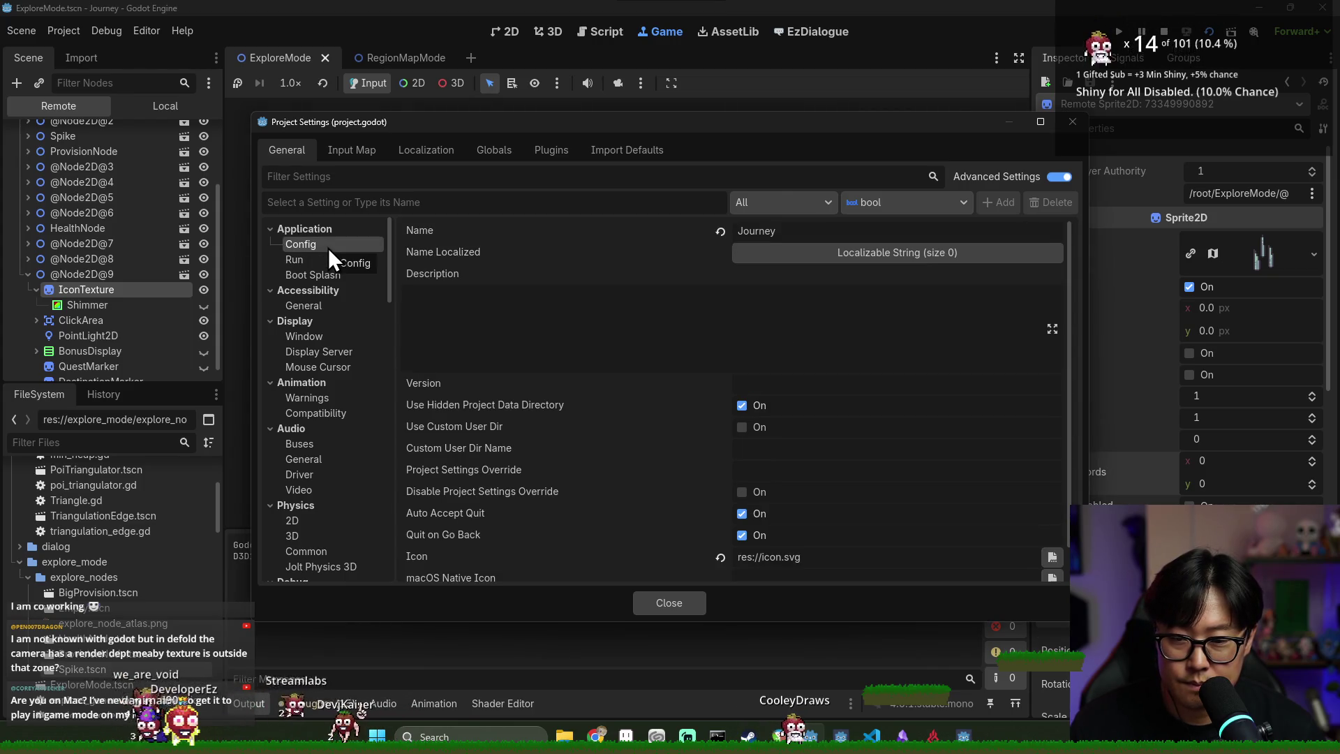
pyautogui.click(329, 340)
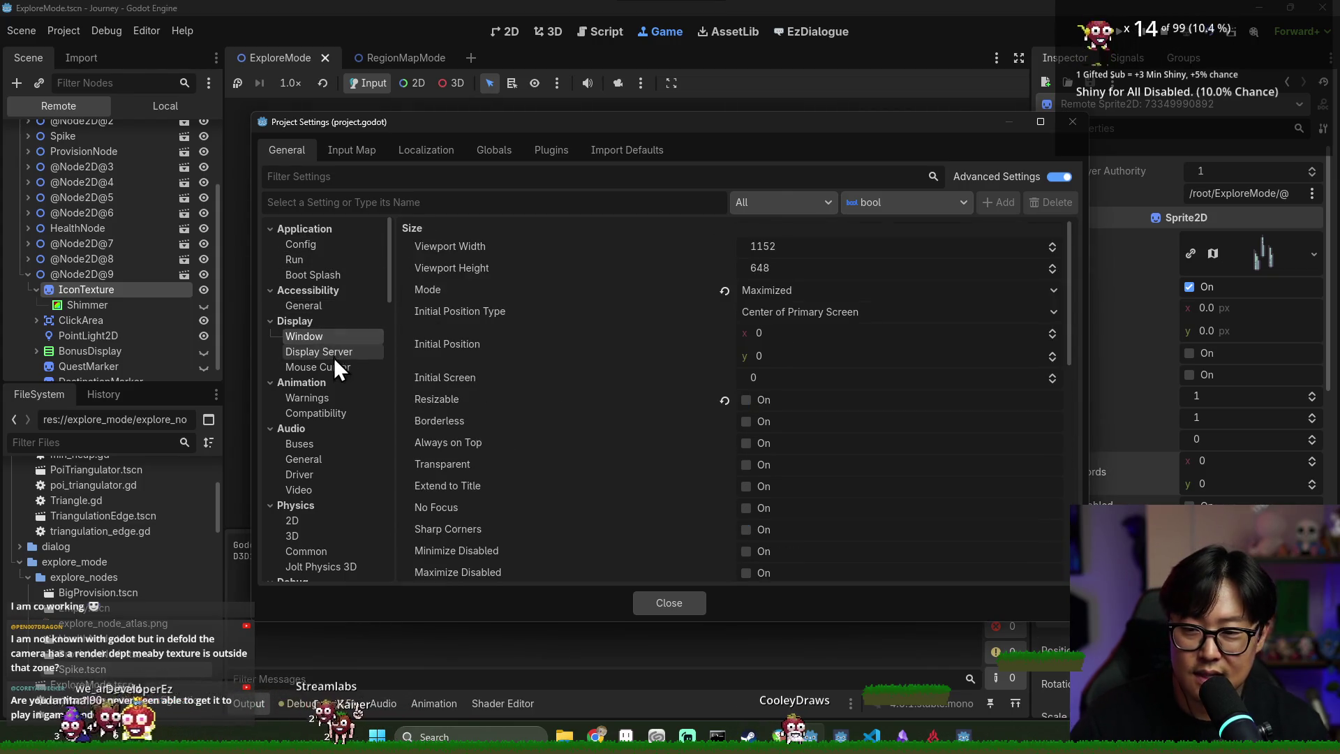
pyautogui.click(806, 313)
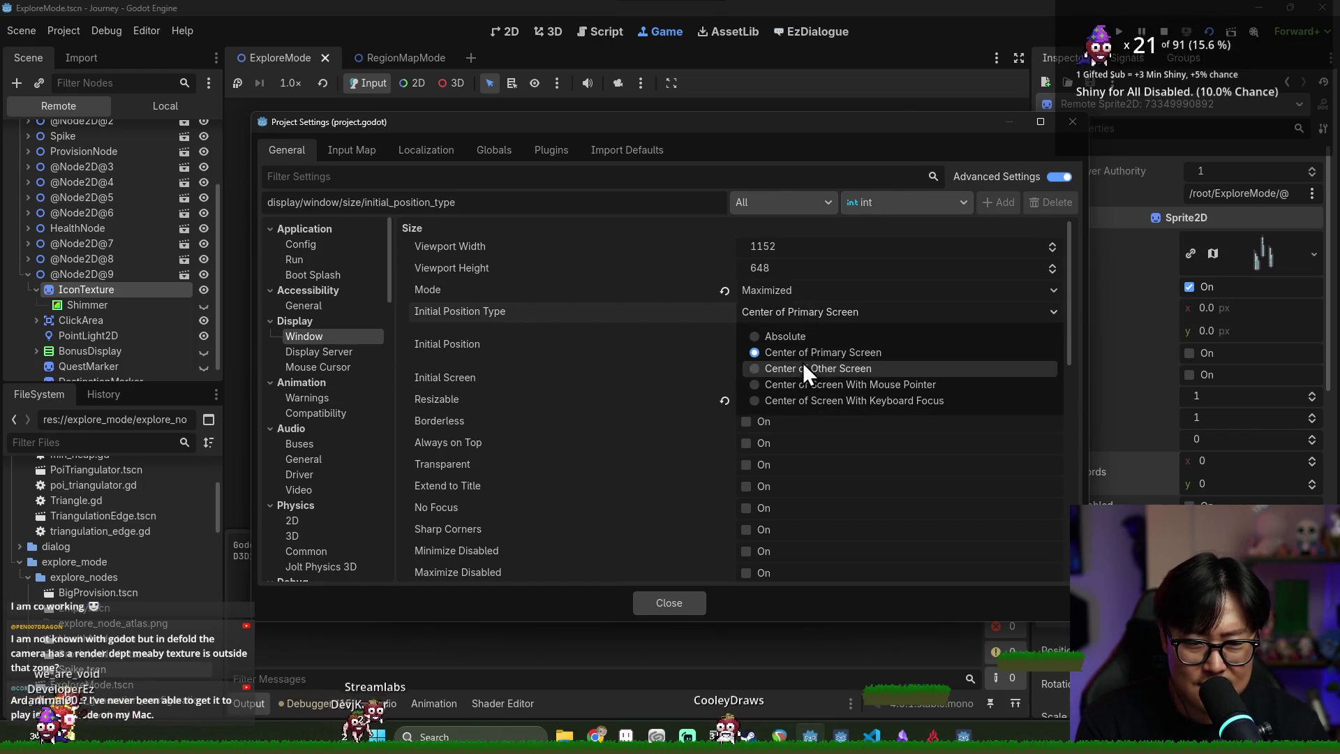
pyautogui.click(809, 314)
pyautogui.click(786, 291)
pyautogui.click(786, 290)
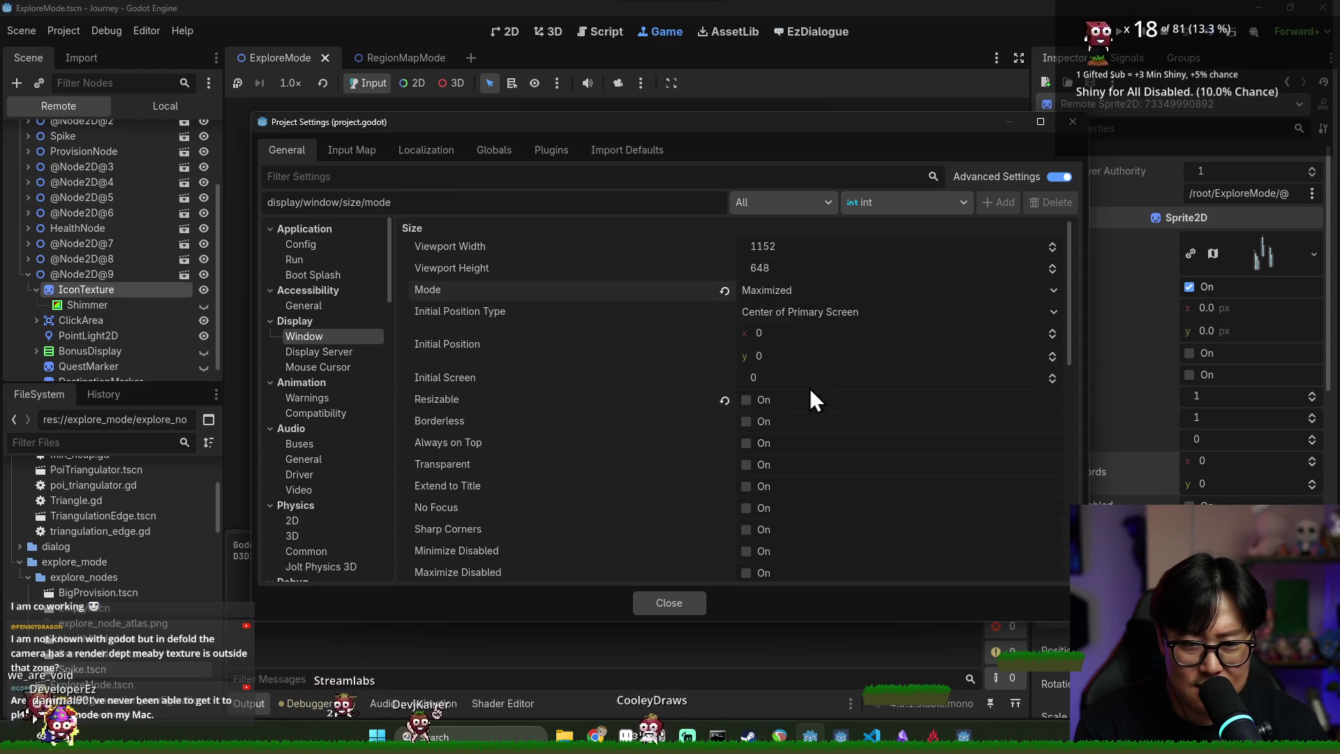
pyautogui.scroll(-4, 749, 395)
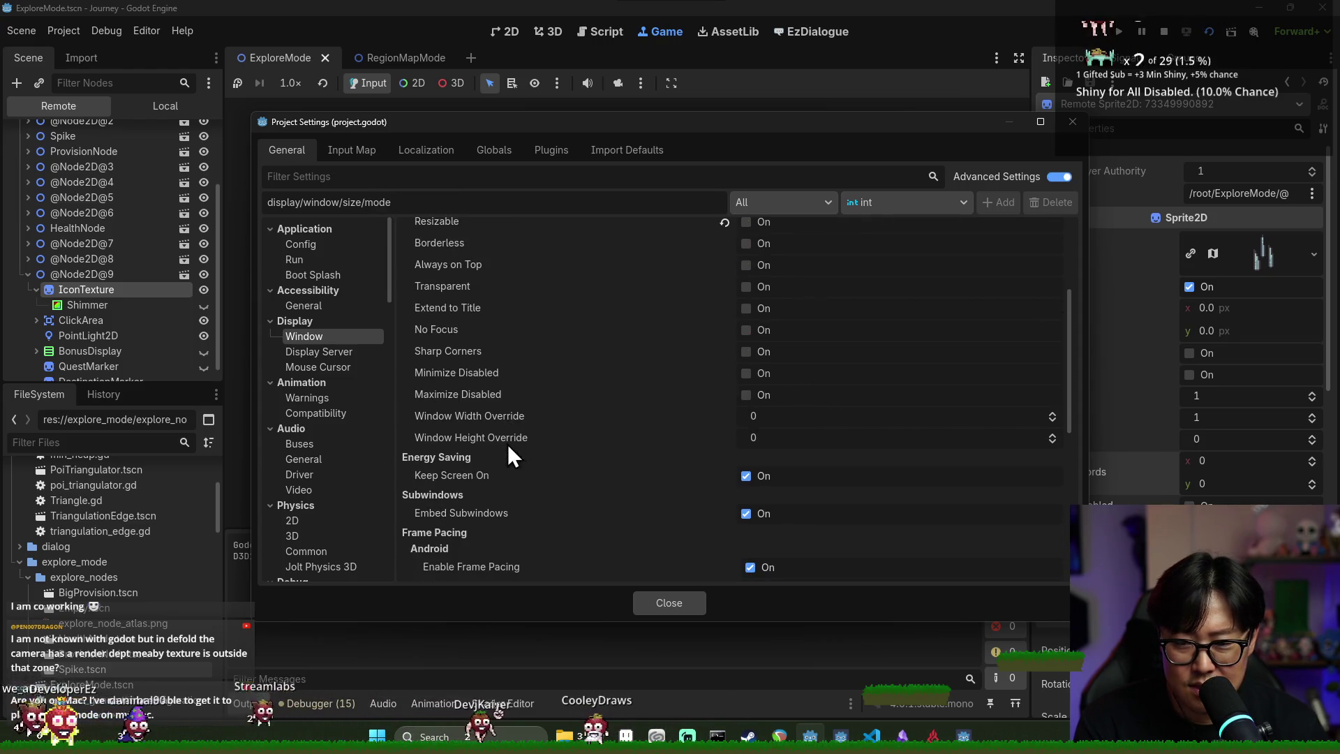
pyautogui.scroll(-8, 506, 468)
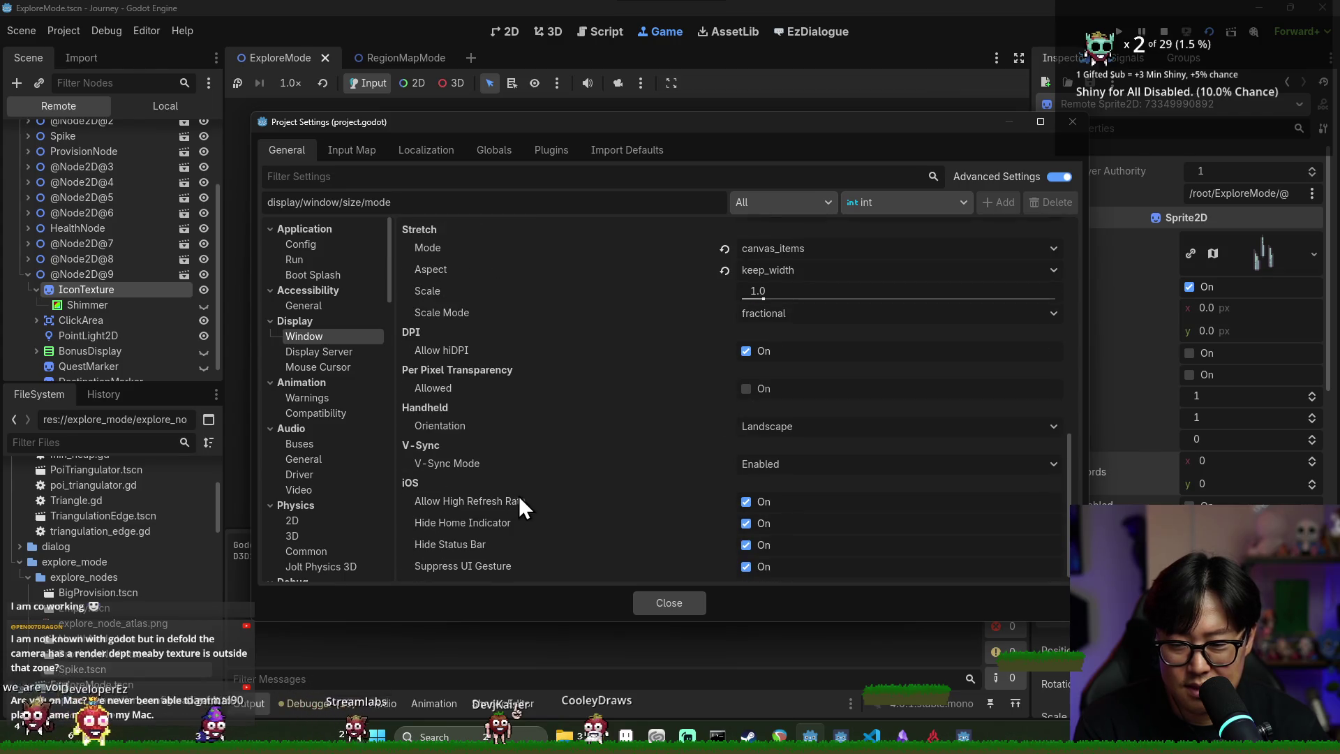
pyautogui.click(656, 604)
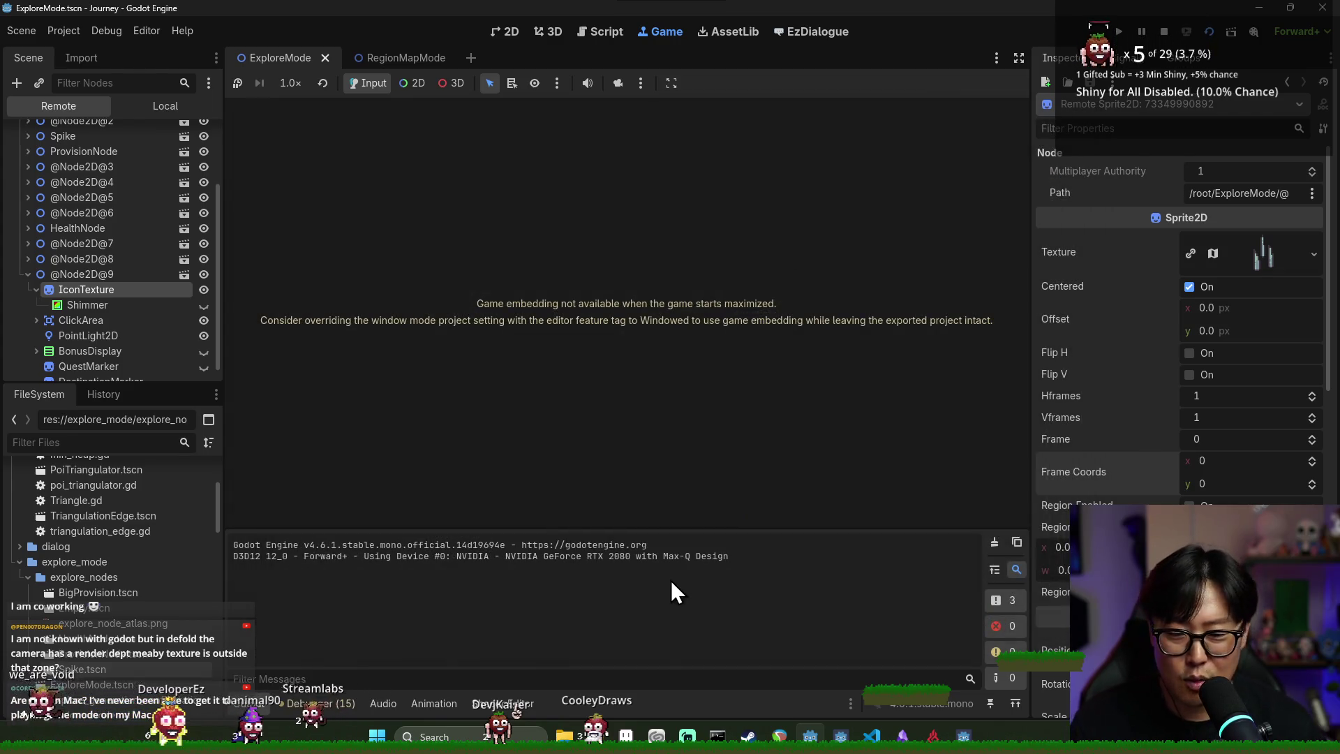
pyautogui.hotkey('alt', 'Tab')
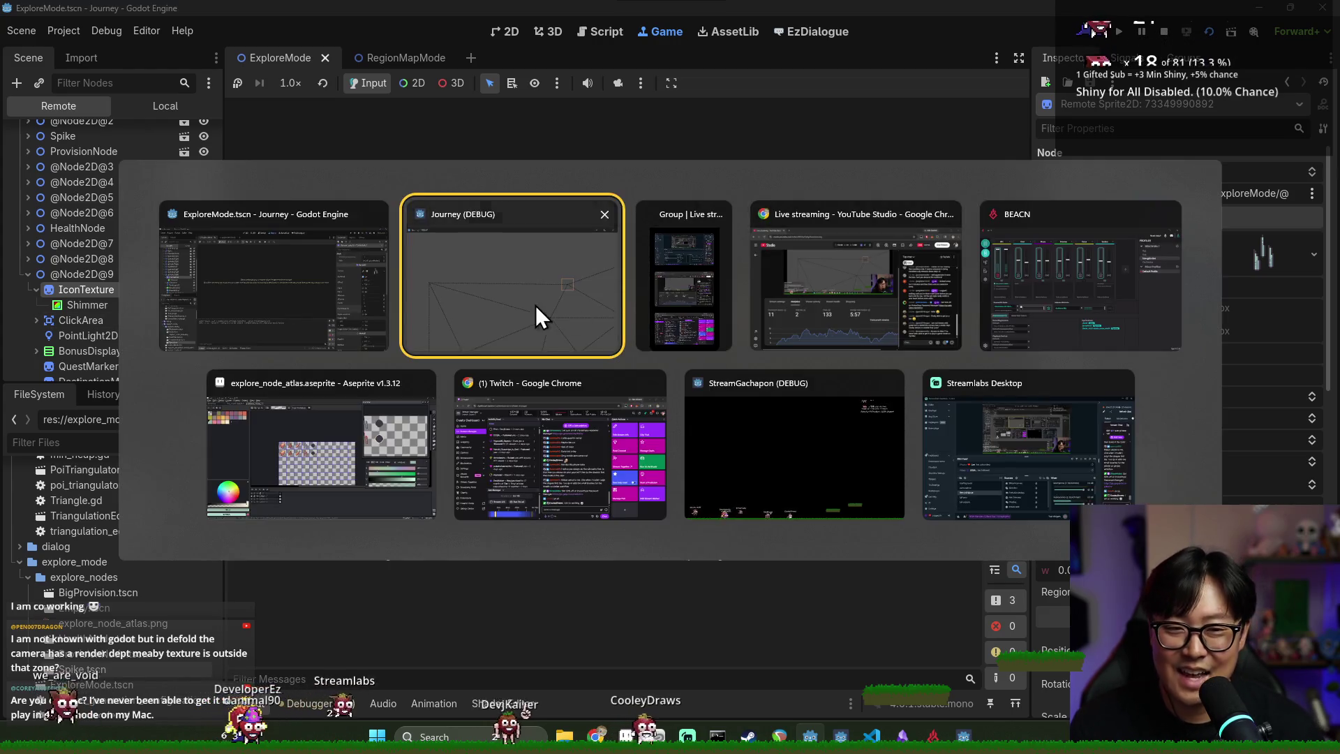
pyautogui.click(98, 319)
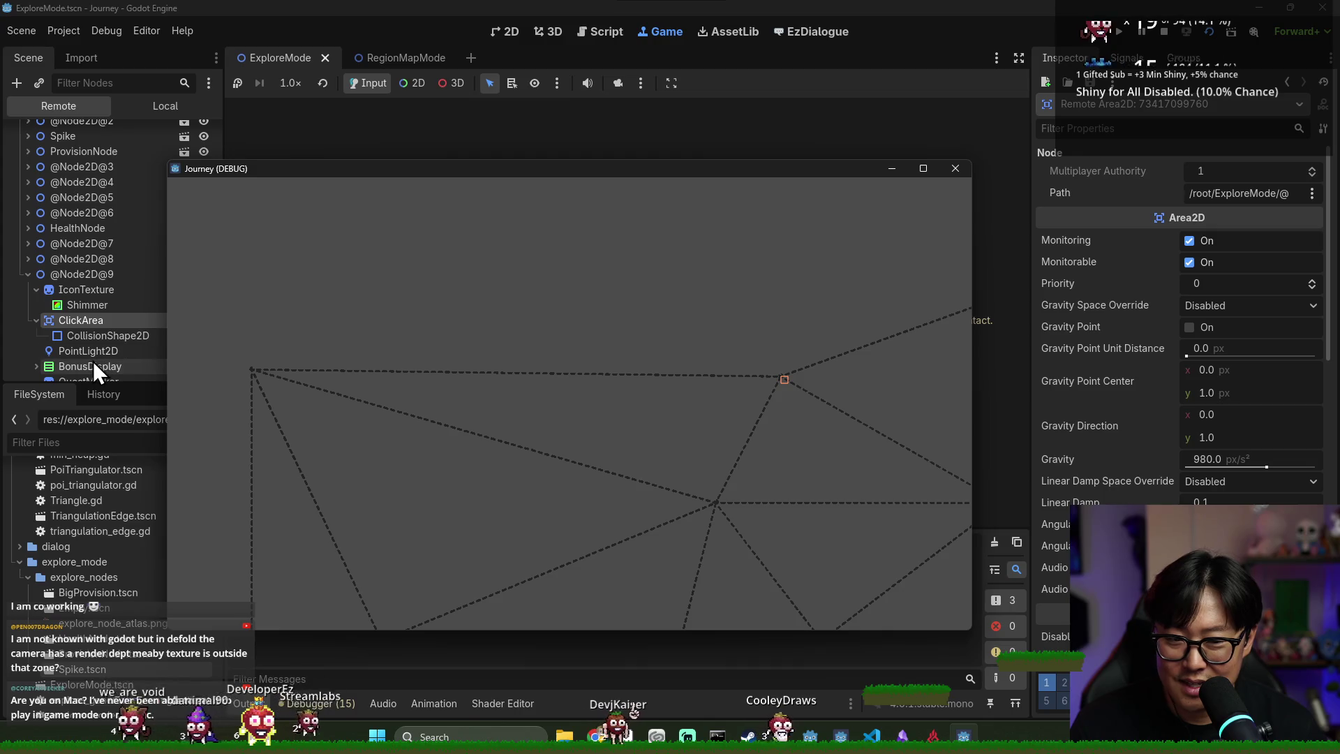
pyautogui.click(90, 358)
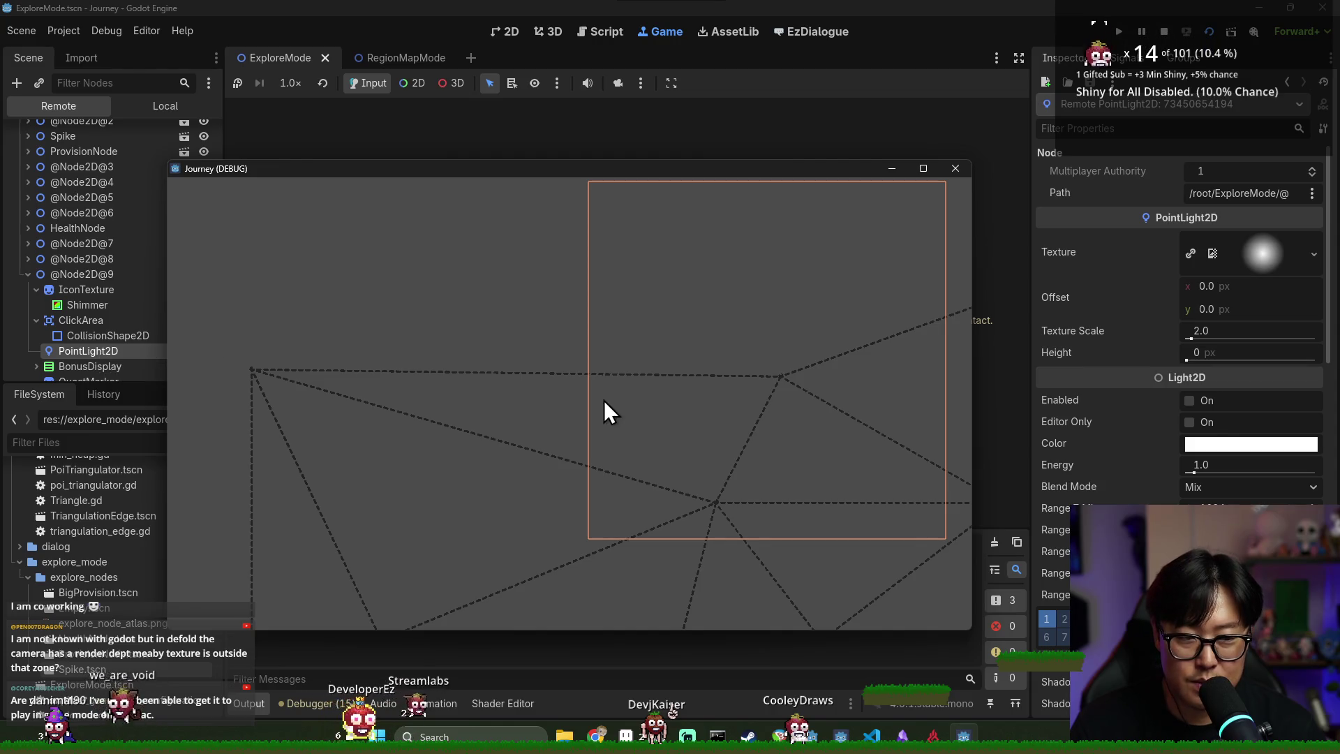
pyautogui.click(1190, 402)
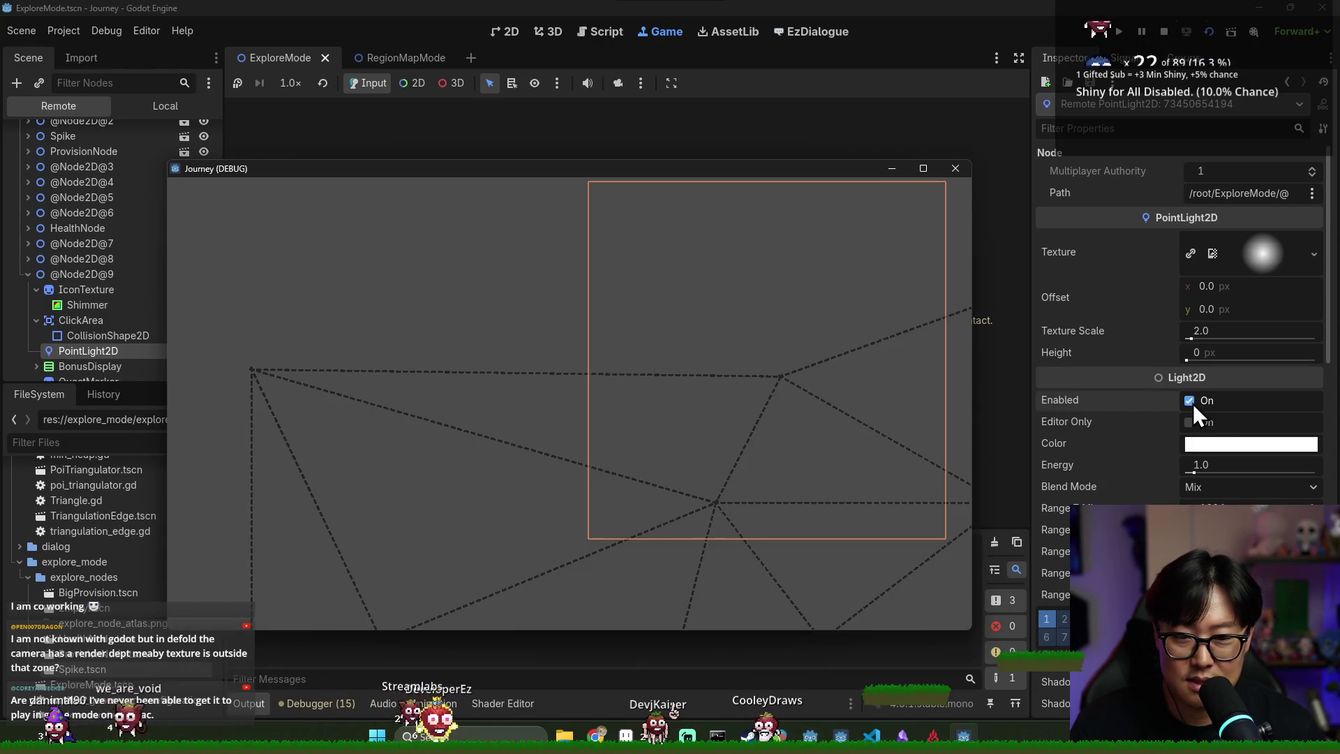
pyautogui.click(1190, 401)
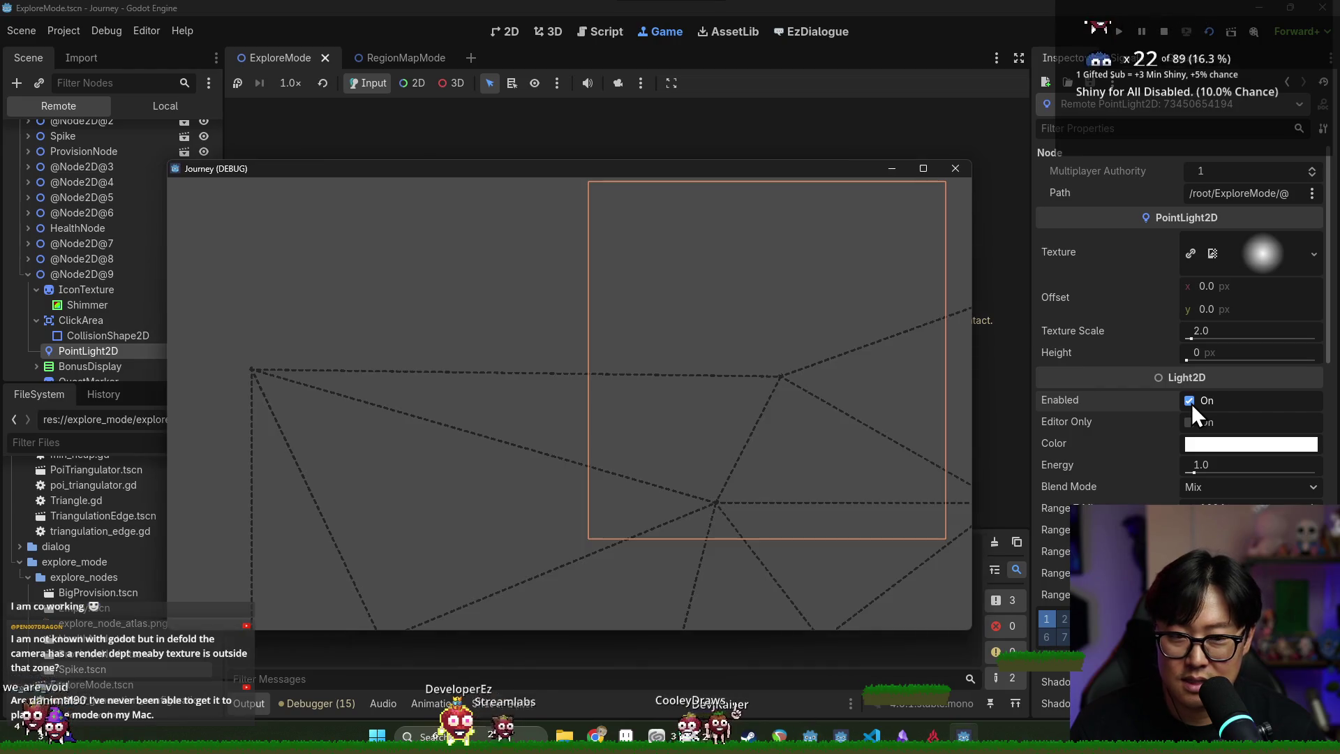
pyautogui.click(1189, 401)
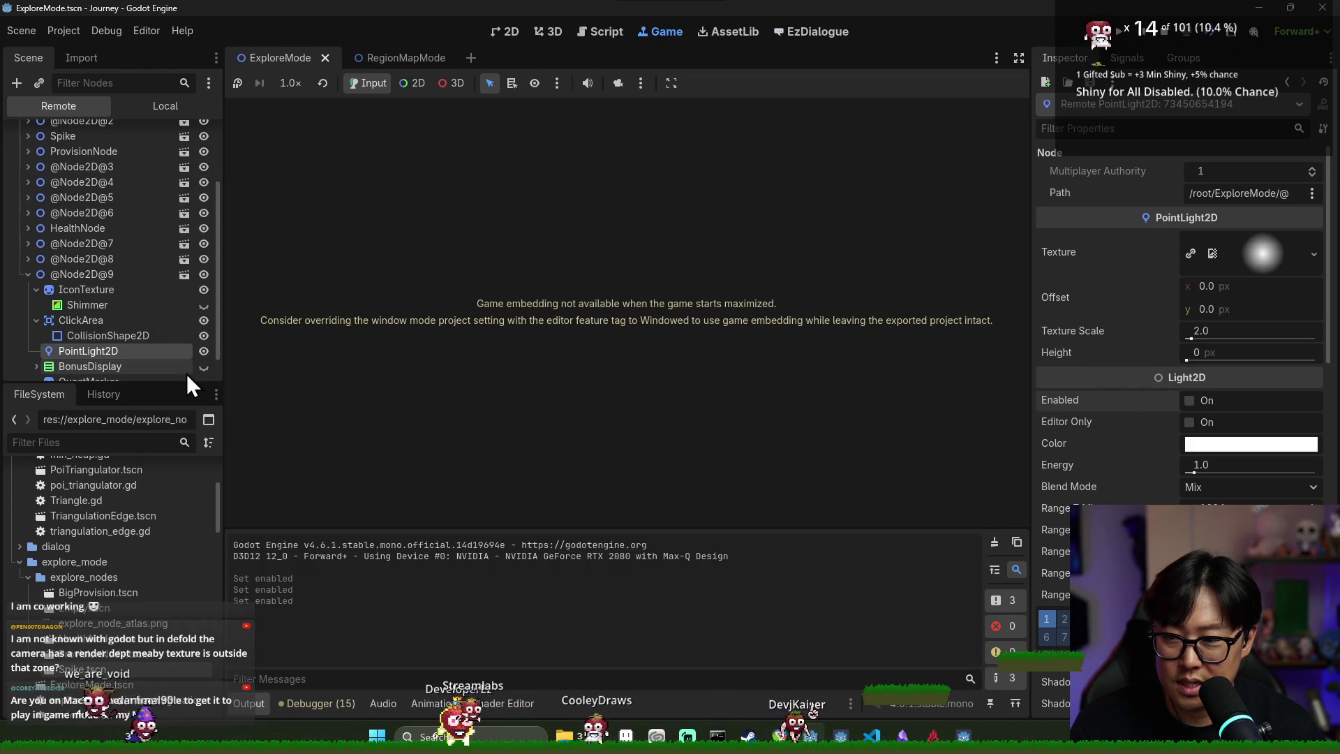
pyautogui.scroll(-1, 187, 374)
pyautogui.click(111, 338)
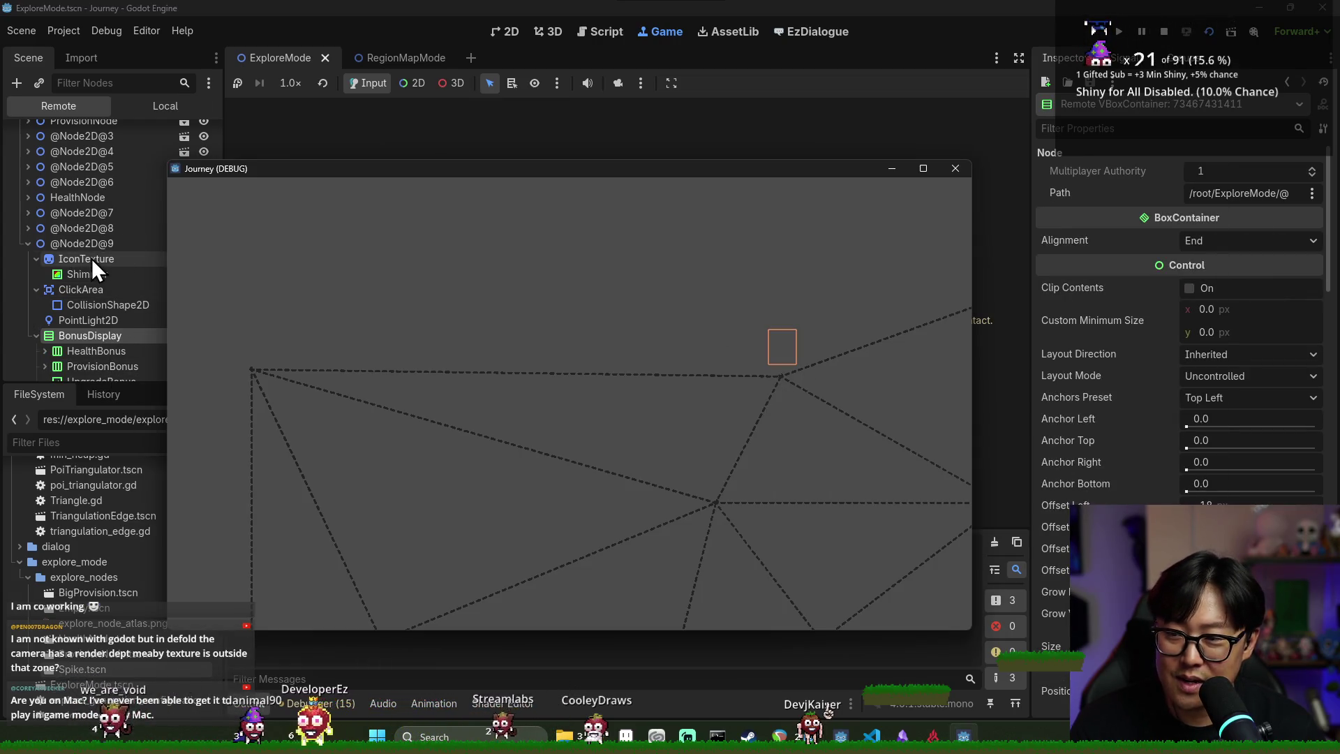
pyautogui.click(158, 244)
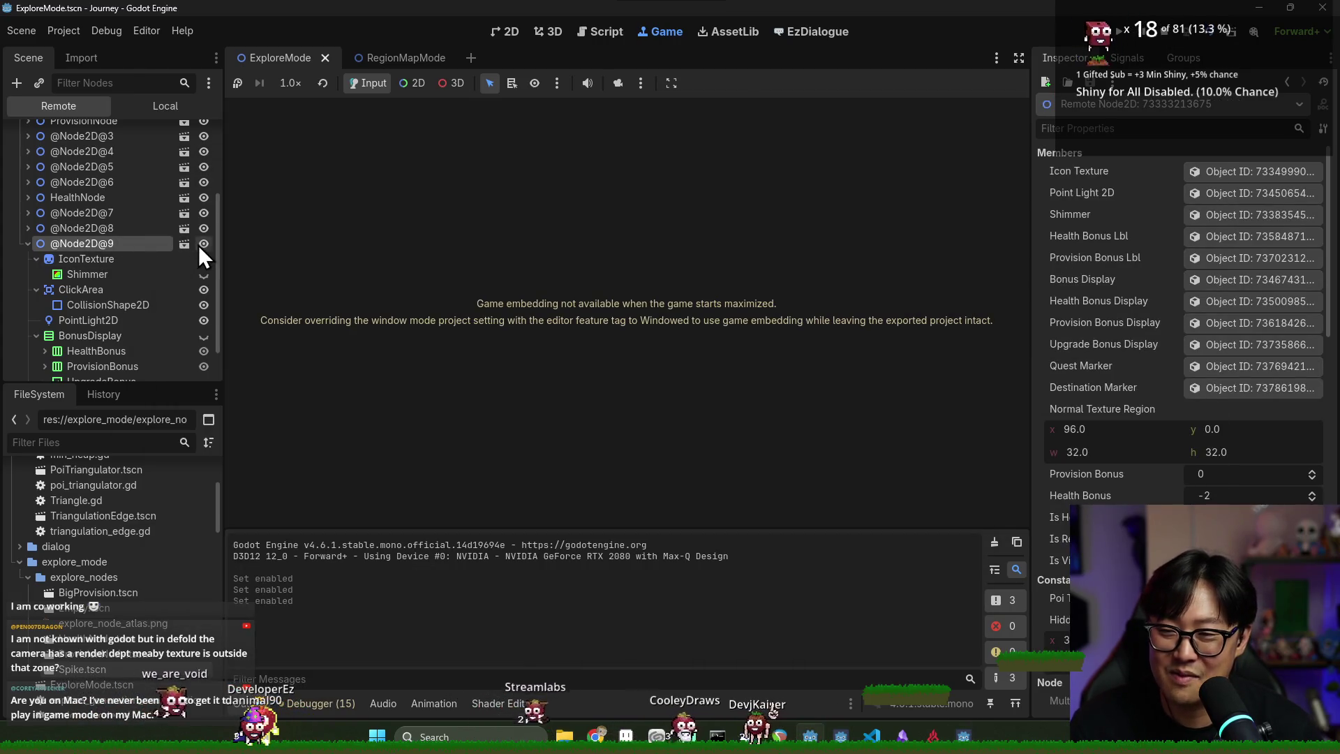
pyautogui.click(150, 261)
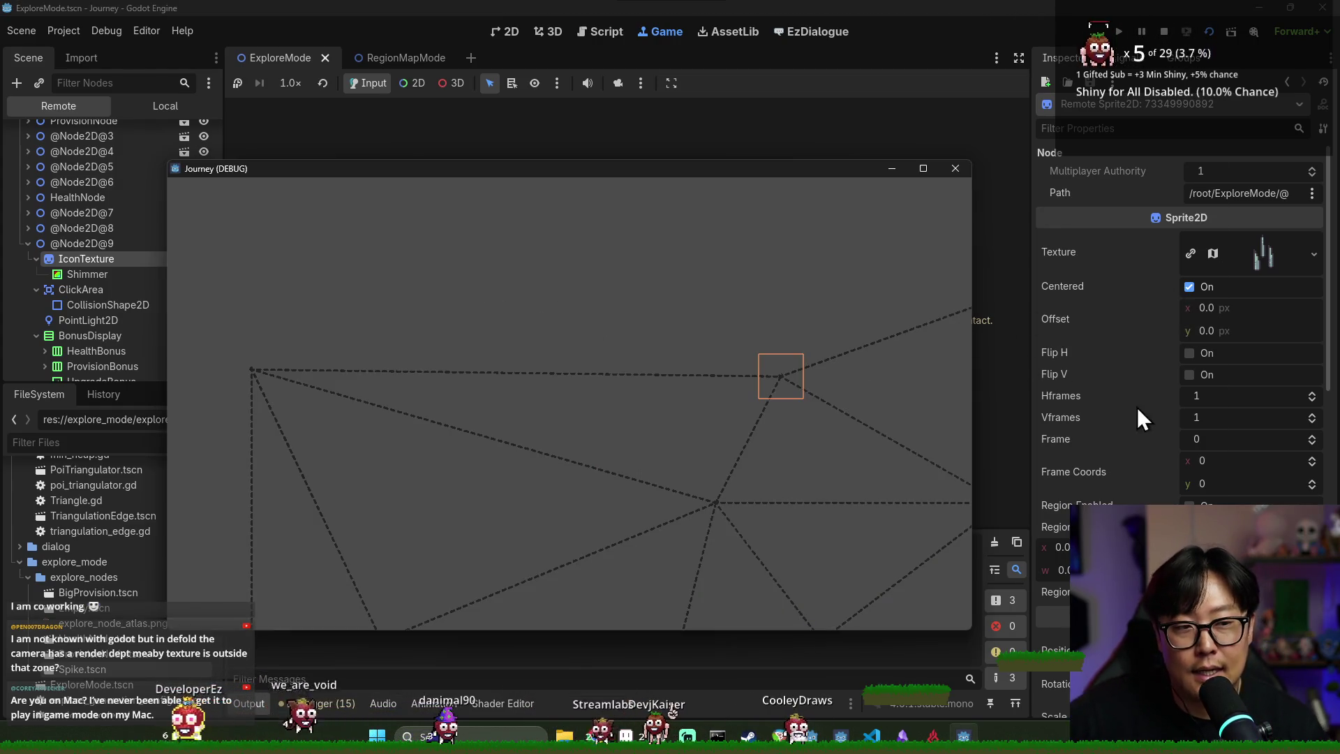
pyautogui.click(1079, 345)
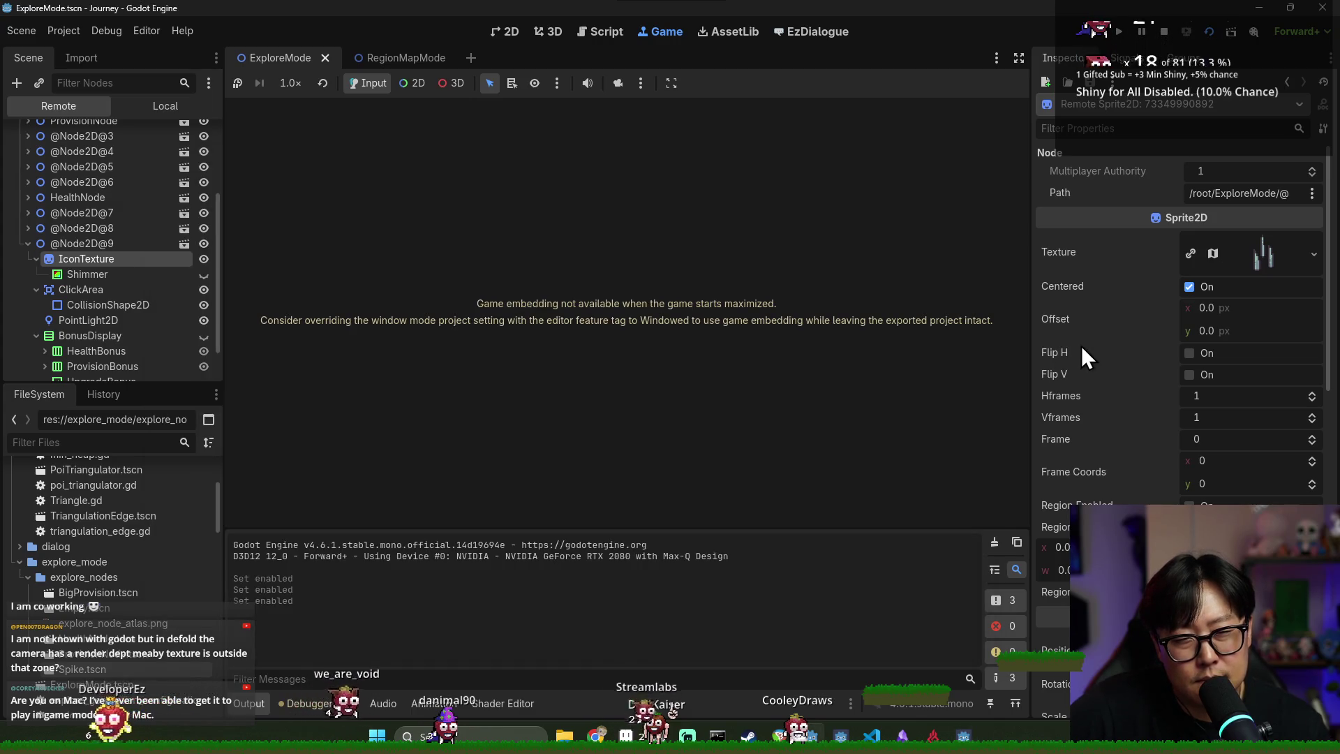
# Step: Toggle IconTexture's Clip Children, Show Behind Parent and Top Level, restoring Clip + Draw with both others off
pyautogui.scroll(-5, 1081, 346)
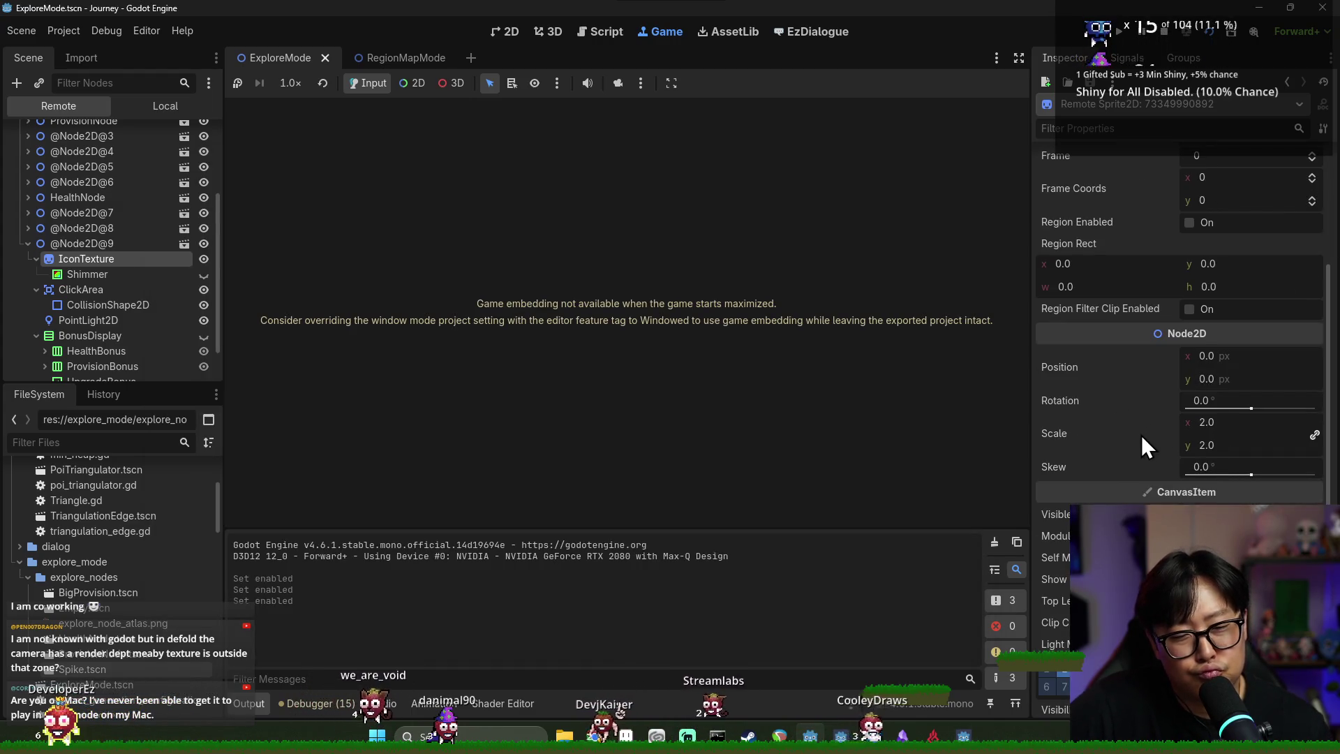
pyautogui.scroll(-2, 1199, 408)
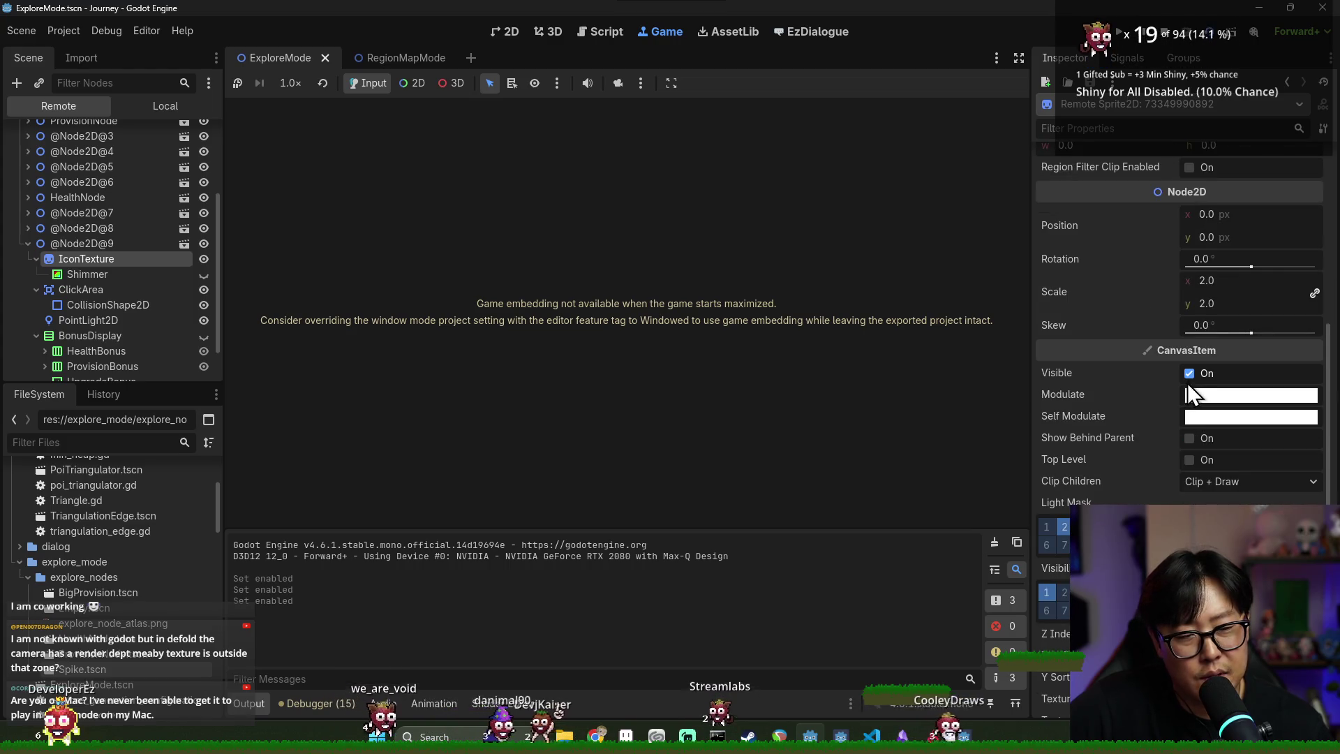
pyautogui.click(1228, 504)
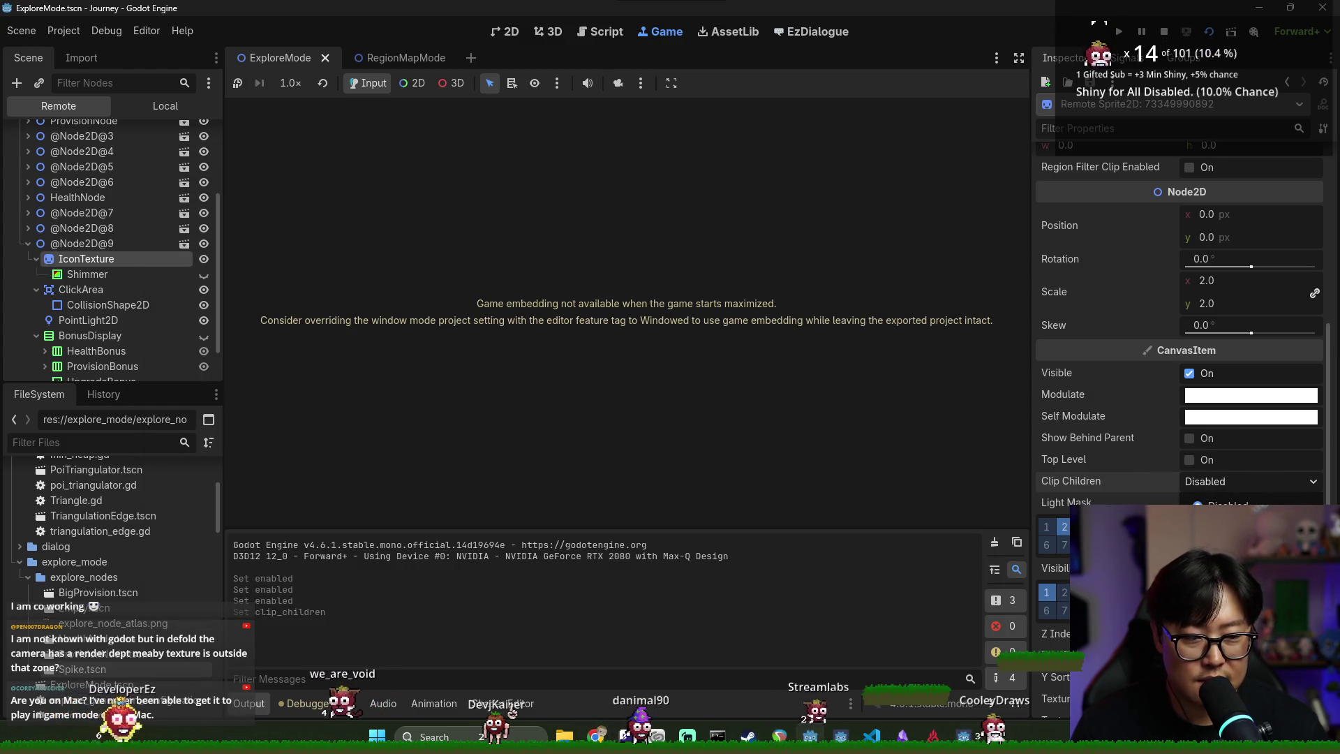
pyautogui.click(1221, 545)
pyautogui.click(1191, 438)
pyautogui.click(1190, 440)
pyautogui.click(1190, 461)
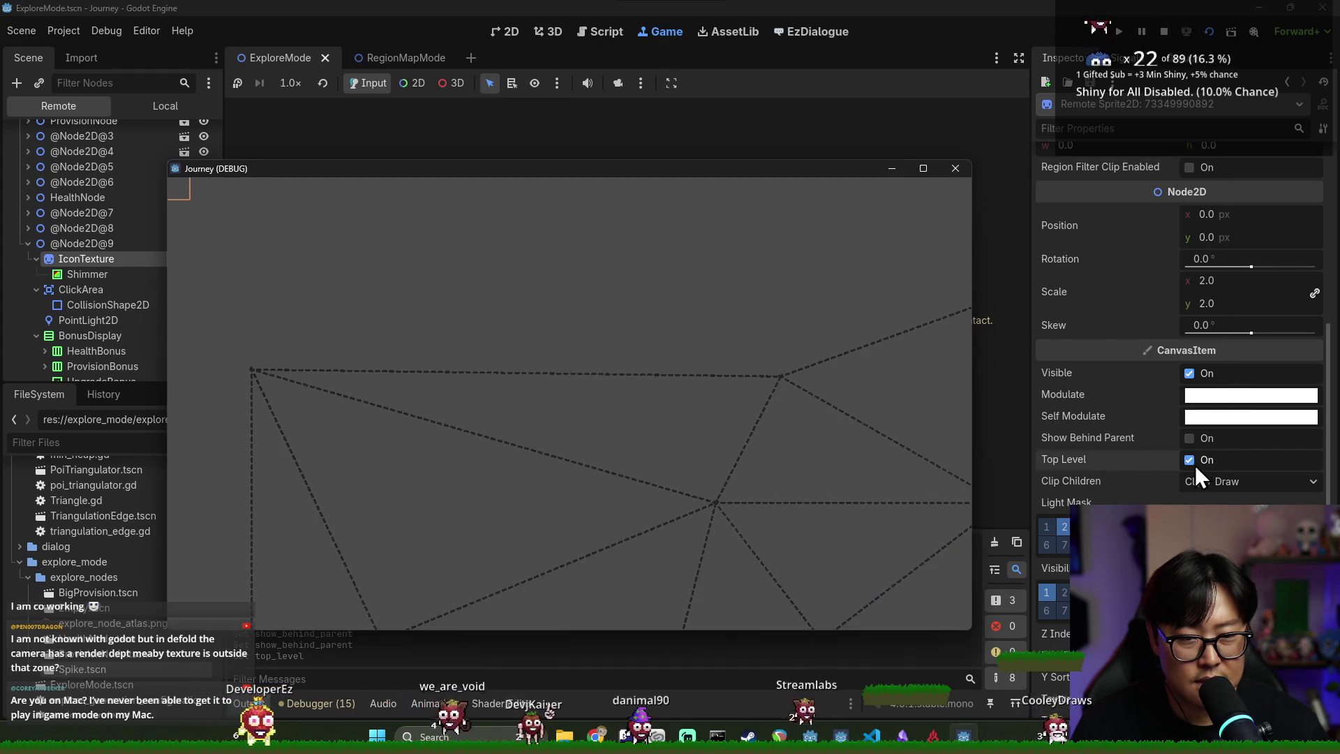
pyautogui.click(118, 265)
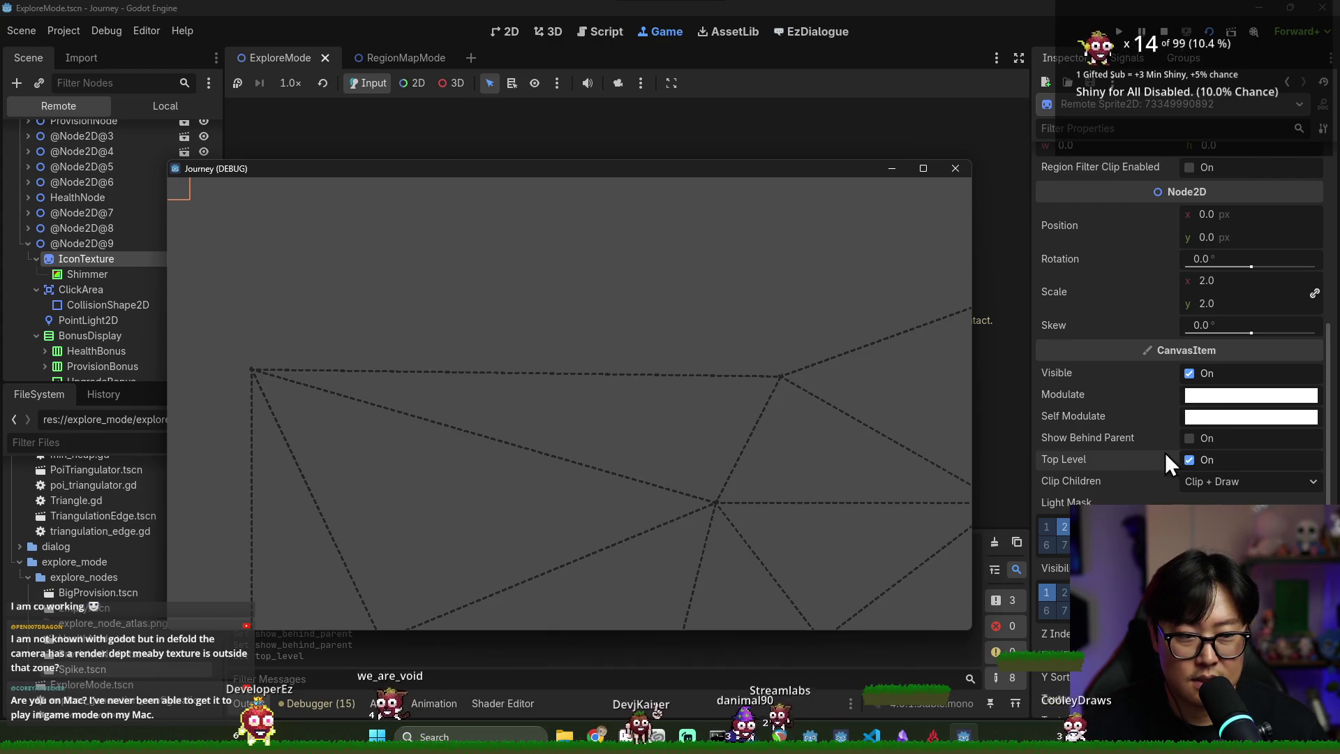
pyautogui.click(1190, 460)
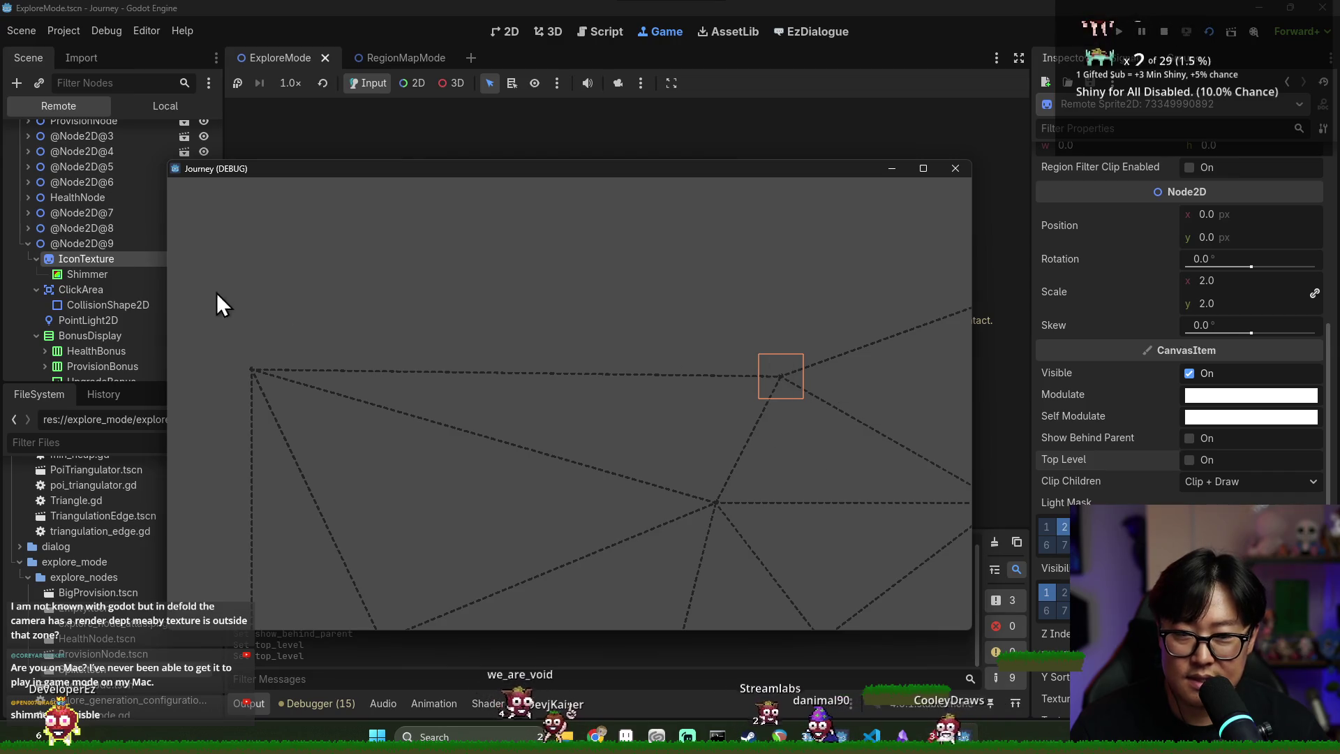
# Step: Select the icon's Shimmer overlay and review its ShaderMaterial settings, then reselect the icon sprite
pyautogui.click(185, 275)
pyautogui.scroll(-10, 1205, 501)
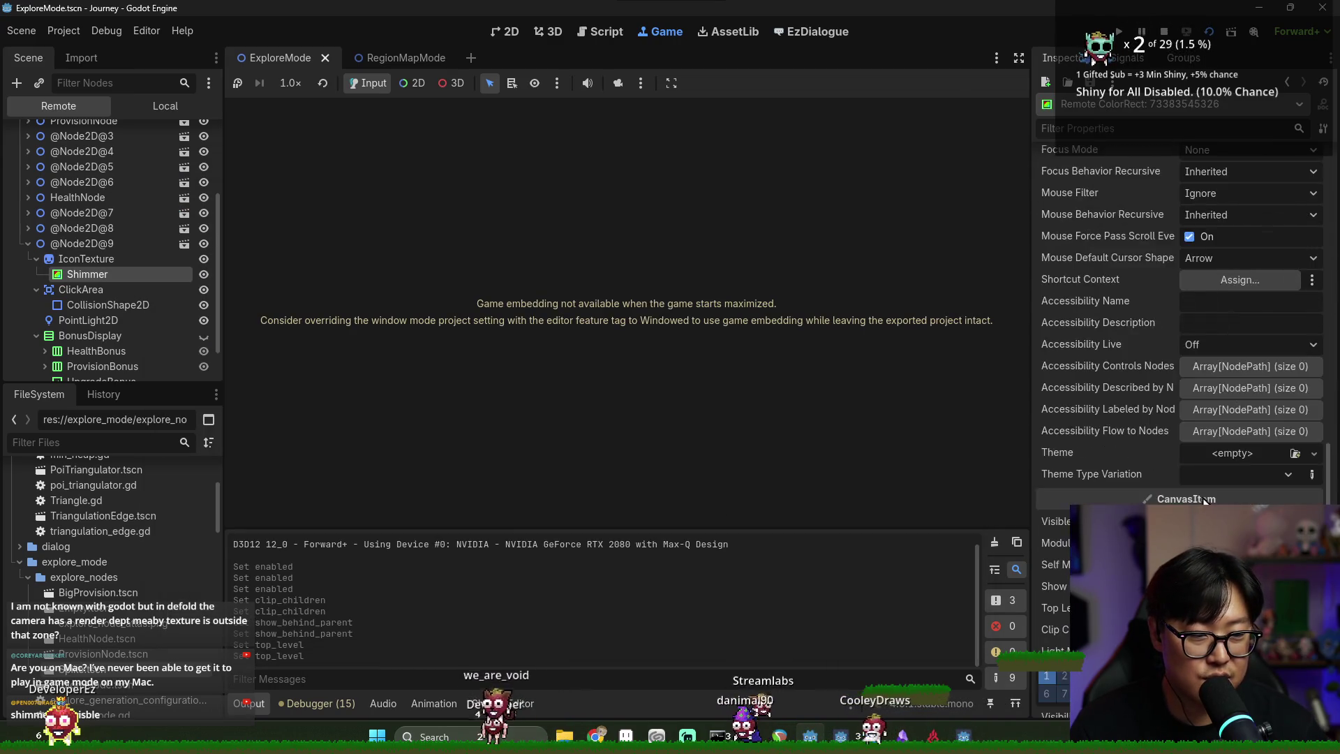
pyautogui.scroll(-5, 1205, 501)
pyautogui.click(1231, 469)
pyautogui.scroll(-3, 1239, 419)
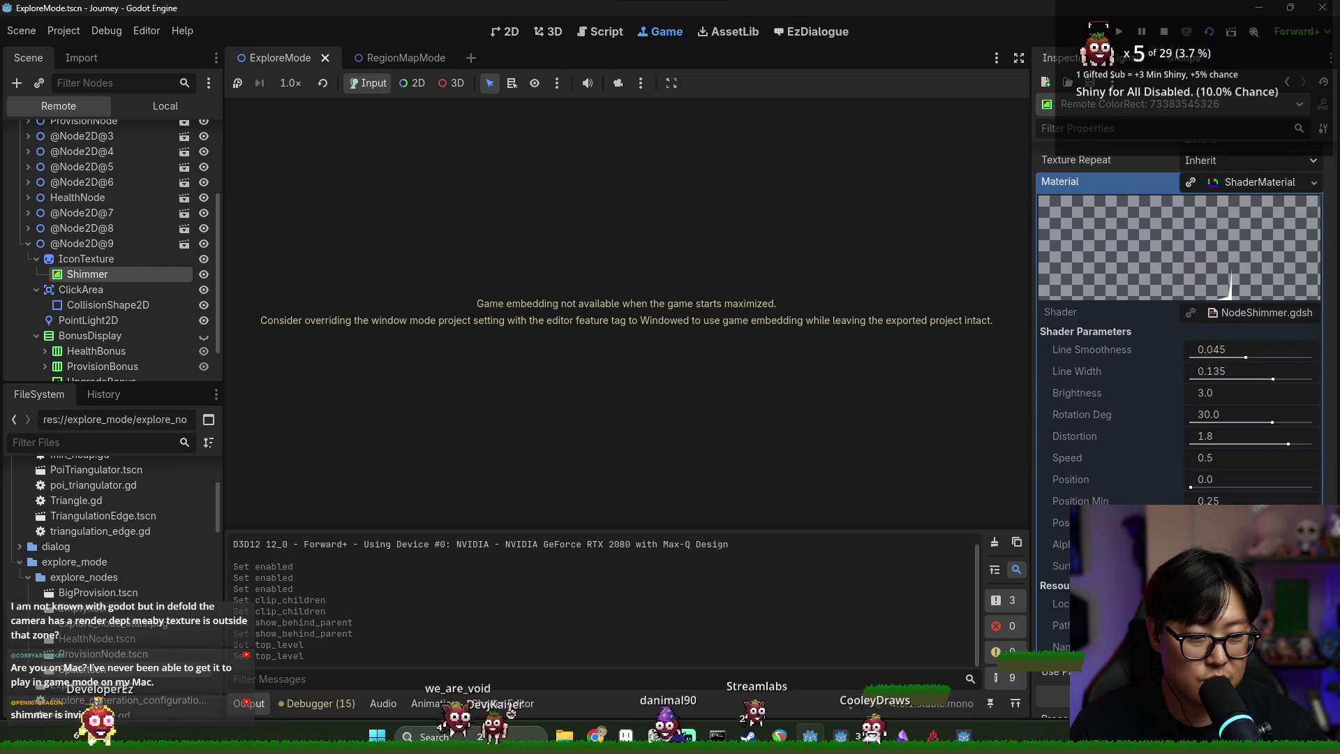
pyautogui.hotkey('alt', 'Tab')
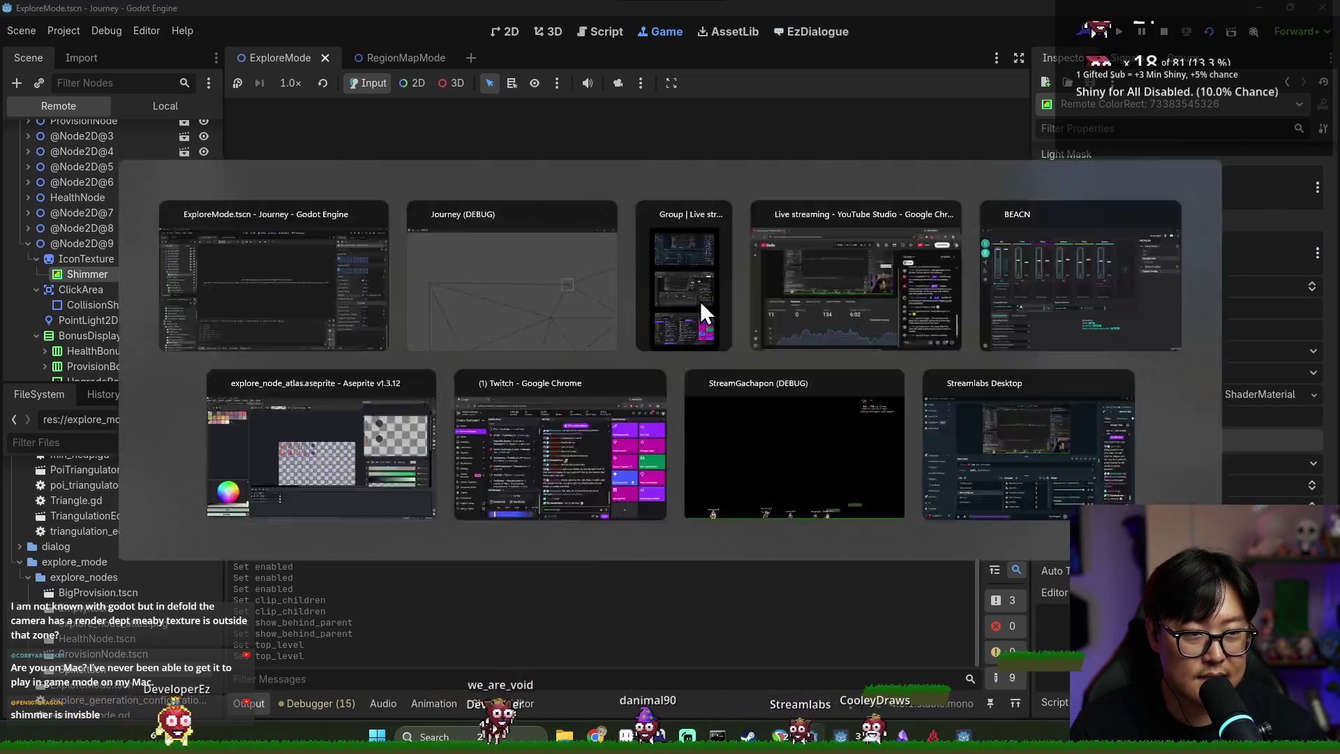
pyautogui.click(701, 305)
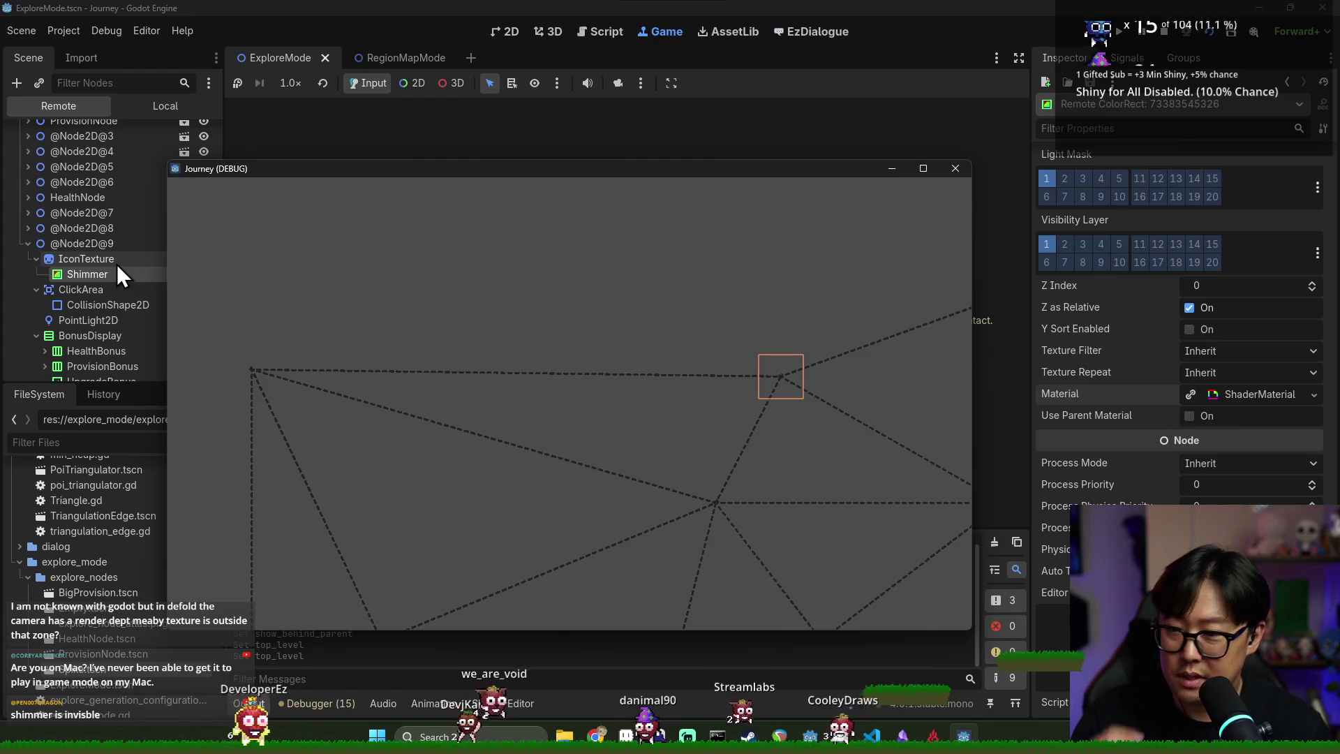
pyautogui.click(116, 263)
pyautogui.scroll(6, 1103, 338)
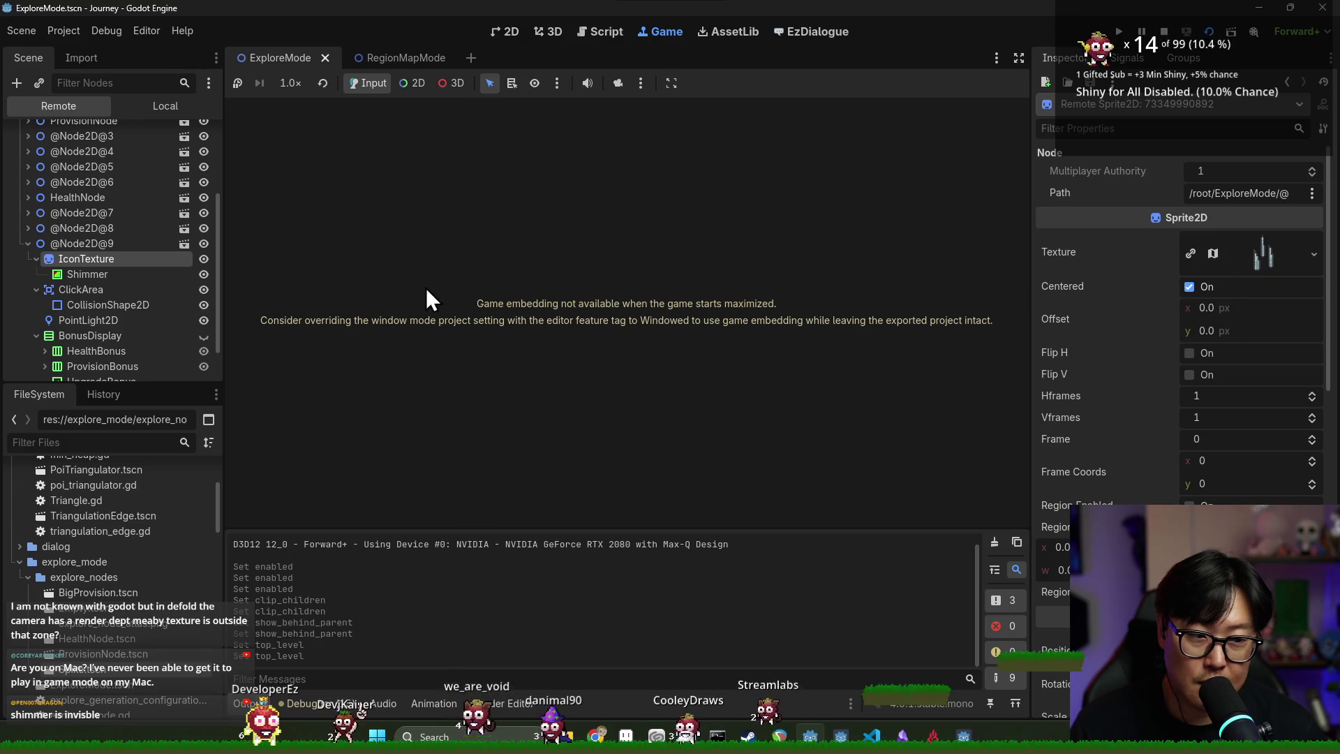
pyautogui.click(115, 274)
pyautogui.click(175, 260)
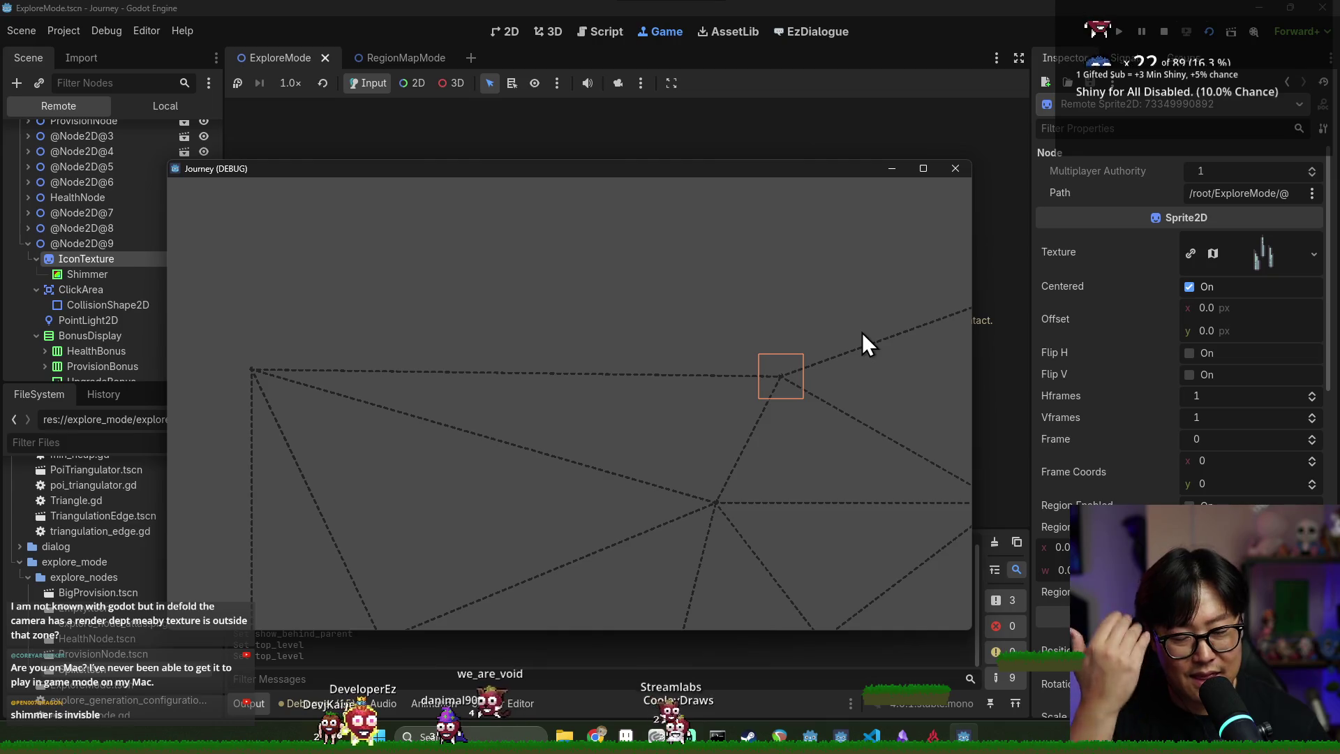
# Step: Maximize and restore the game, clear the 15 Debugger errors, and switch to the 2D workspace
pyautogui.click(924, 169)
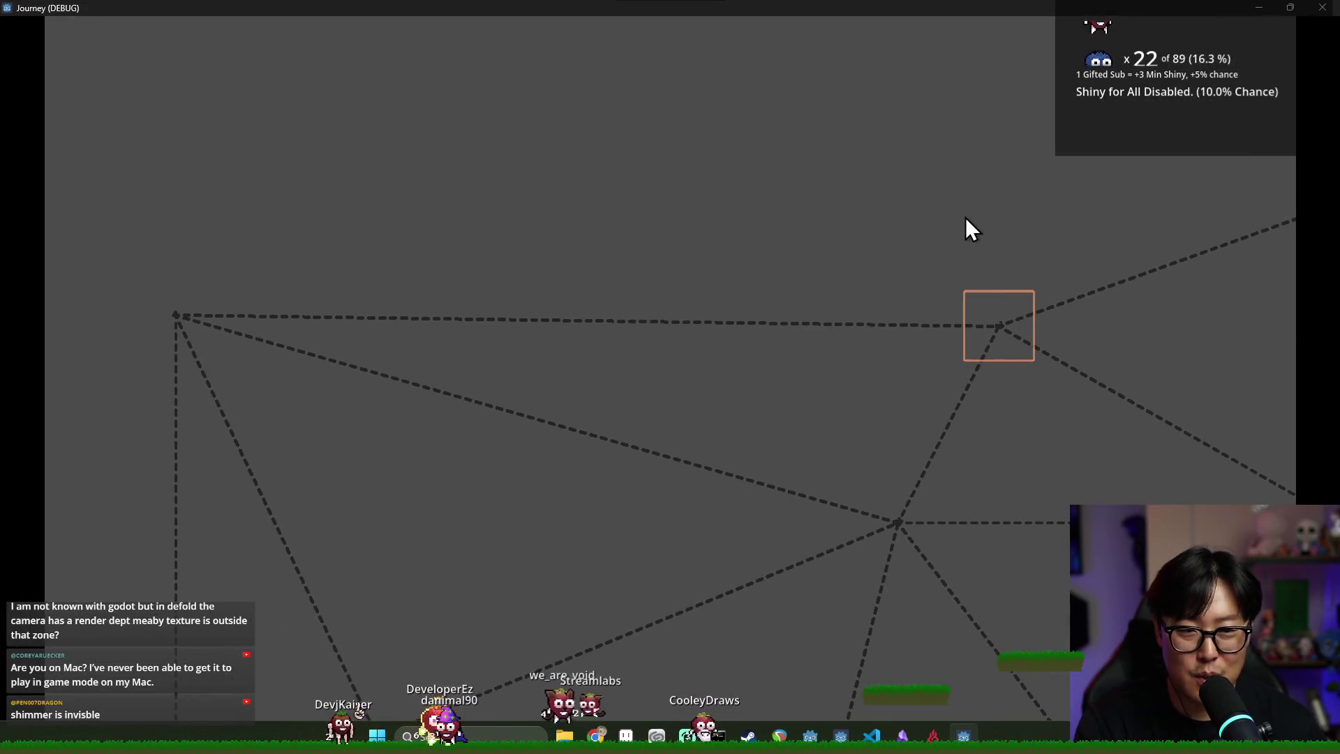
pyautogui.click(1286, 11)
pyautogui.click(317, 703)
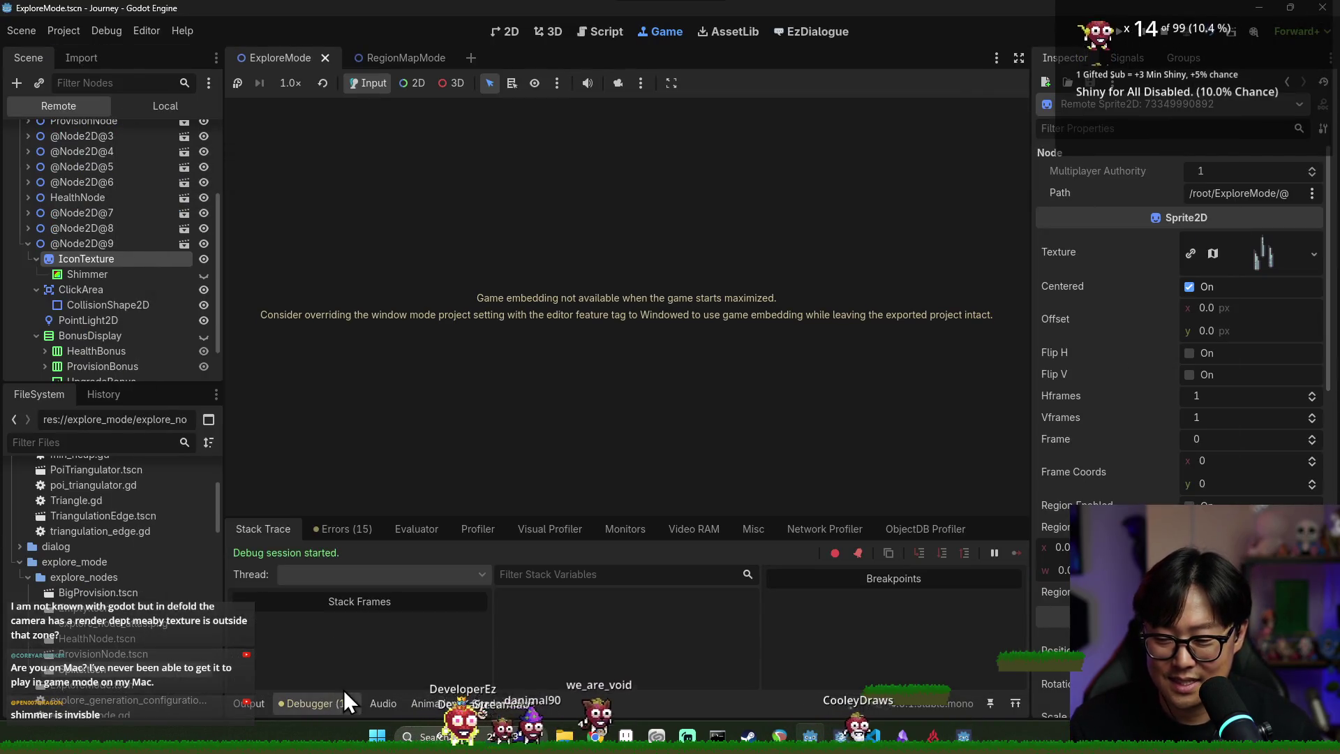
pyautogui.click(371, 531)
pyautogui.moveTo(443, 517); pyautogui.dragTo(482, 252)
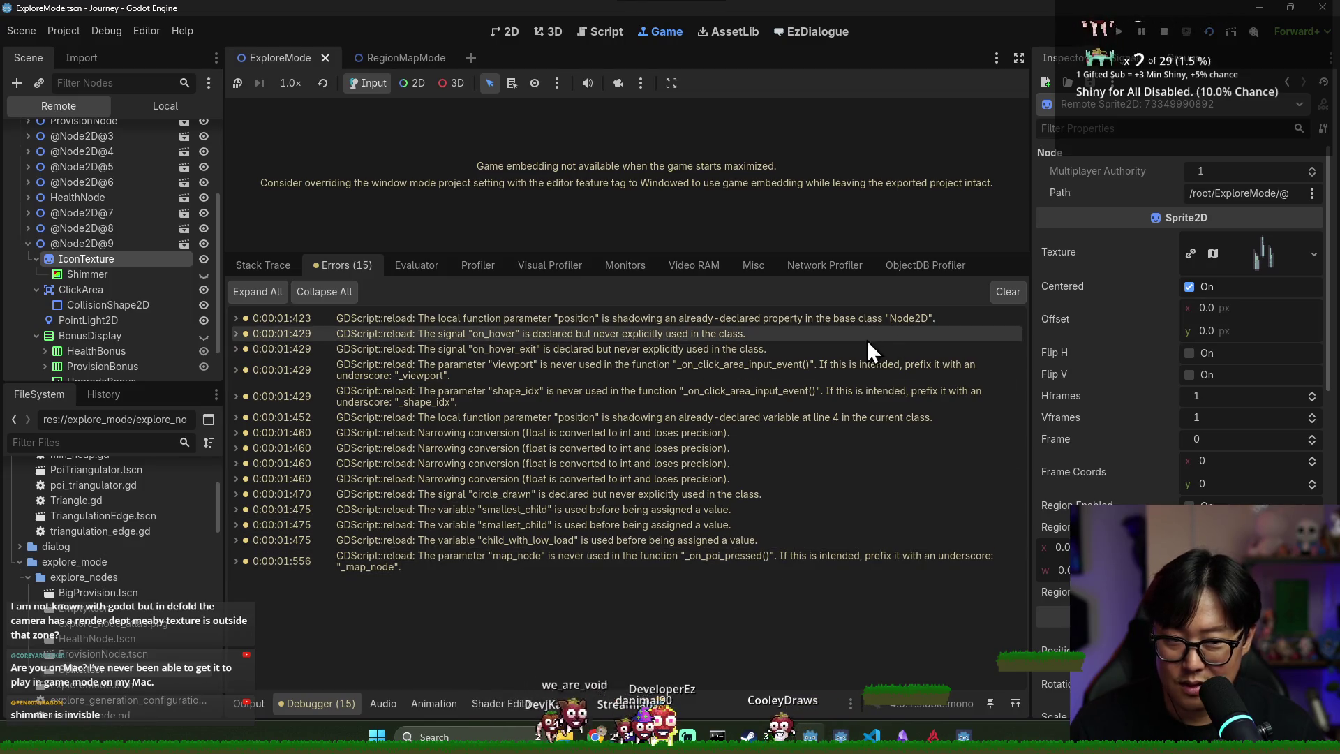
pyautogui.click(1008, 291)
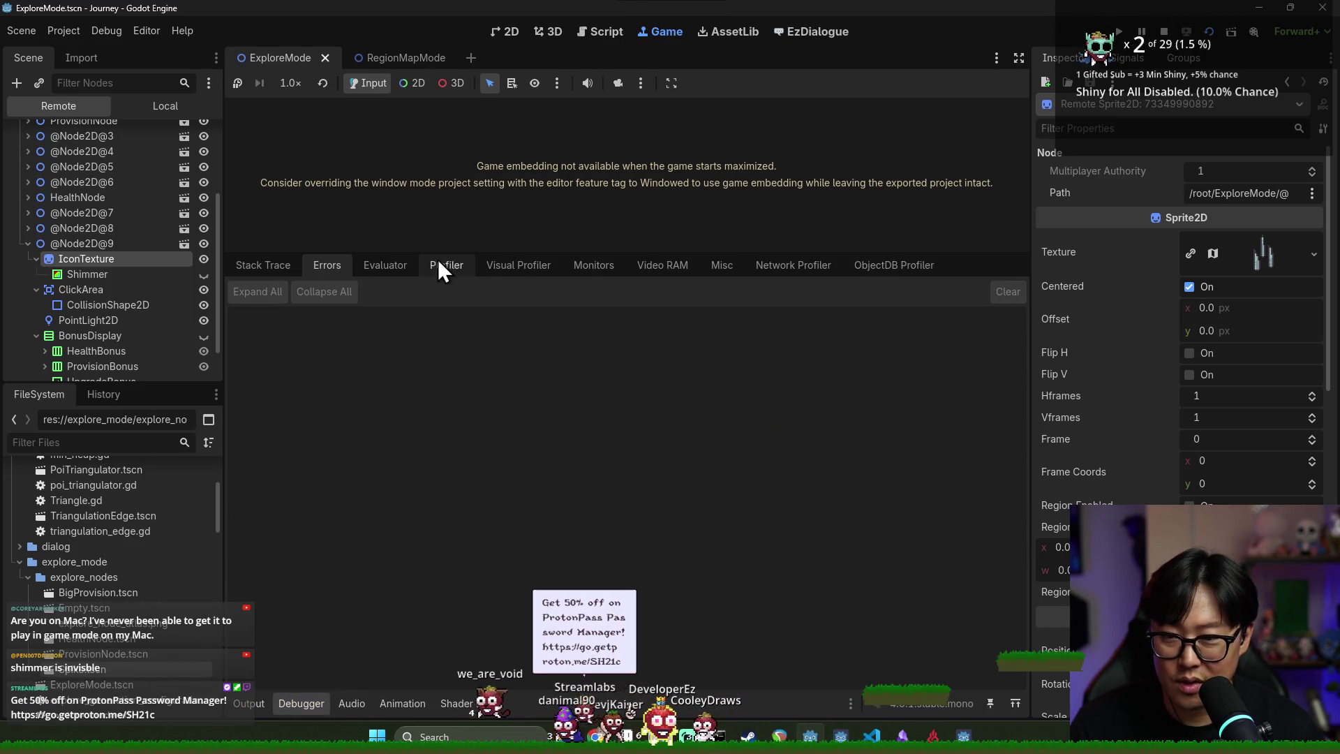
pyautogui.moveTo(440, 255); pyautogui.dragTo(381, 577)
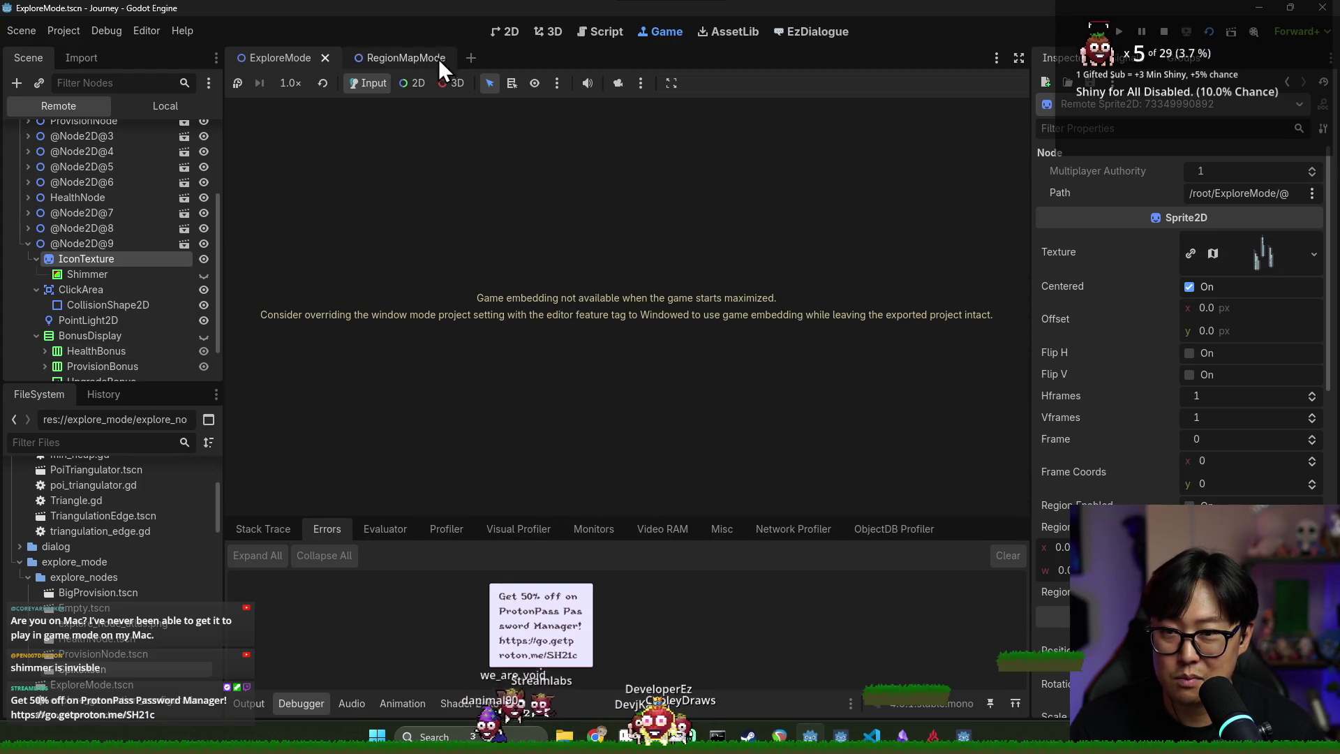
pyautogui.click(505, 32)
pyautogui.hotkey('alt', 'Tab')
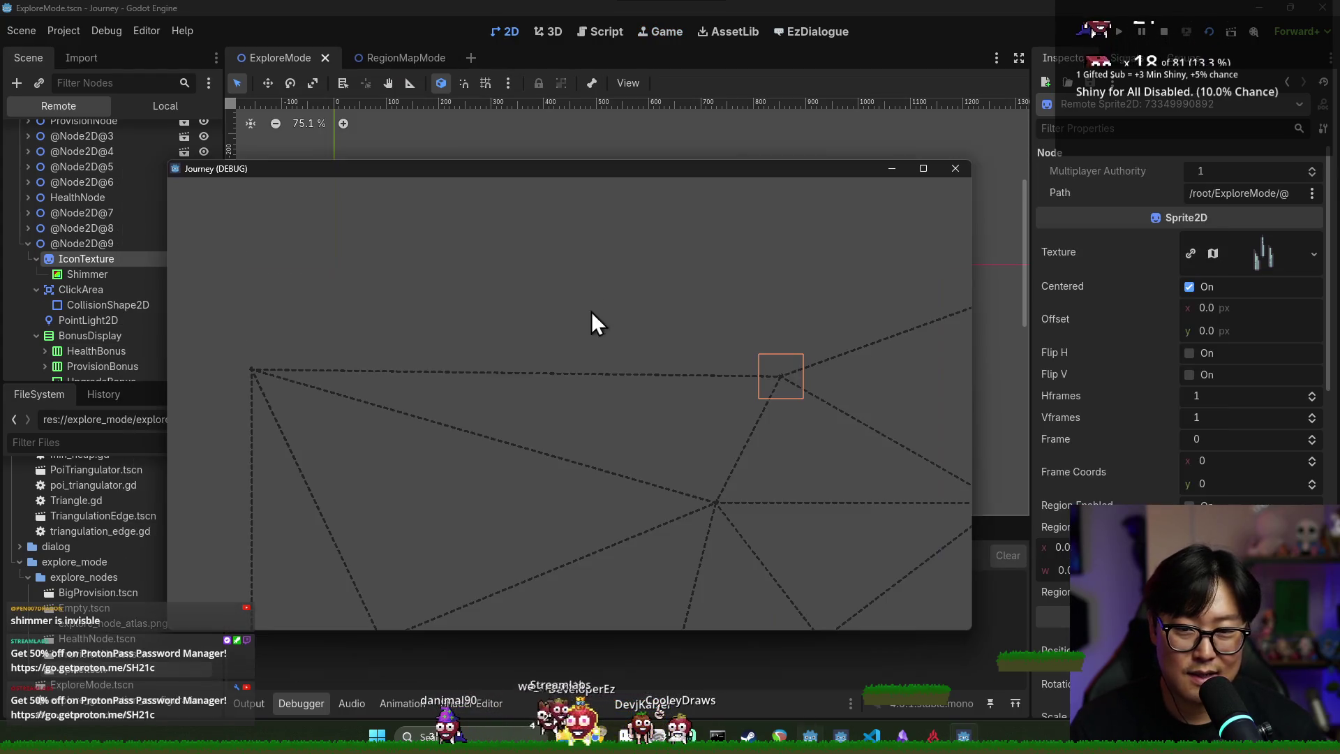
pyautogui.click(94, 248)
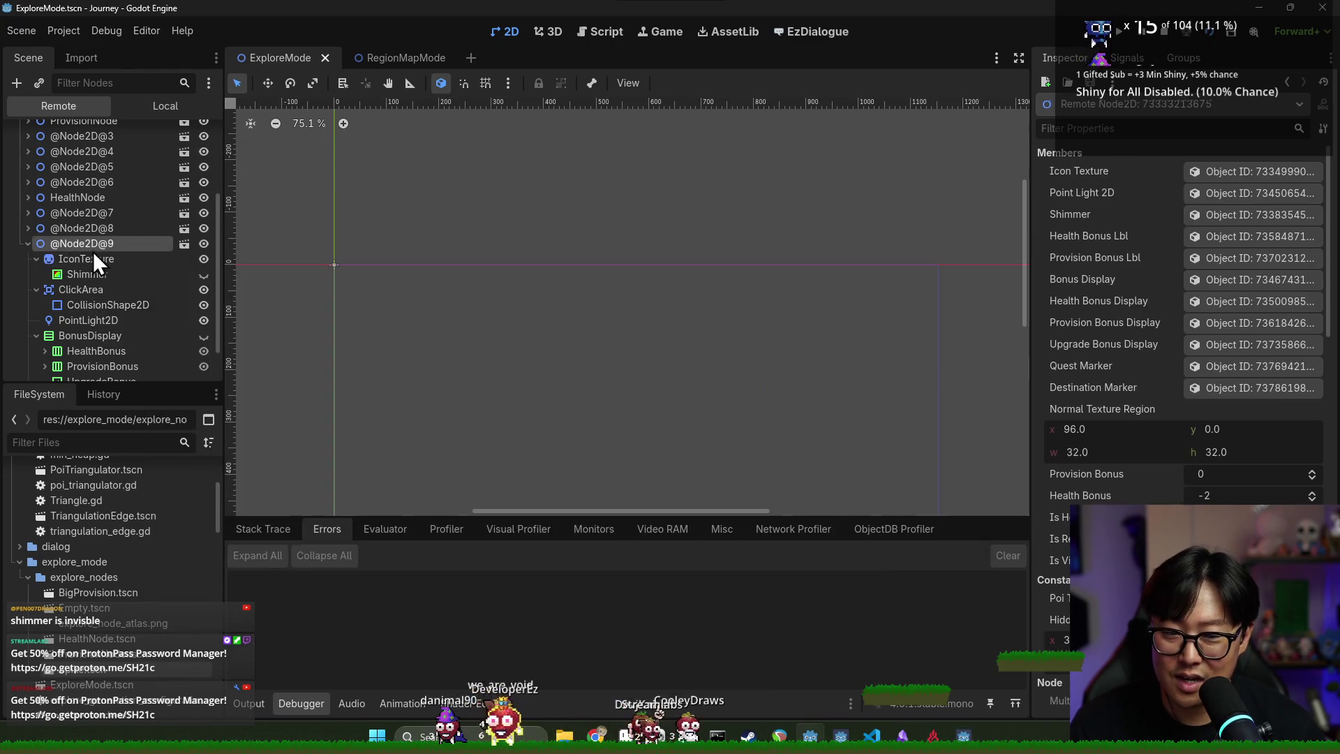
pyautogui.click(29, 243)
pyautogui.hotkey('alt', 'Tab')
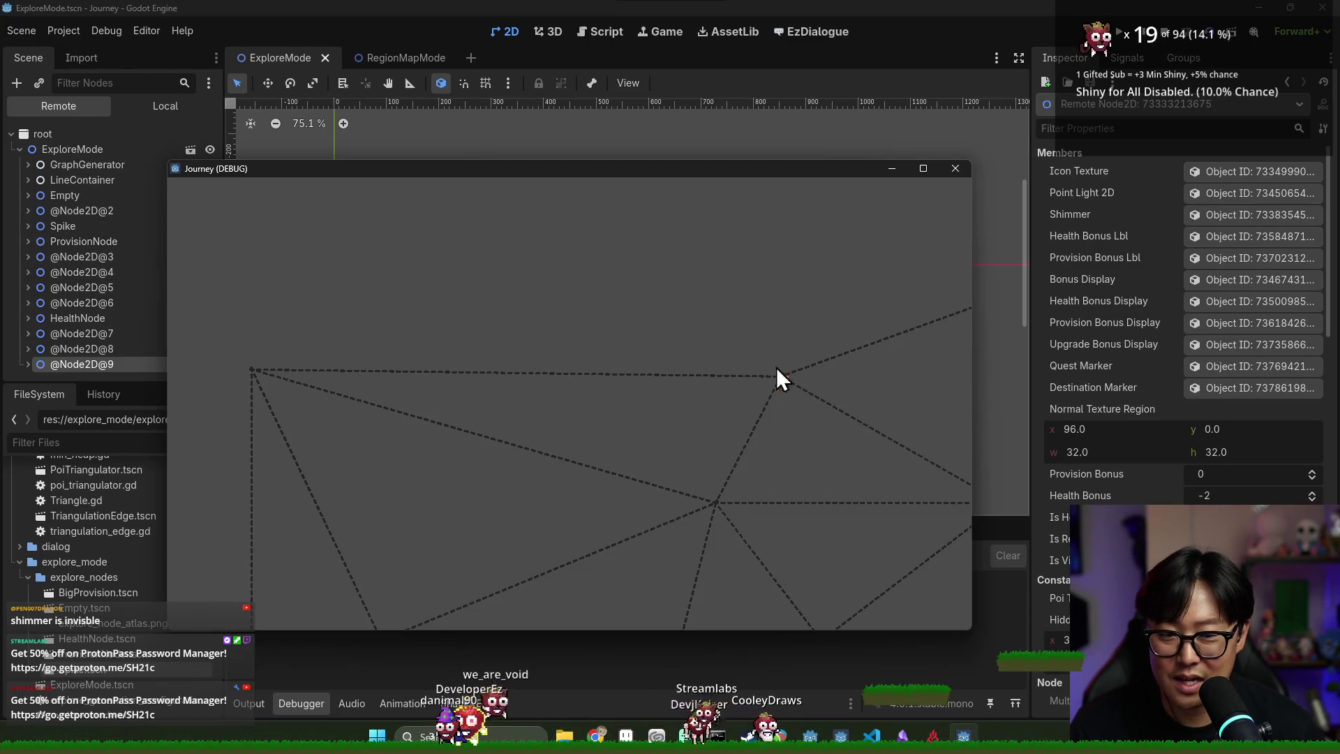
pyautogui.hotkey('alt', 'Tab')
pyautogui.click(57, 353)
pyautogui.hotkey('alt', 'Tab')
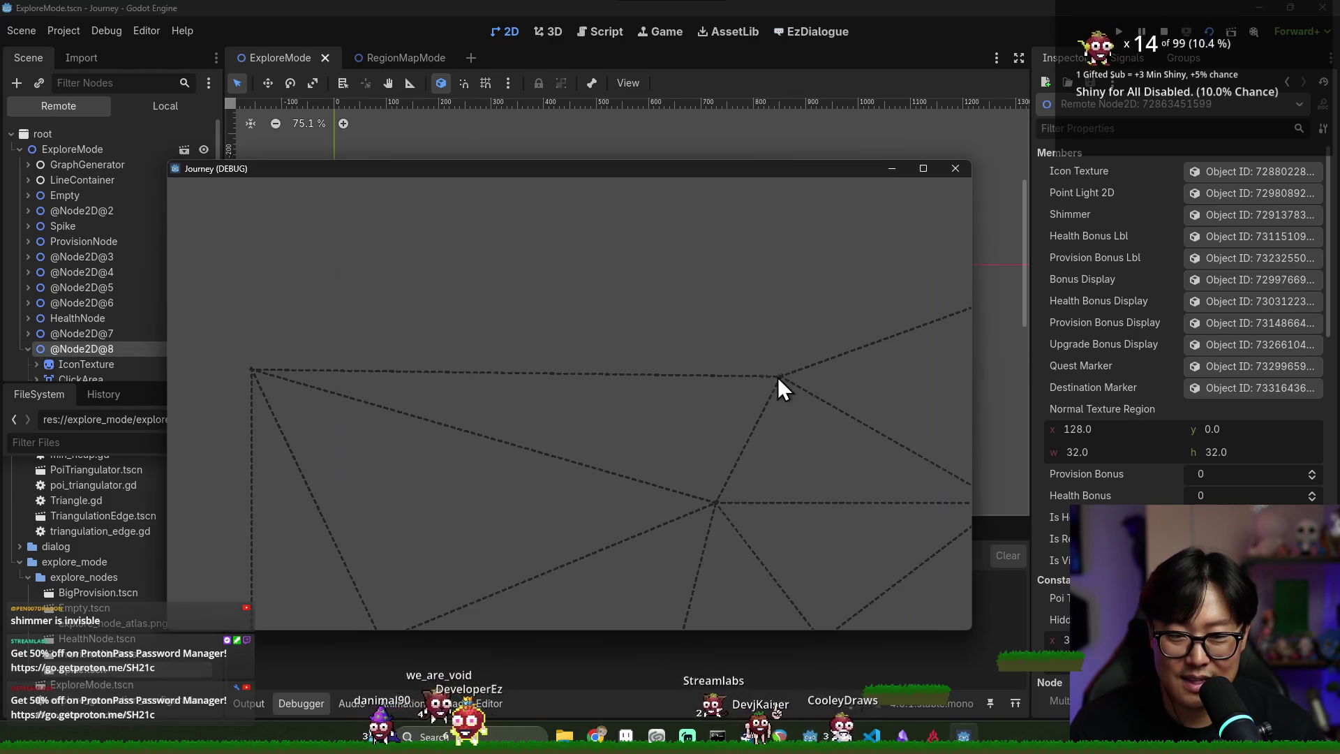
pyautogui.hotkey('alt', 'Tab')
pyautogui.click(94, 319)
pyautogui.hotkey('alt', 'Tab')
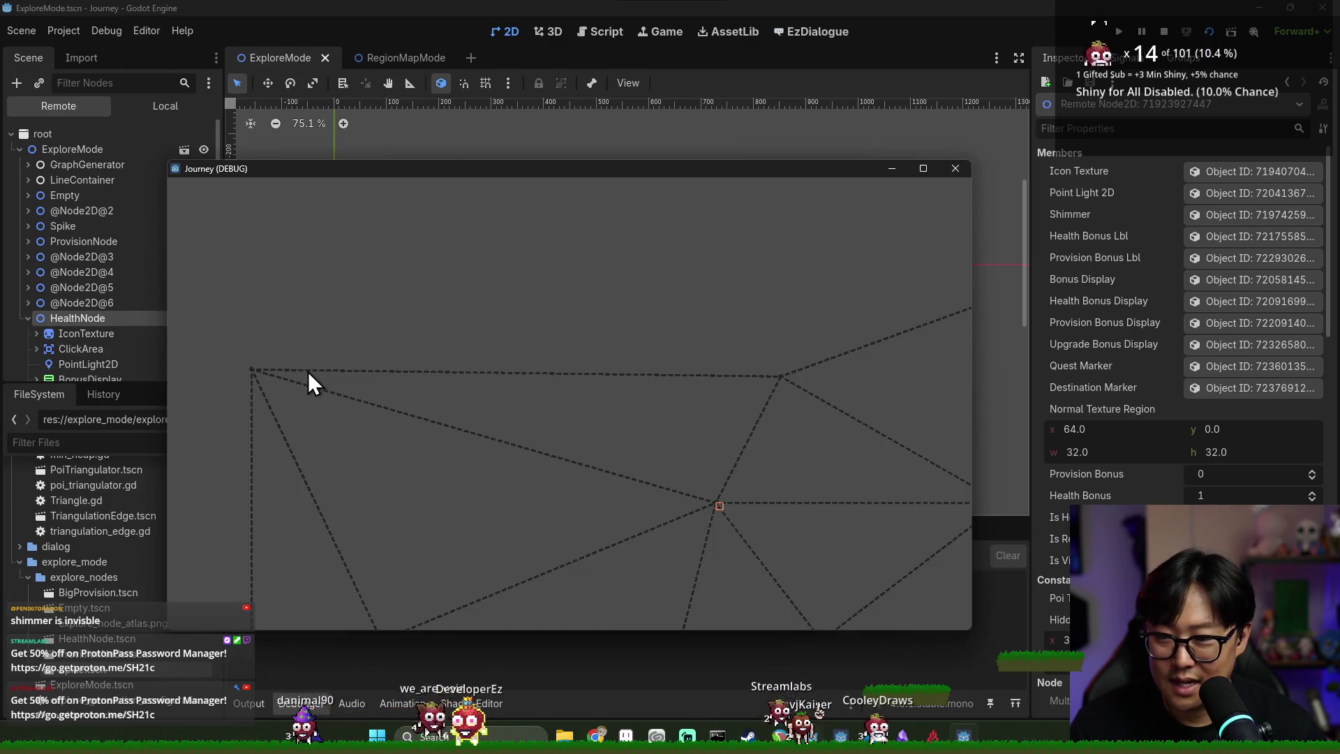
pyautogui.hotkey('alt', 'Tab')
pyautogui.scroll(-1, 108, 374)
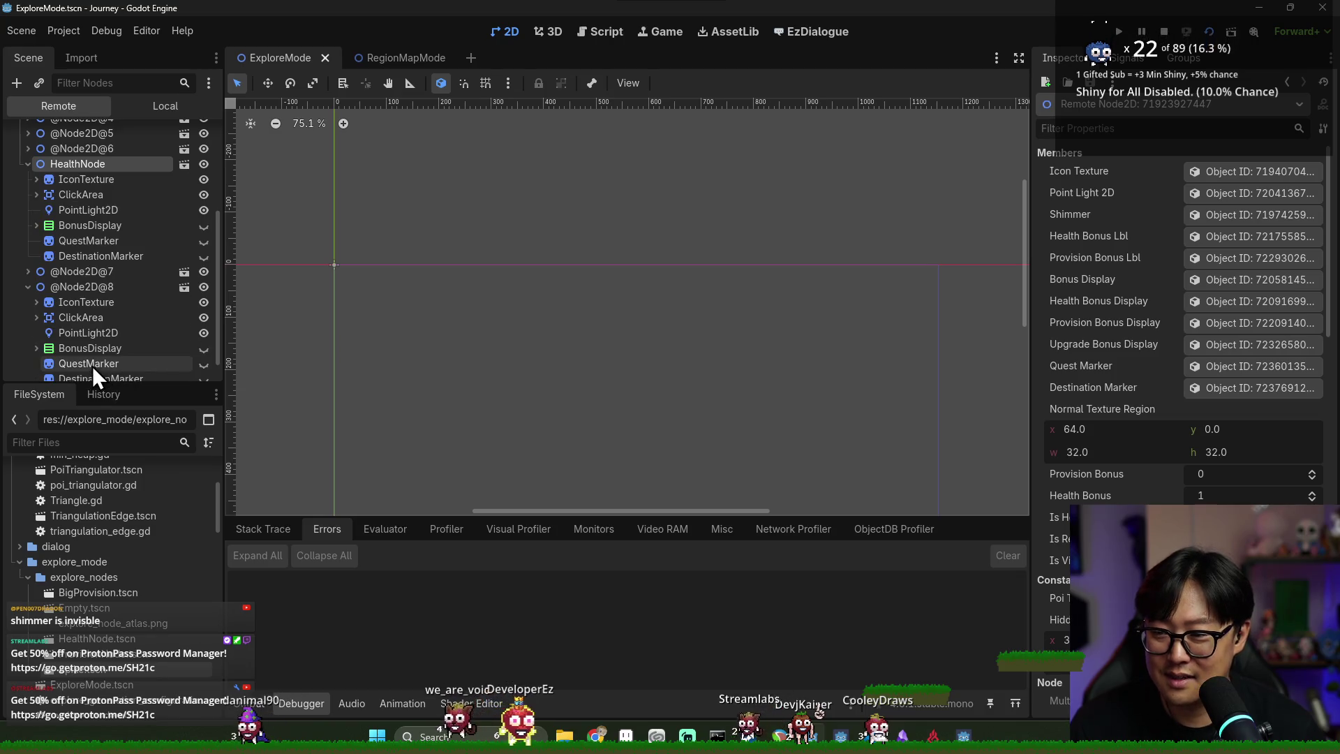
# Step: Expand the icon sprites and HealthNode's click area collision shape, then select HealthNode's IconTexture
pyautogui.click(77, 303)
pyautogui.click(62, 289)
pyautogui.hotkey('alt', 'Tab')
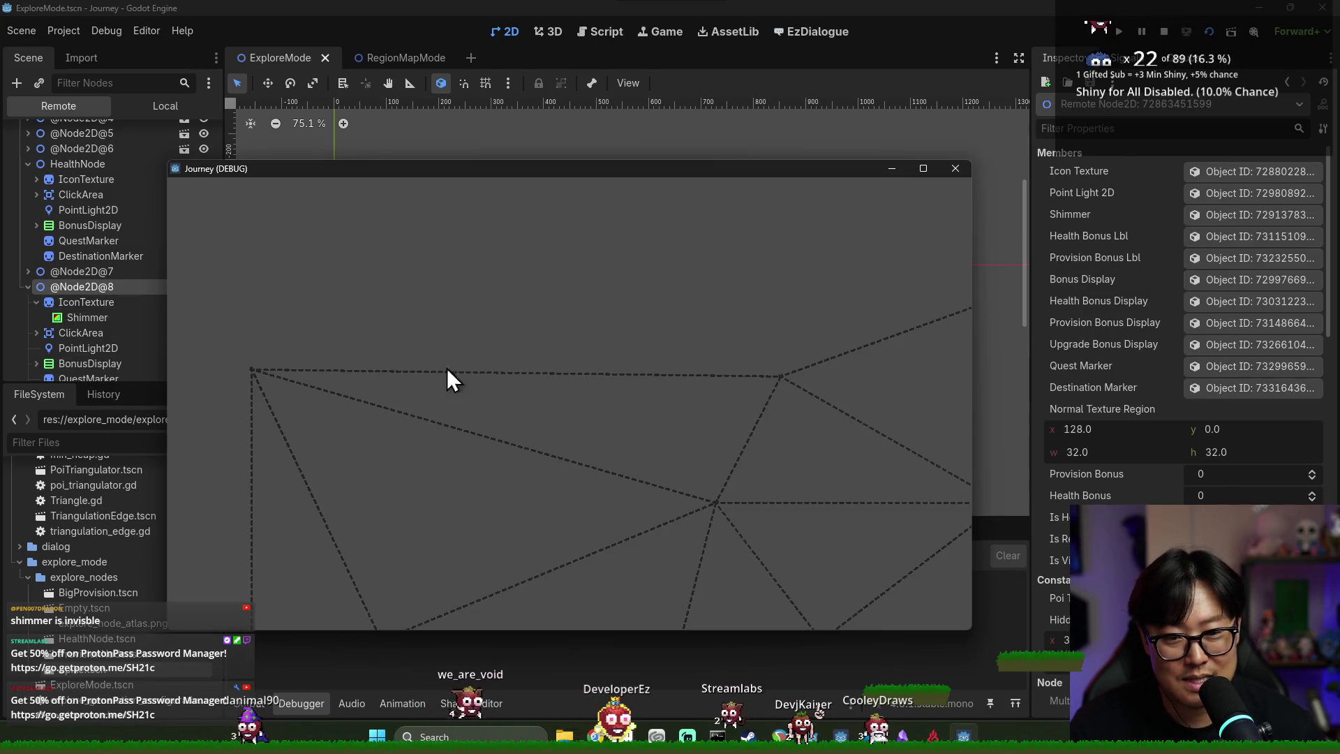
pyautogui.click(94, 308)
pyautogui.scroll(1, 104, 231)
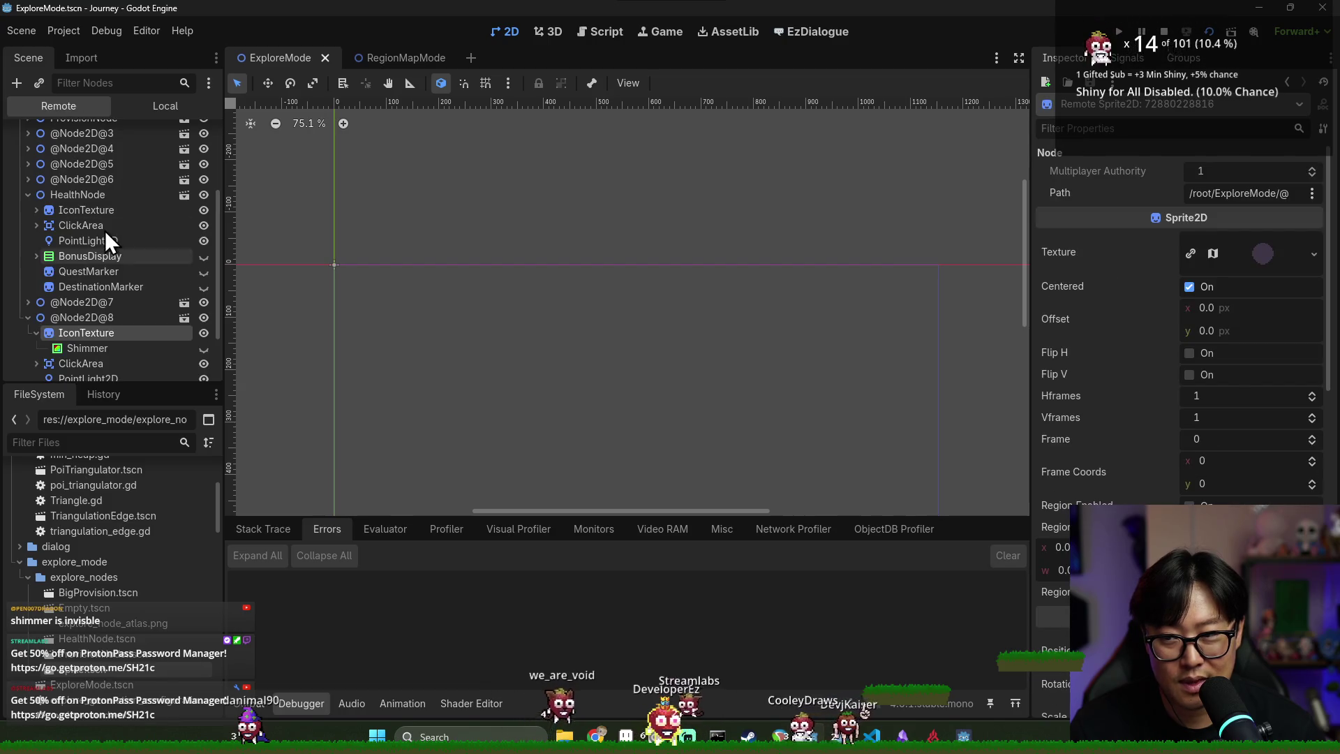
pyautogui.click(103, 217)
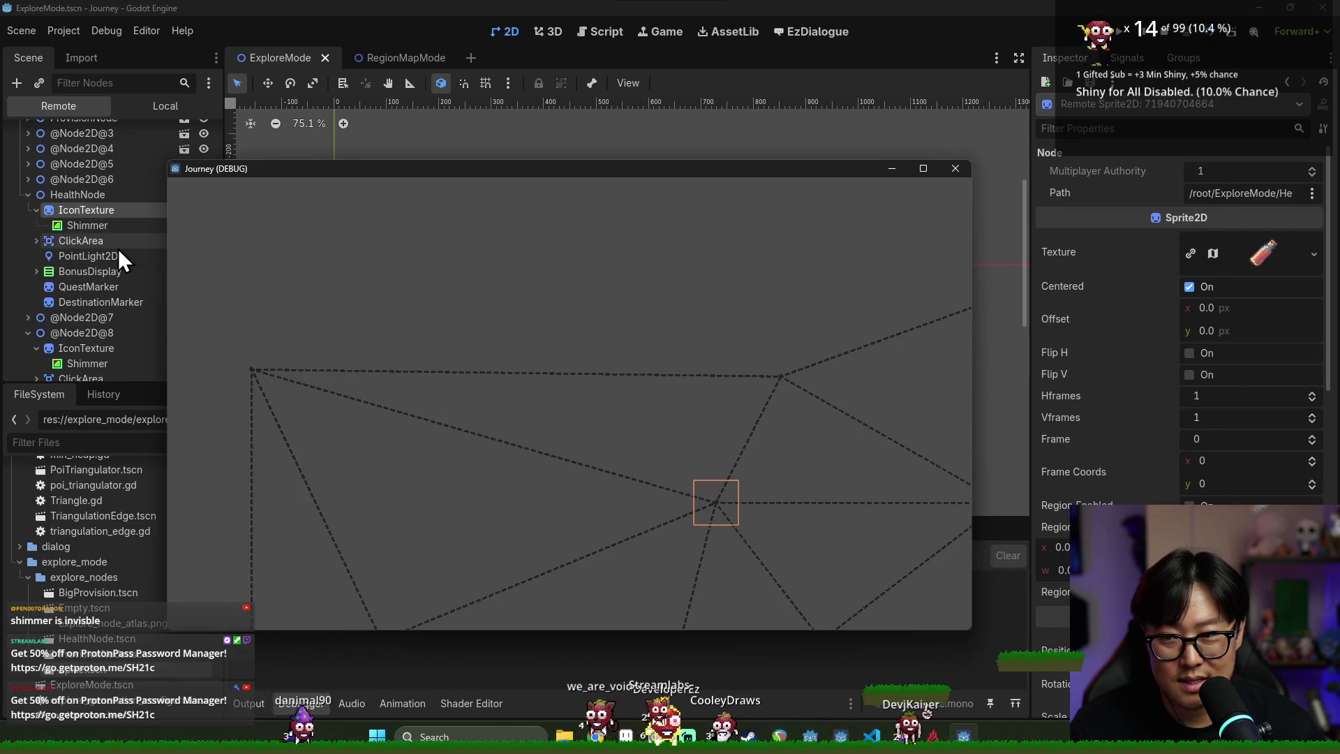
pyautogui.click(110, 243)
pyautogui.click(67, 255)
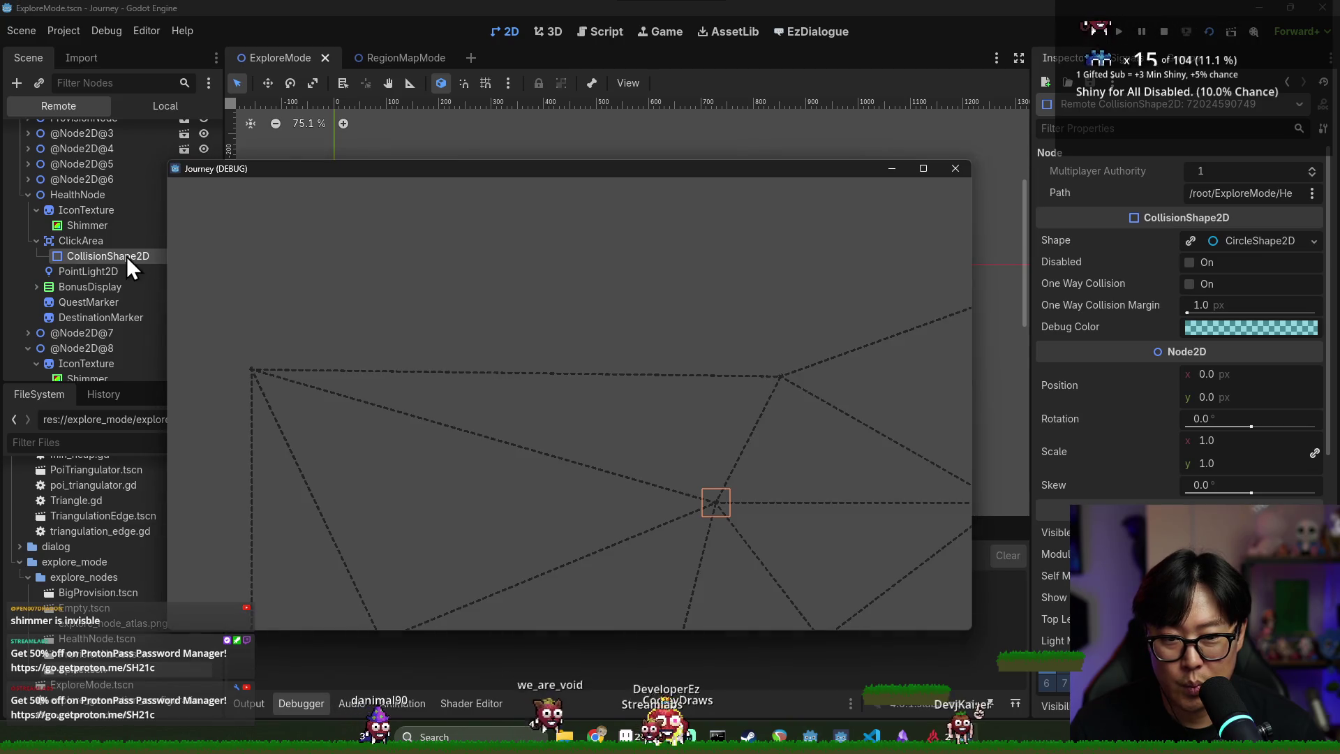
pyautogui.click(98, 240)
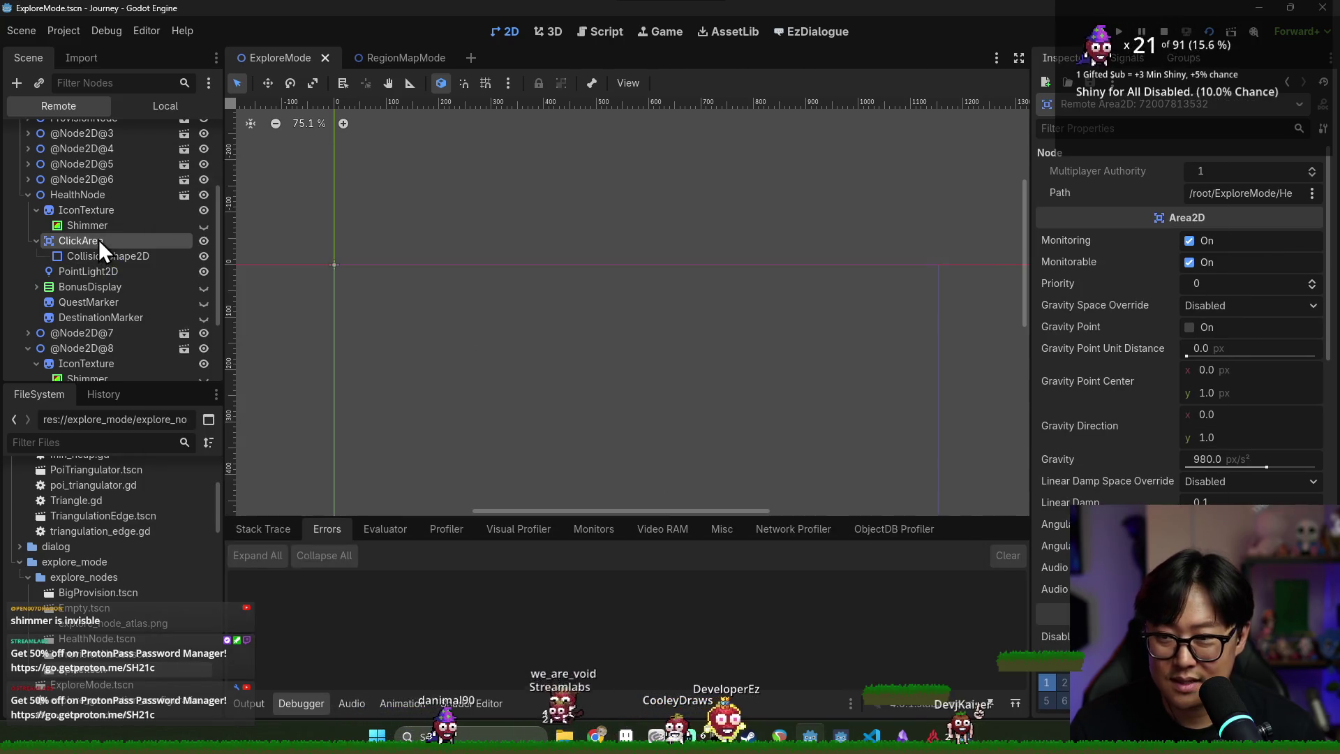
pyautogui.click(90, 214)
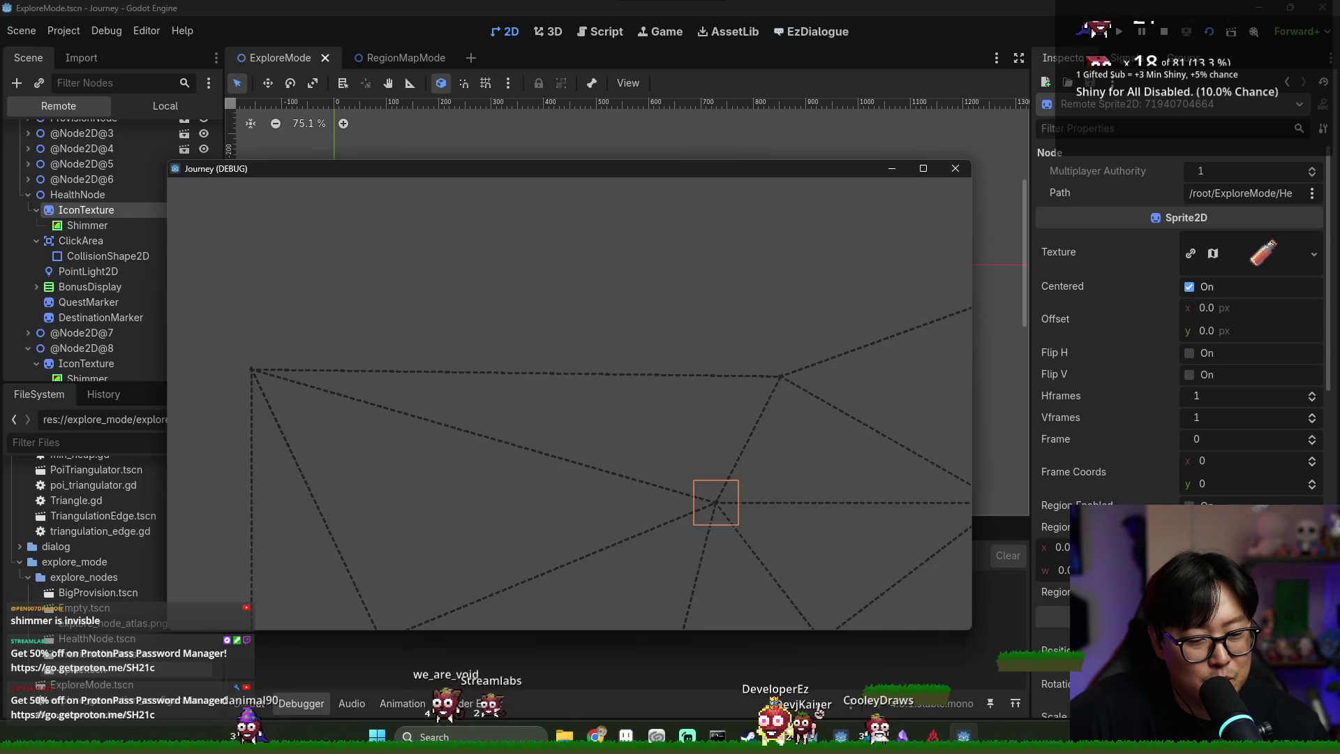
pyautogui.scroll(-5, 1180, 314)
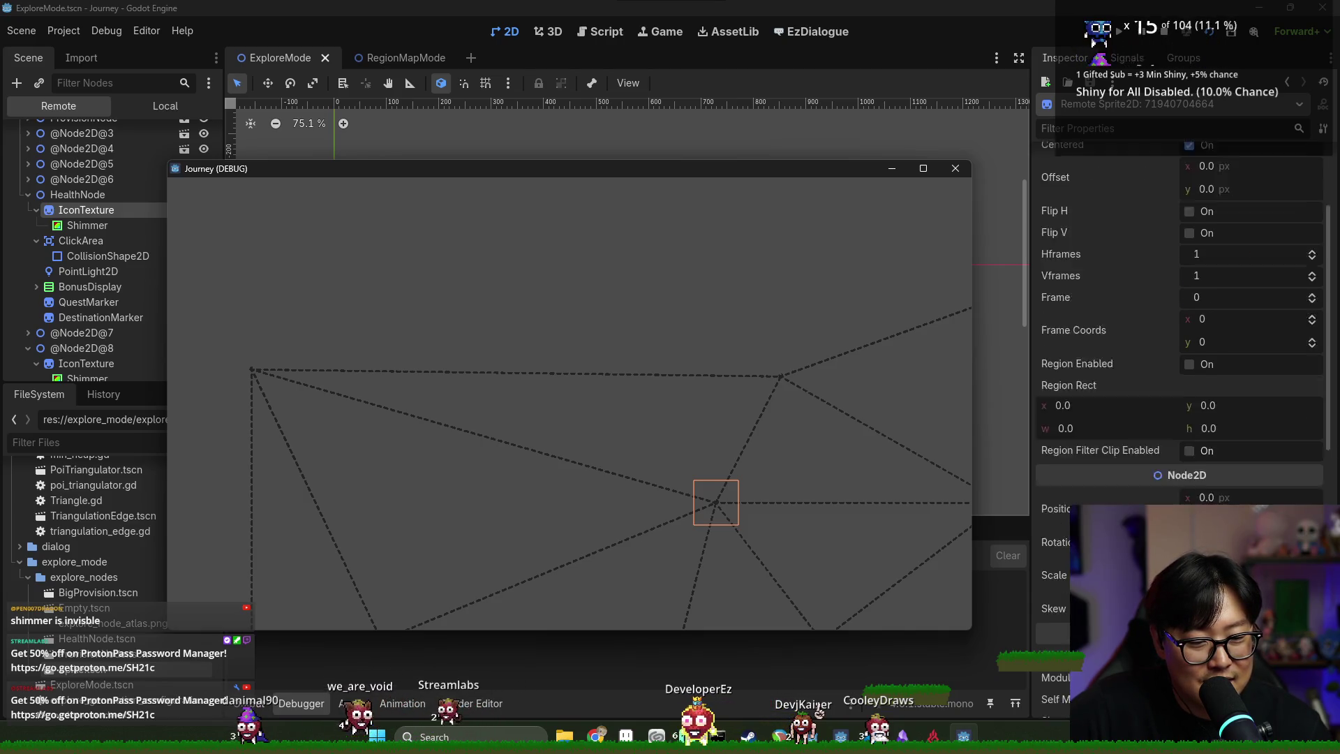
# Step: Enable the icon's light mask layers 1–5 and set its Z Index to 100
pyautogui.scroll(-4, 1205, 450)
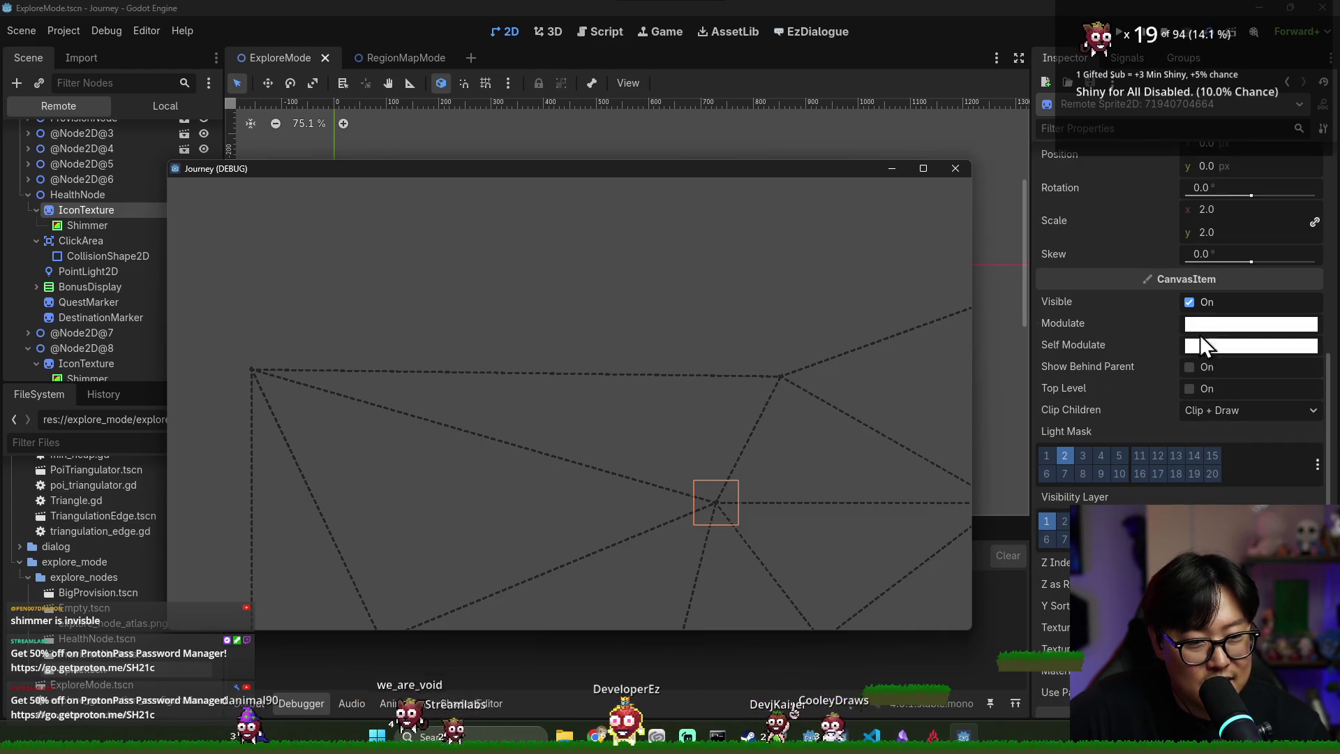
pyautogui.click(1046, 457)
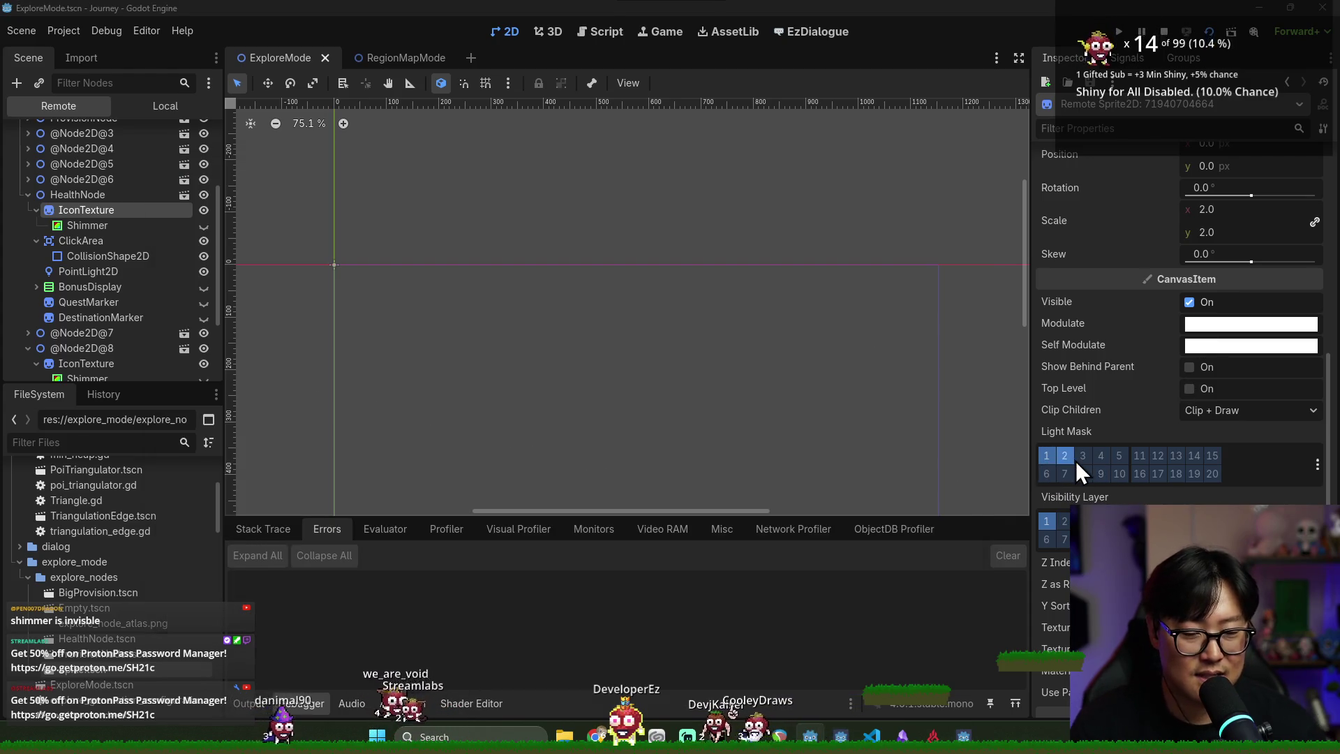
pyautogui.press('F8')
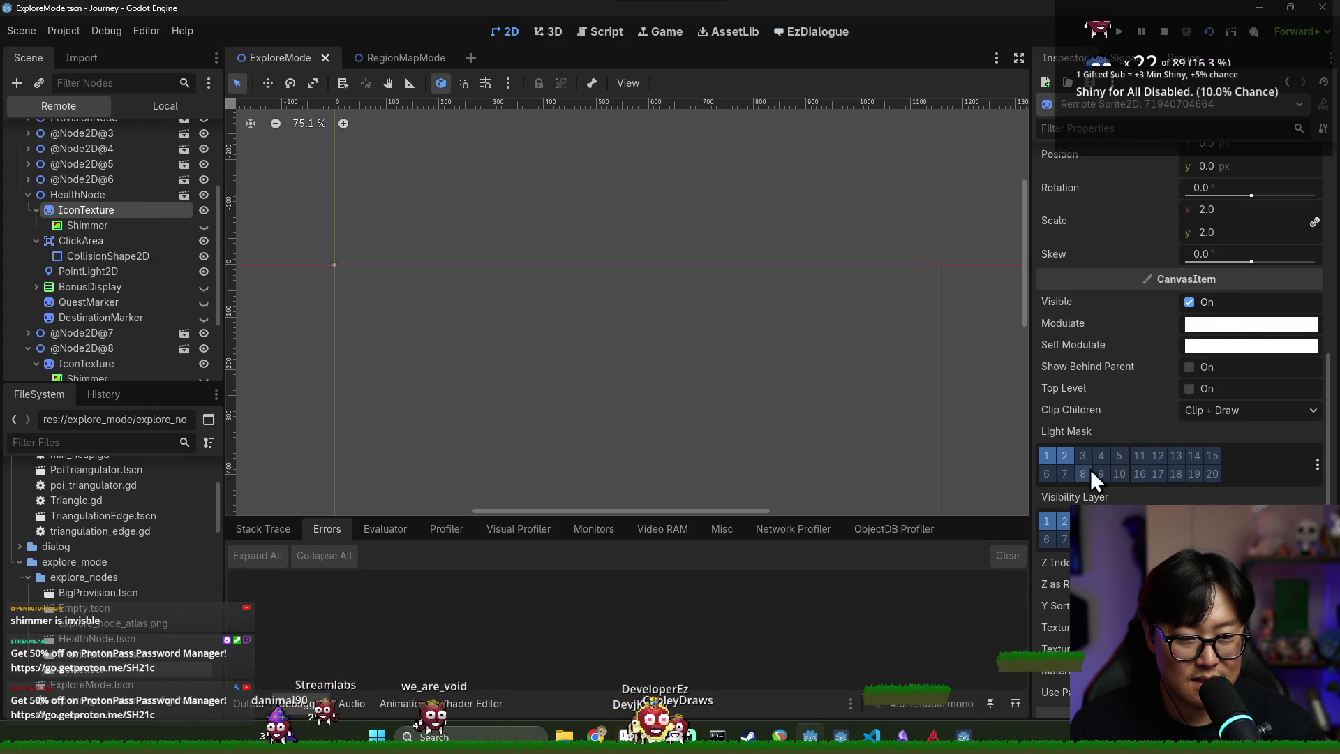
pyautogui.click(1117, 455)
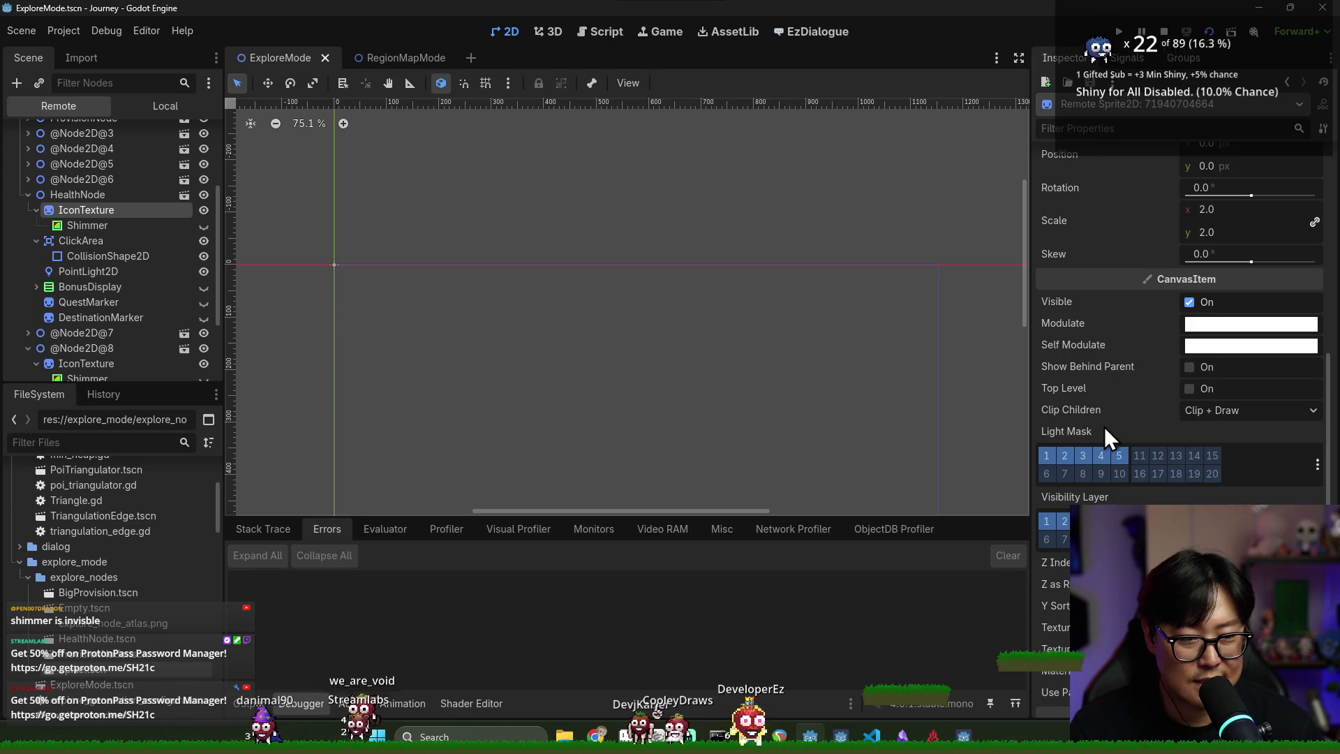
pyautogui.scroll(-3, 1104, 425)
pyautogui.click(1210, 344)
pyautogui.write('100')
pyautogui.press('Return')
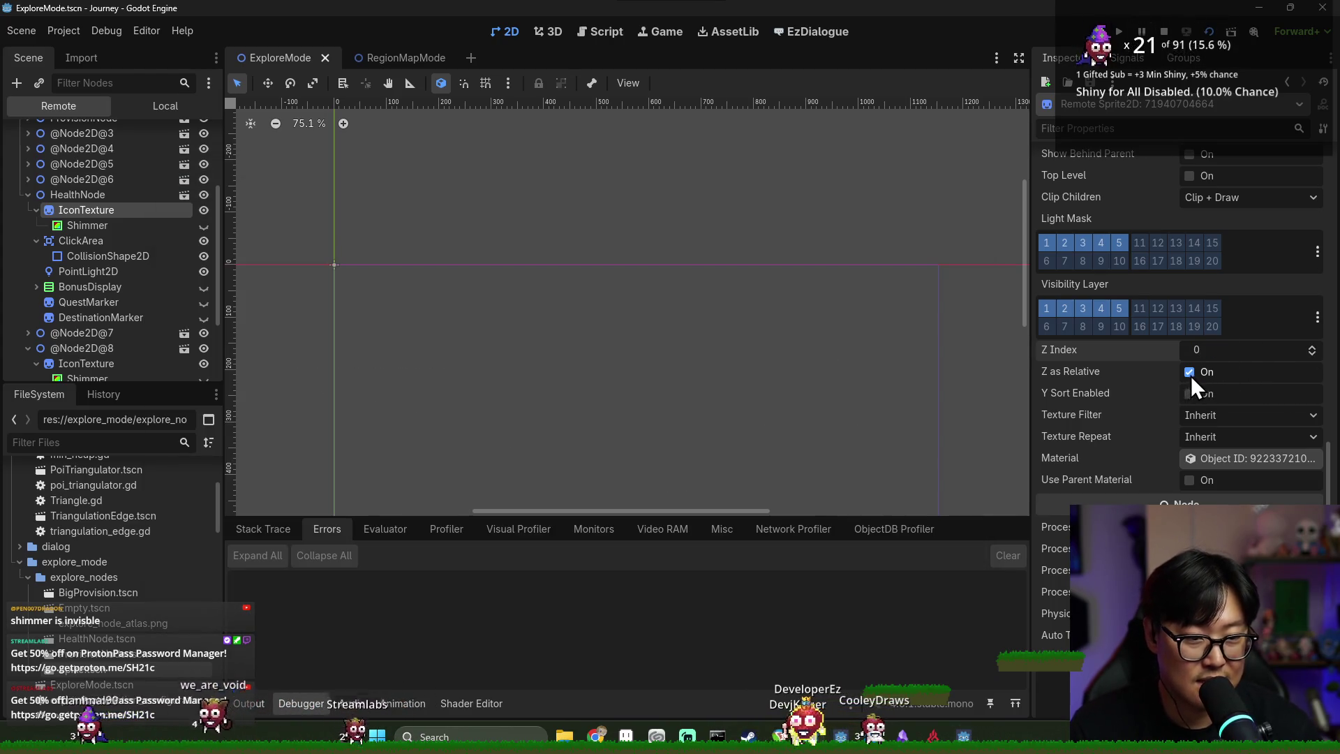
# Step: Toggle Y Sort on and off, keep texture filter and repeat at Inherit, and check Material
pyautogui.hotkey('alt', 'Tab')
pyautogui.click(1190, 394)
pyautogui.click(1191, 394)
pyautogui.click(1212, 417)
pyautogui.click(1216, 438)
pyautogui.click(1216, 437)
pyautogui.click(1215, 438)
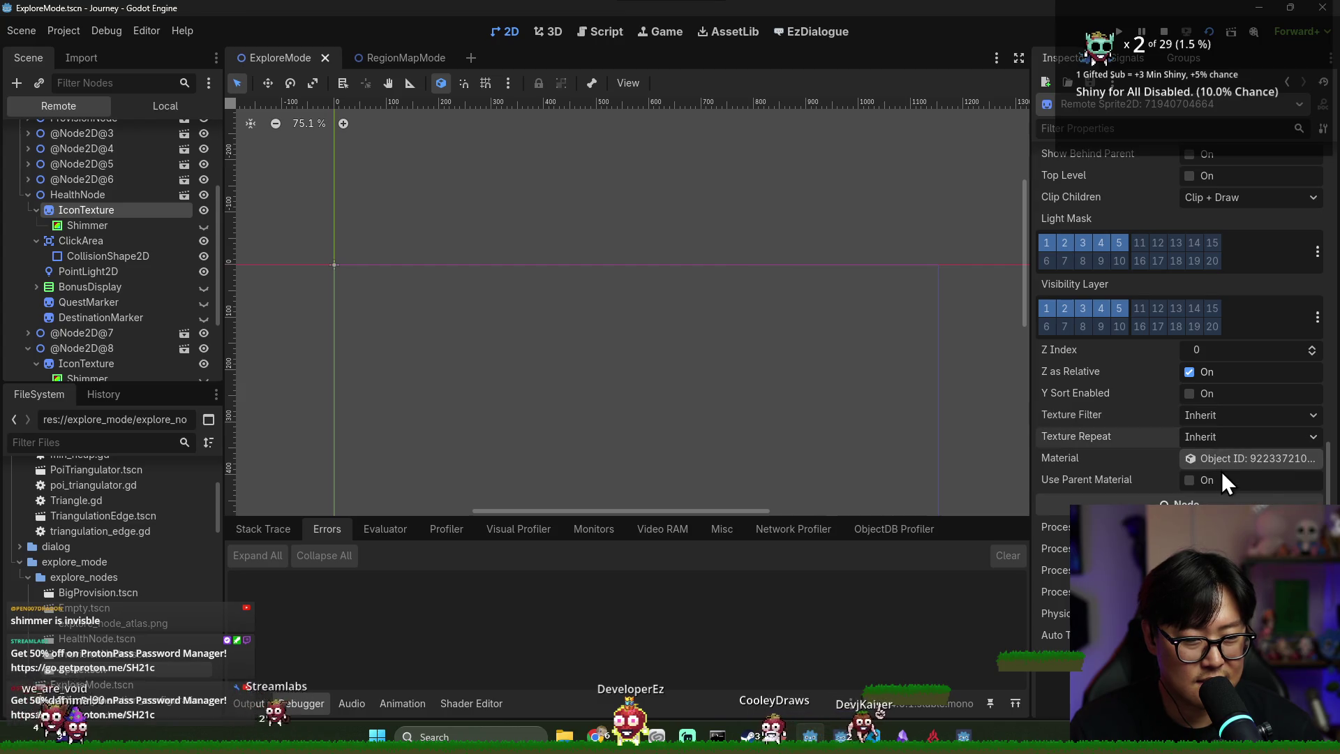
pyautogui.click(1221, 460)
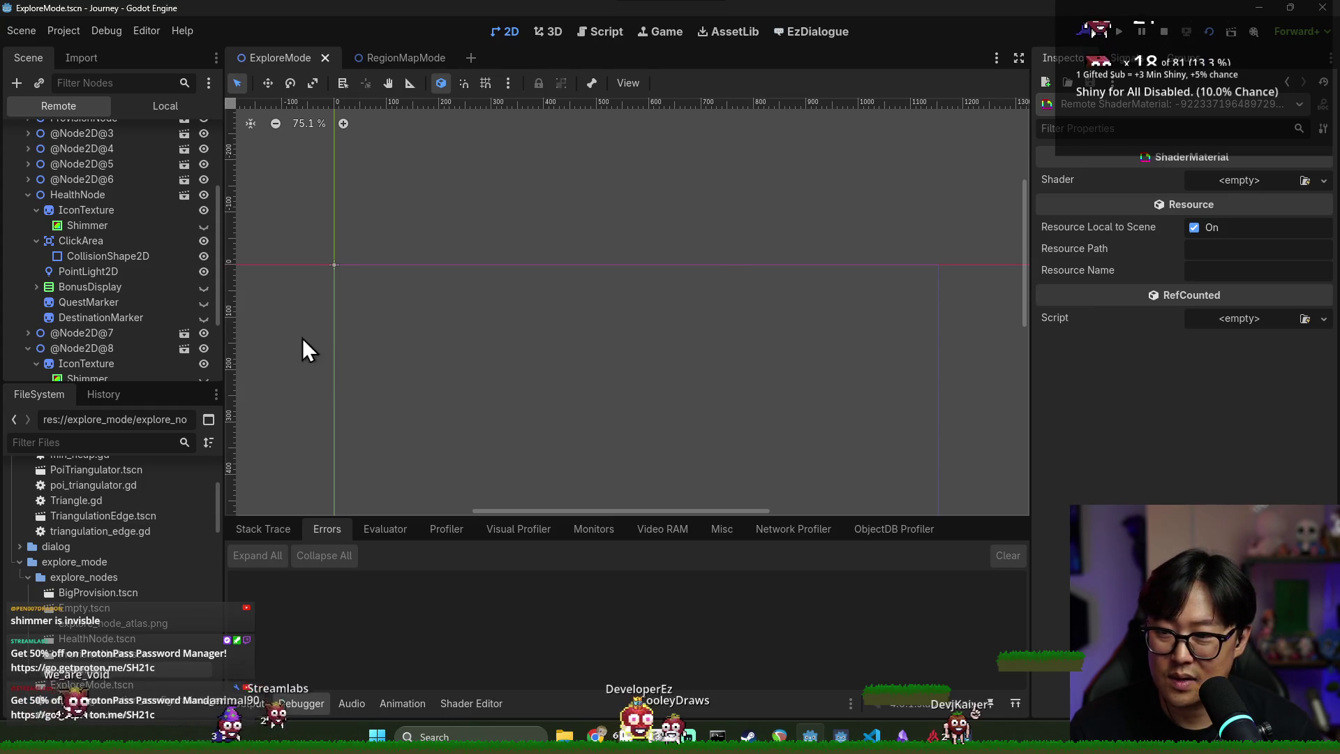
# Step: Select the live HealthNode and review its canvas properties
pyautogui.scroll(4, 103, 240)
pyautogui.scroll(-1, 106, 301)
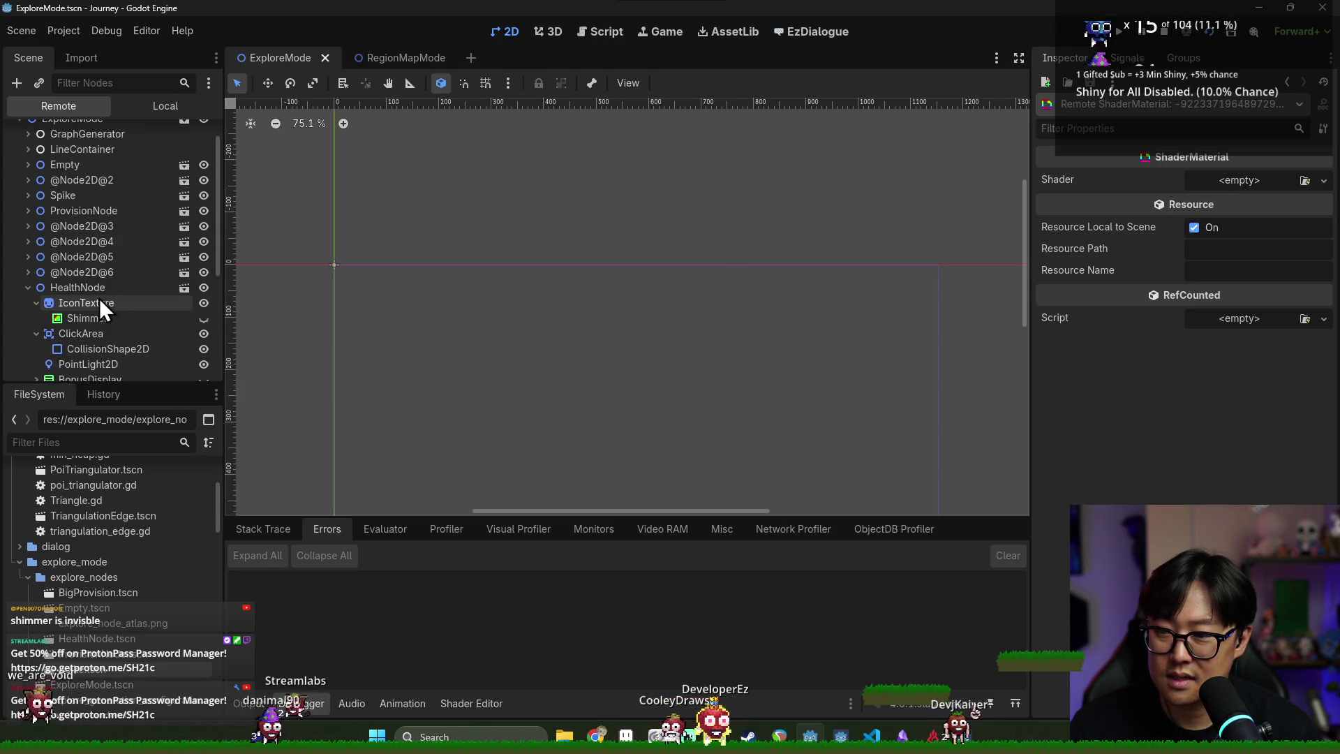
pyautogui.click(96, 290)
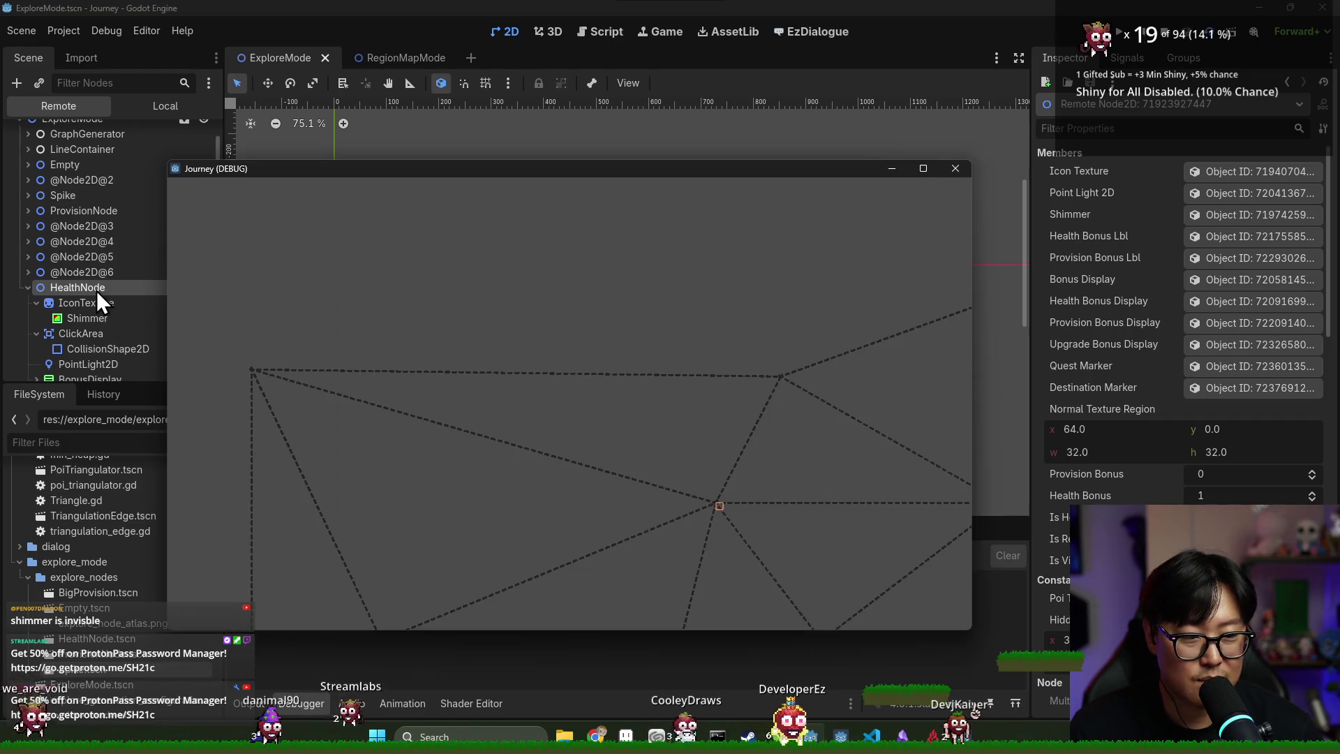
pyautogui.scroll(-10, 1079, 463)
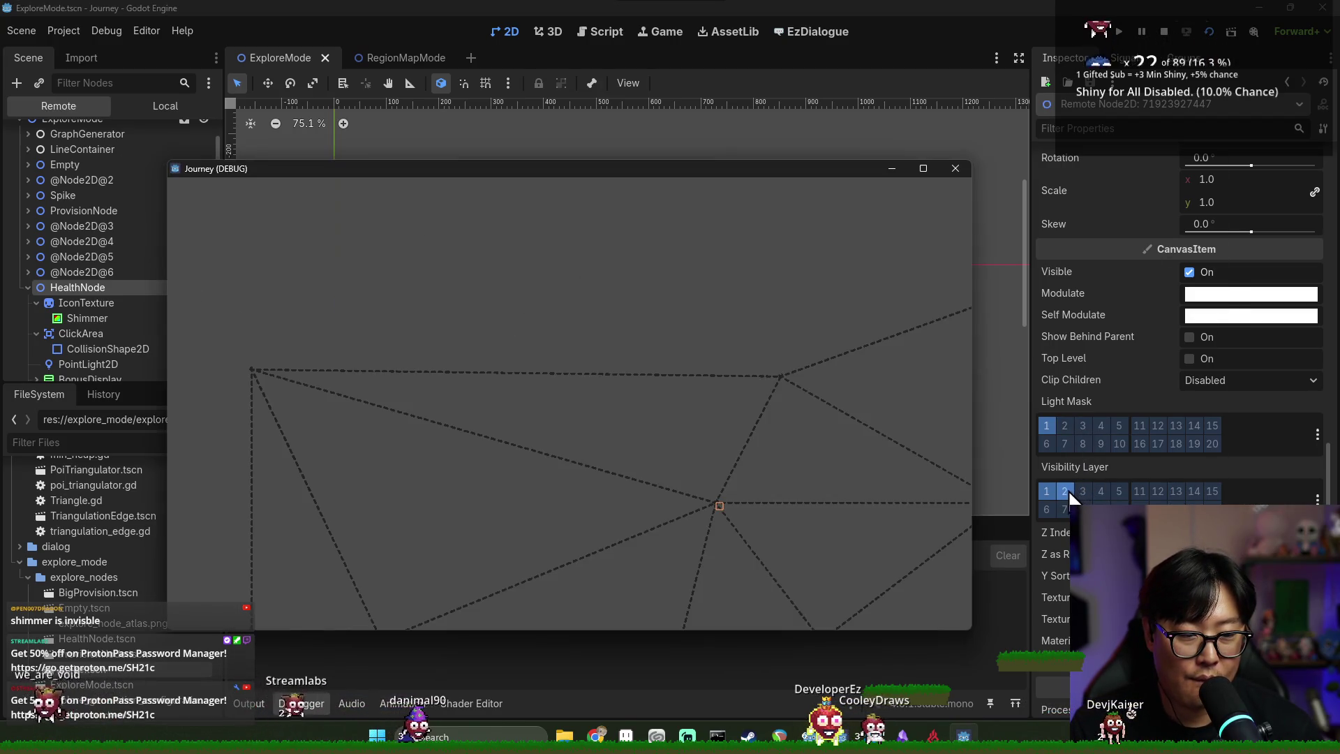
pyautogui.scroll(2, 65, 208)
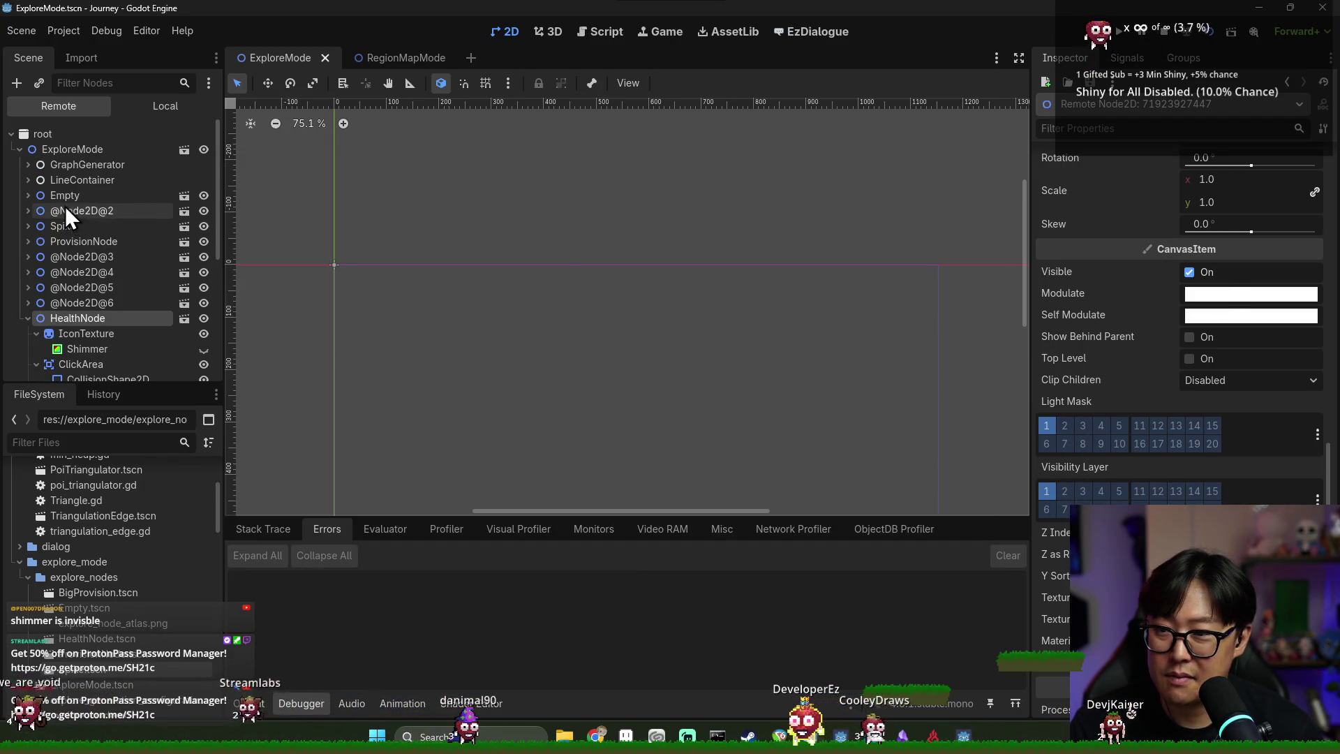
# Step: Expand LineContainer and review the live LineRender line's properties
pyautogui.click(19, 149)
pyautogui.click(19, 150)
pyautogui.click(28, 179)
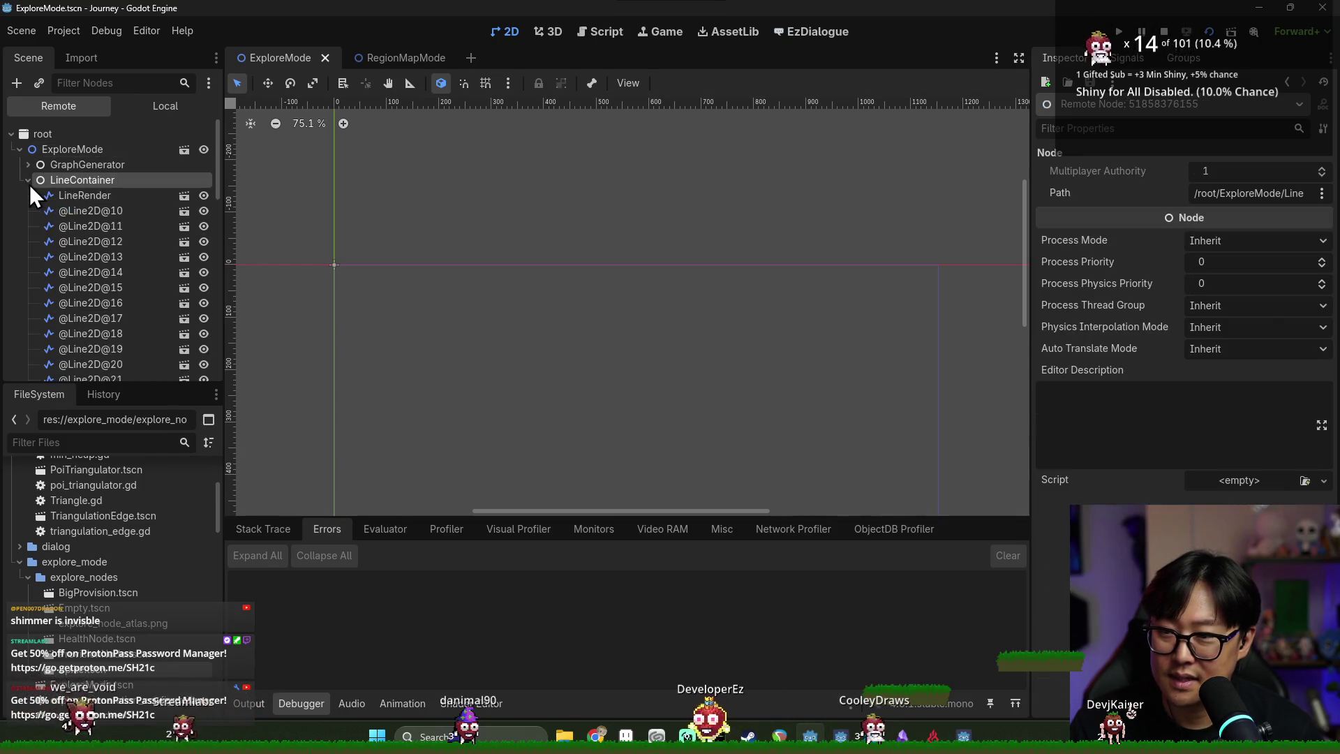
pyautogui.click(78, 195)
pyautogui.scroll(-10, 1228, 363)
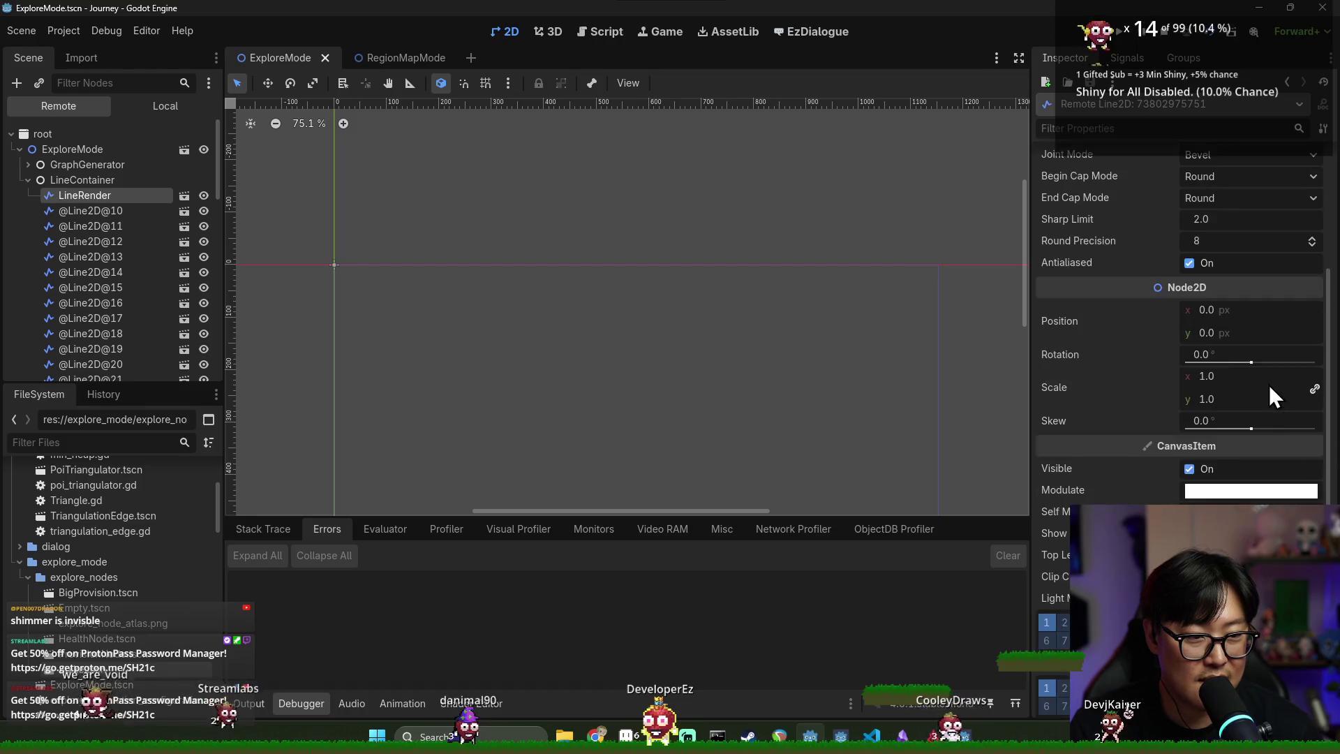
pyautogui.scroll(2, 1069, 293)
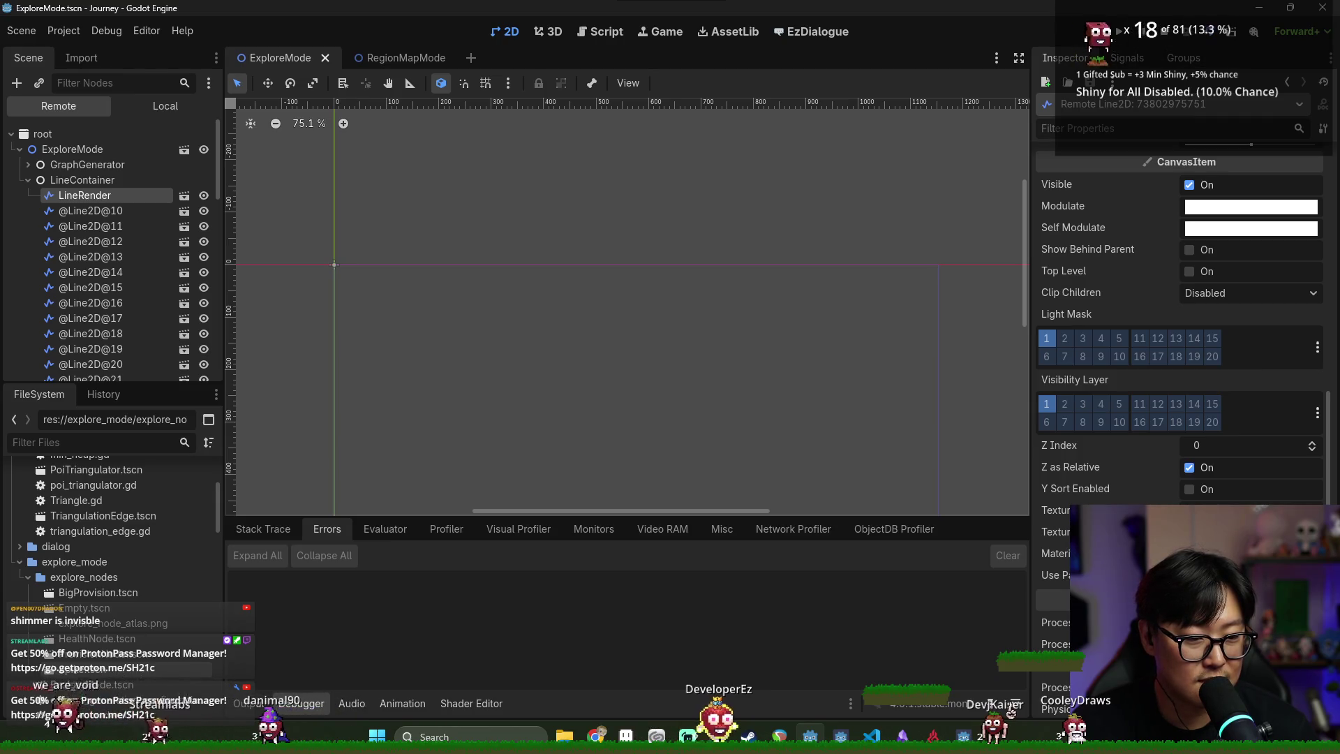
pyautogui.scroll(-3, 1180, 314)
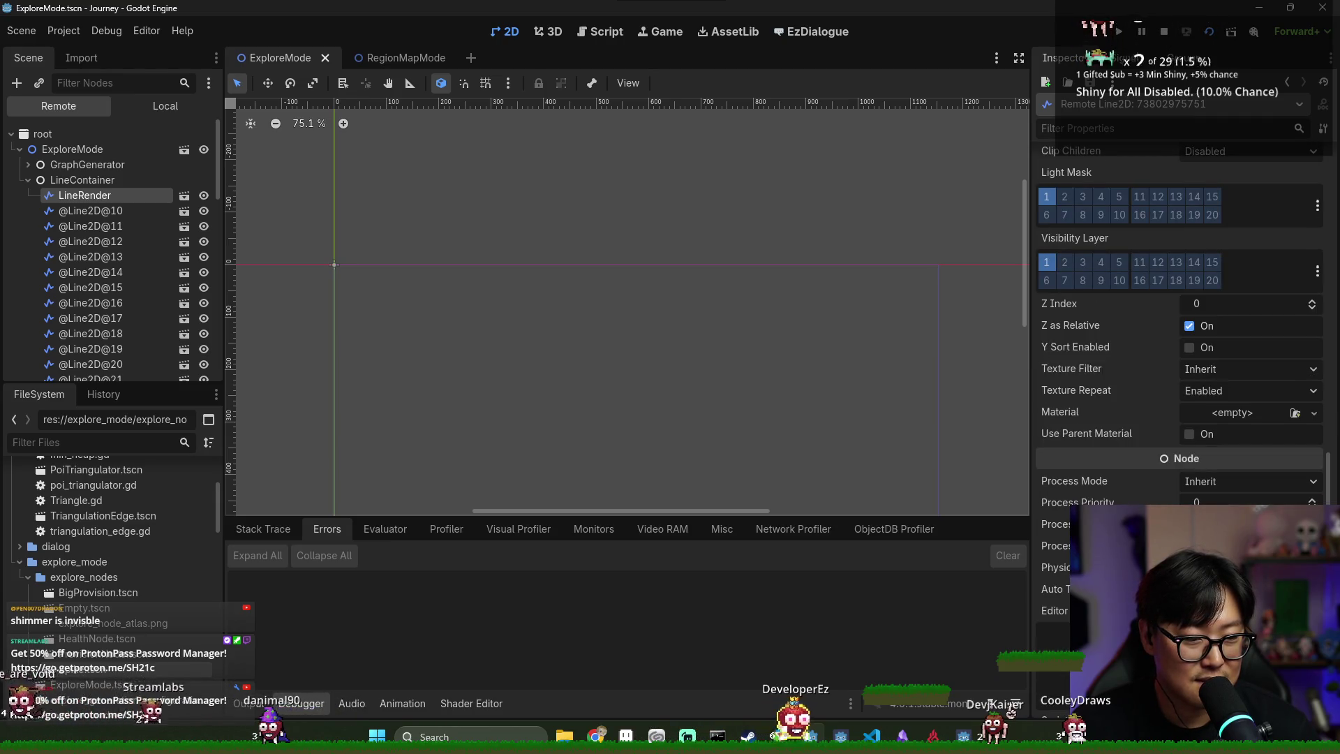
pyautogui.click(29, 180)
pyautogui.click(64, 197)
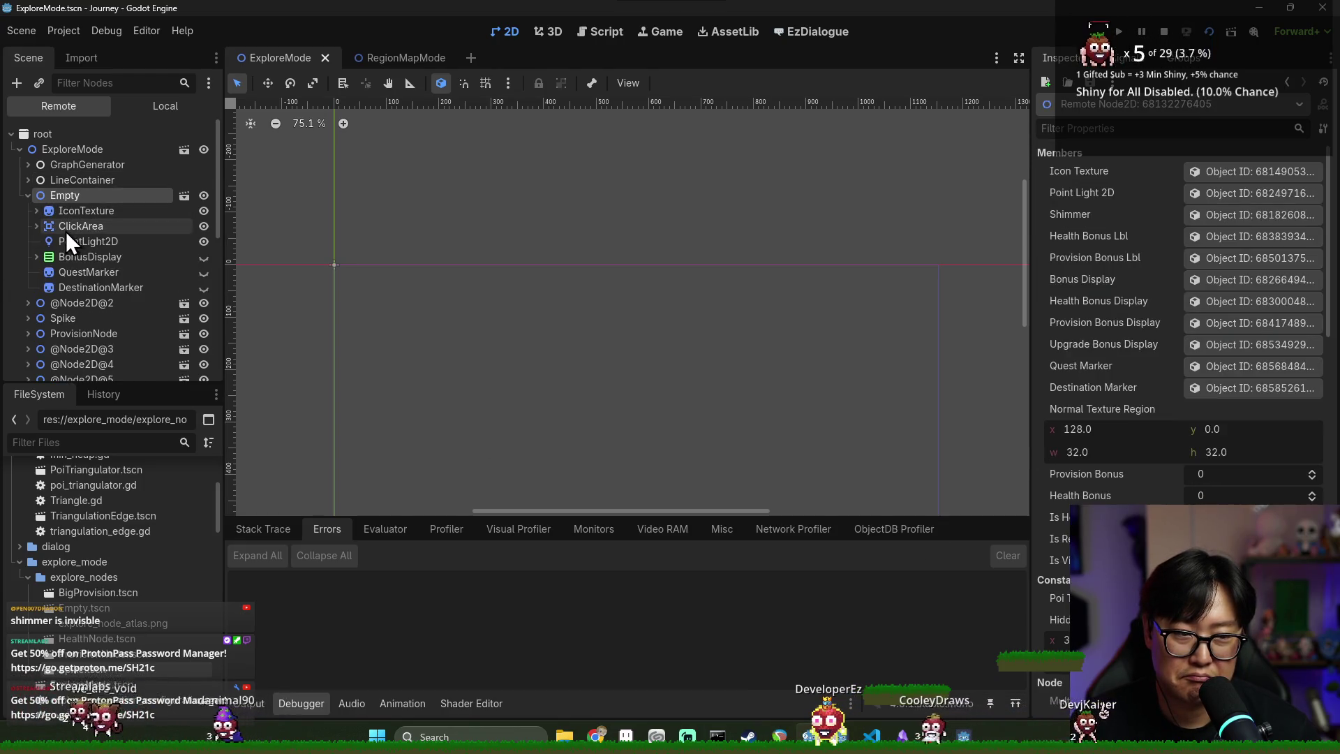
pyautogui.scroll(-2, 1136, 394)
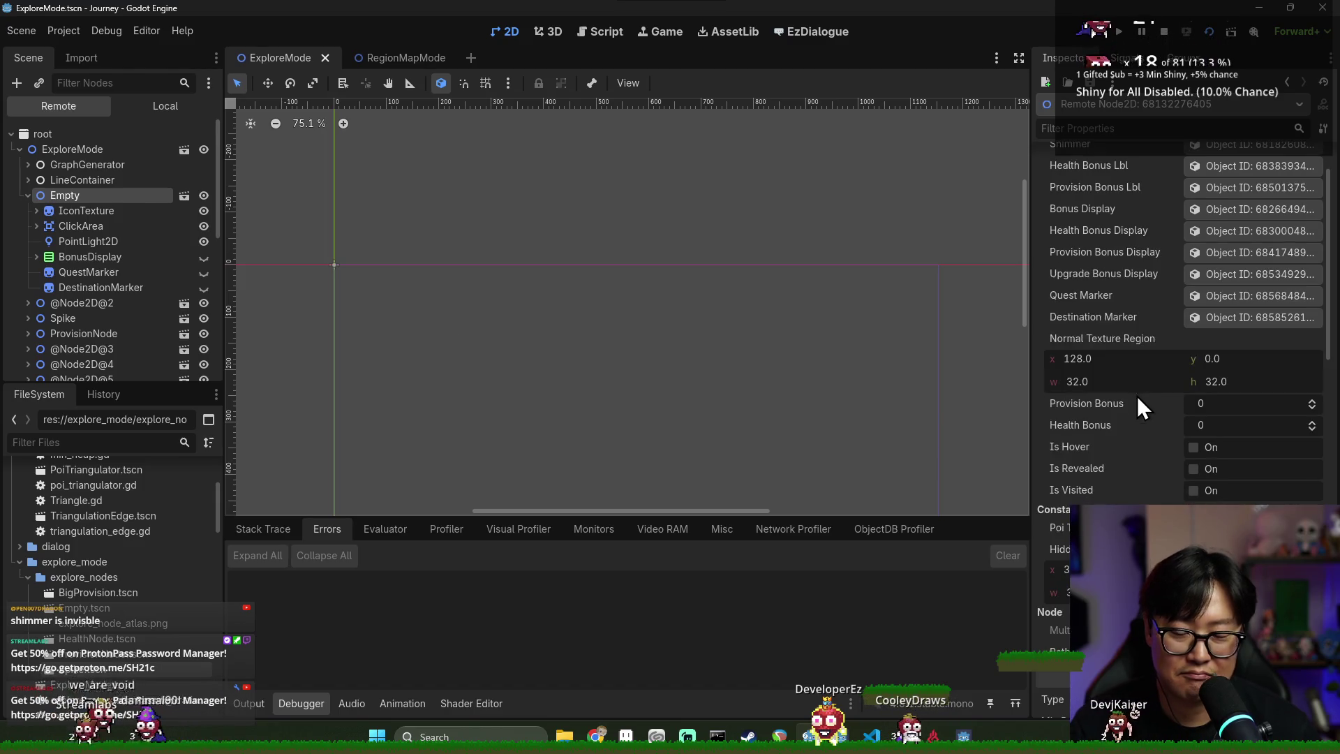
pyautogui.click(82, 307)
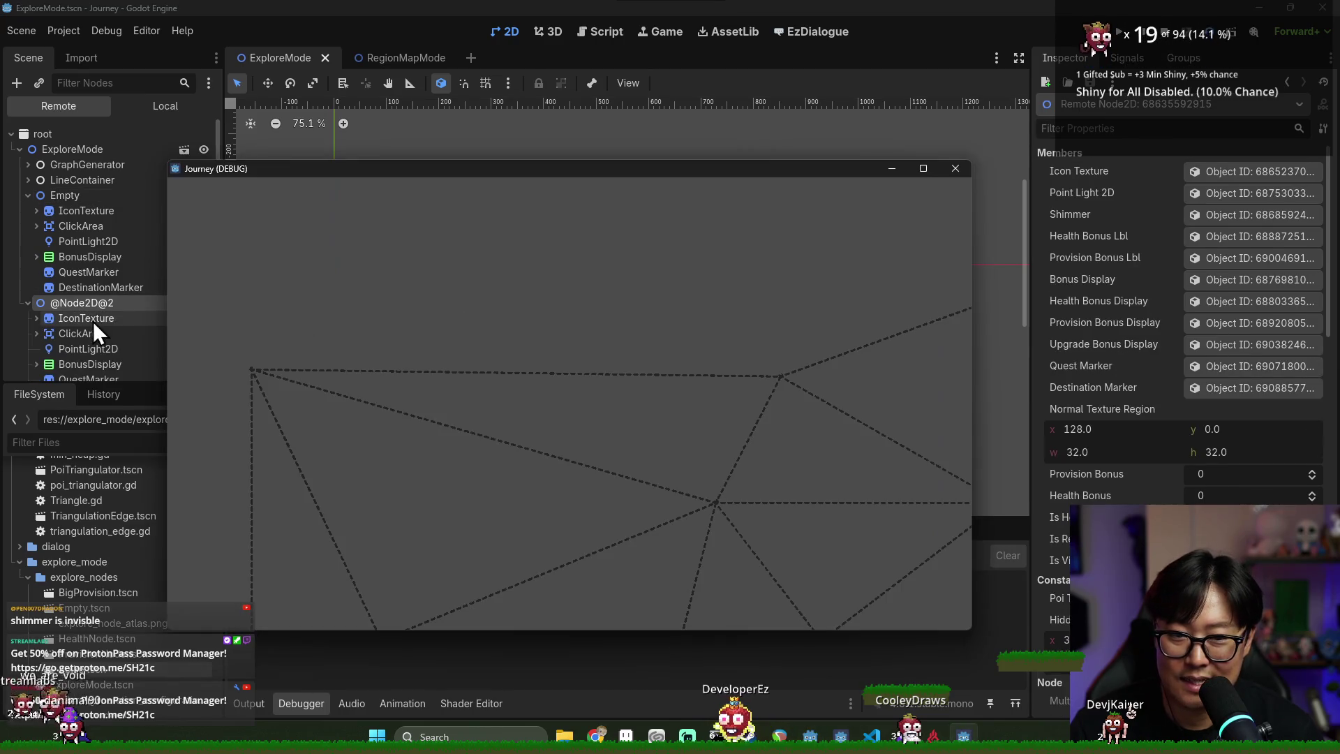
pyautogui.scroll(-2, 95, 328)
pyautogui.click(28, 241)
pyautogui.click(65, 257)
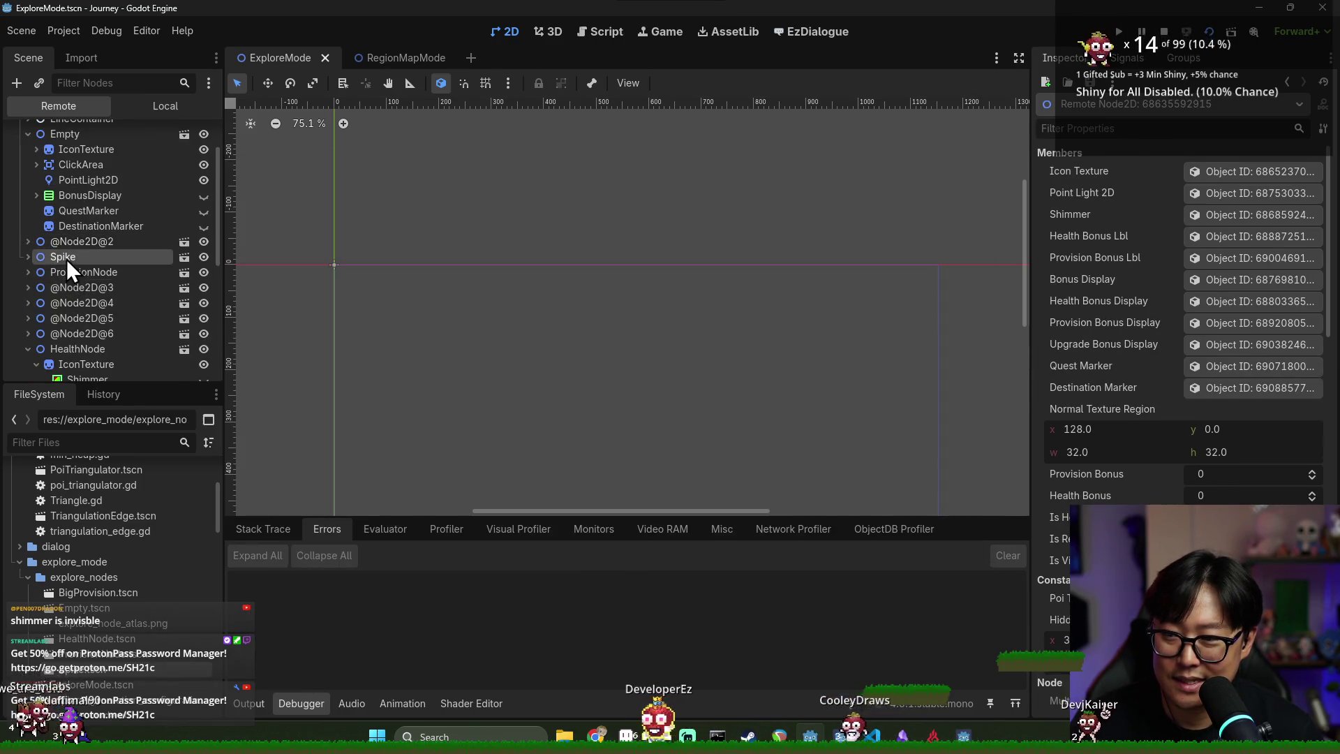
pyautogui.click(80, 365)
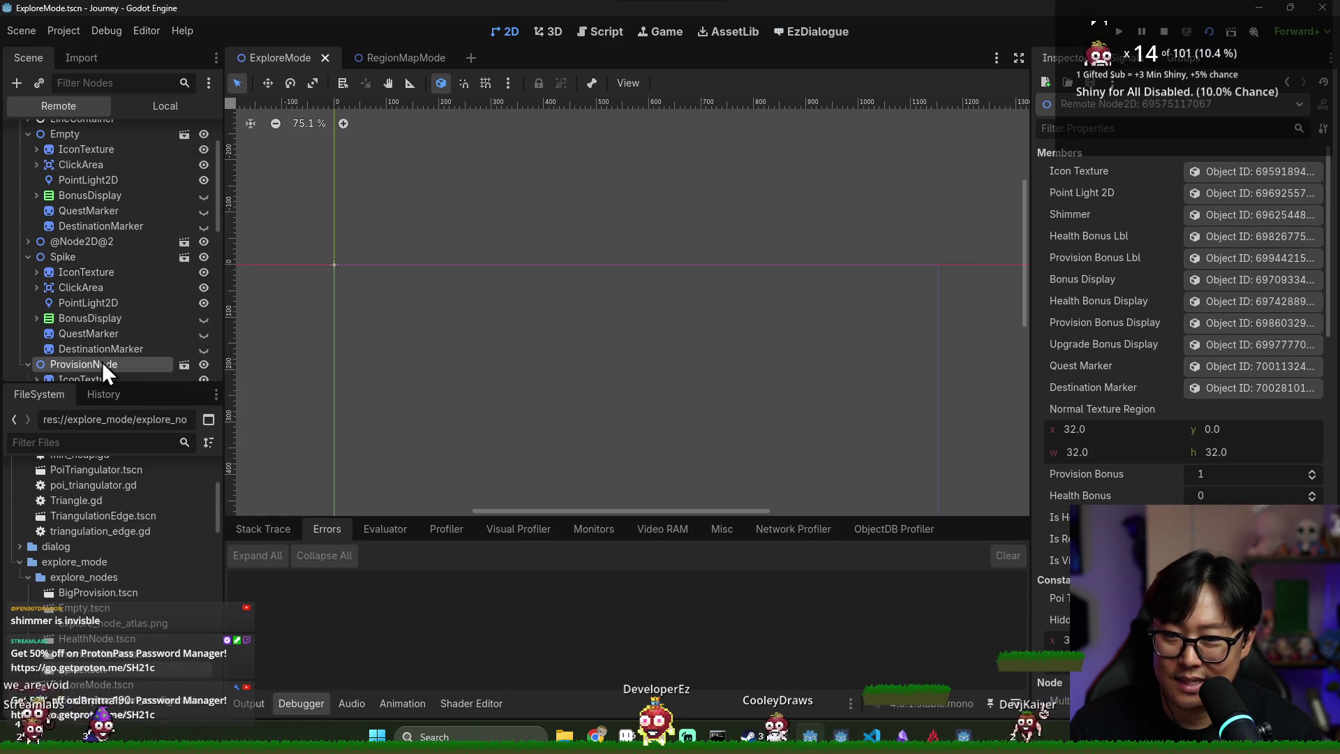
pyautogui.scroll(-2, 102, 349)
pyautogui.scroll(-4, 98, 335)
pyautogui.click(105, 285)
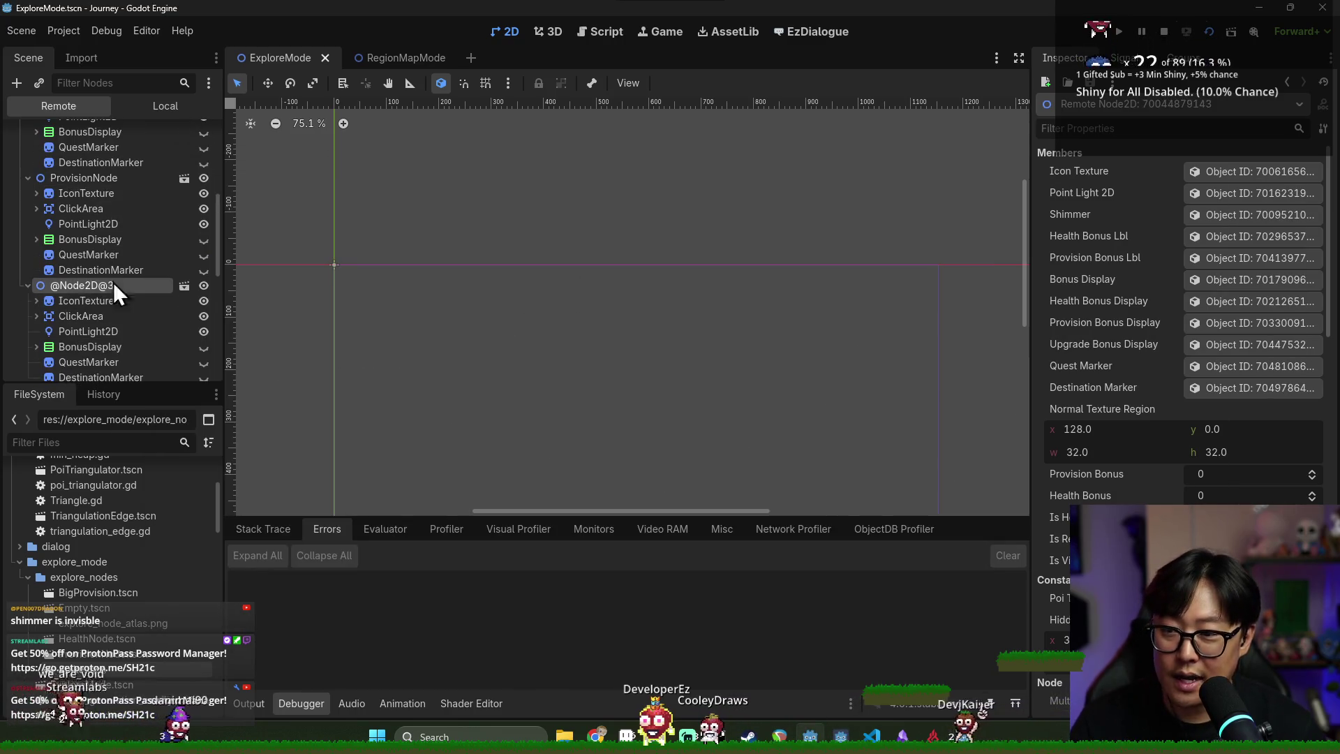
pyautogui.press('F5')
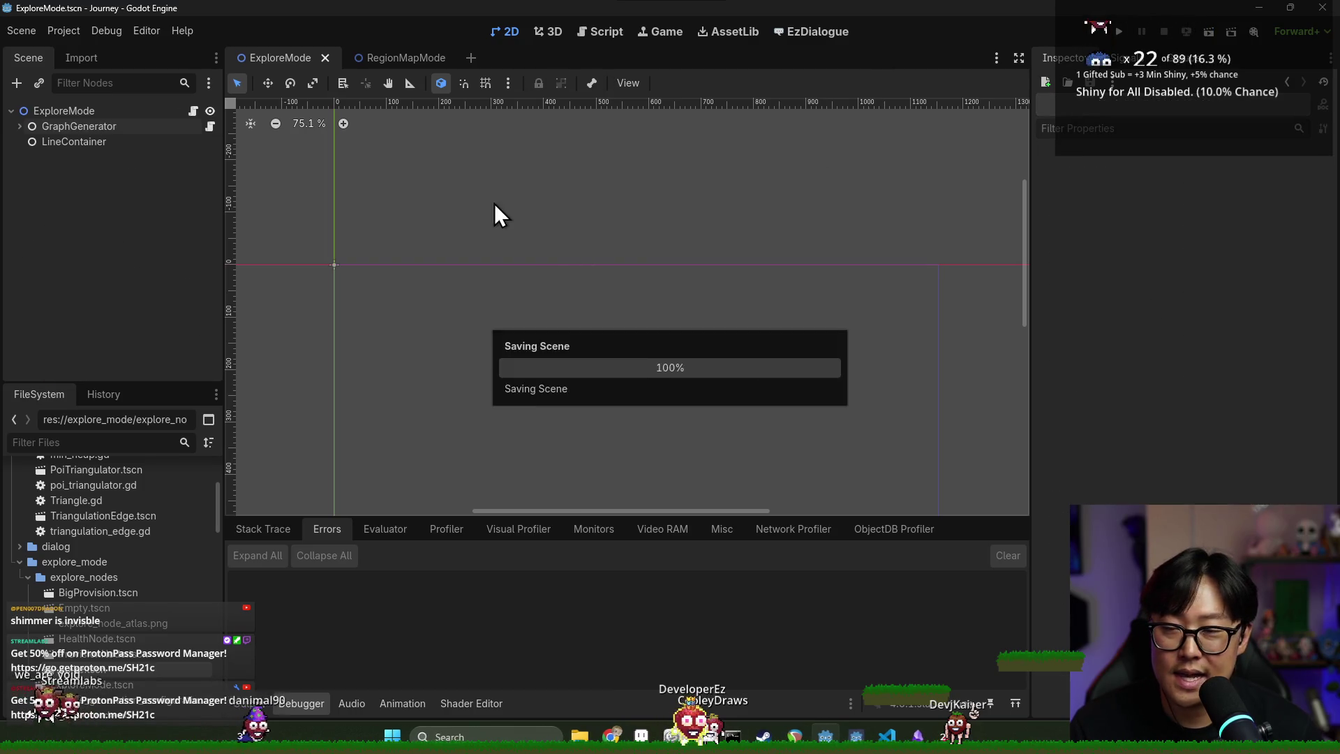
# Step: Open HealthNode.tscn and test-run it on its own, then stop it
pyautogui.doubleClick(97, 638)
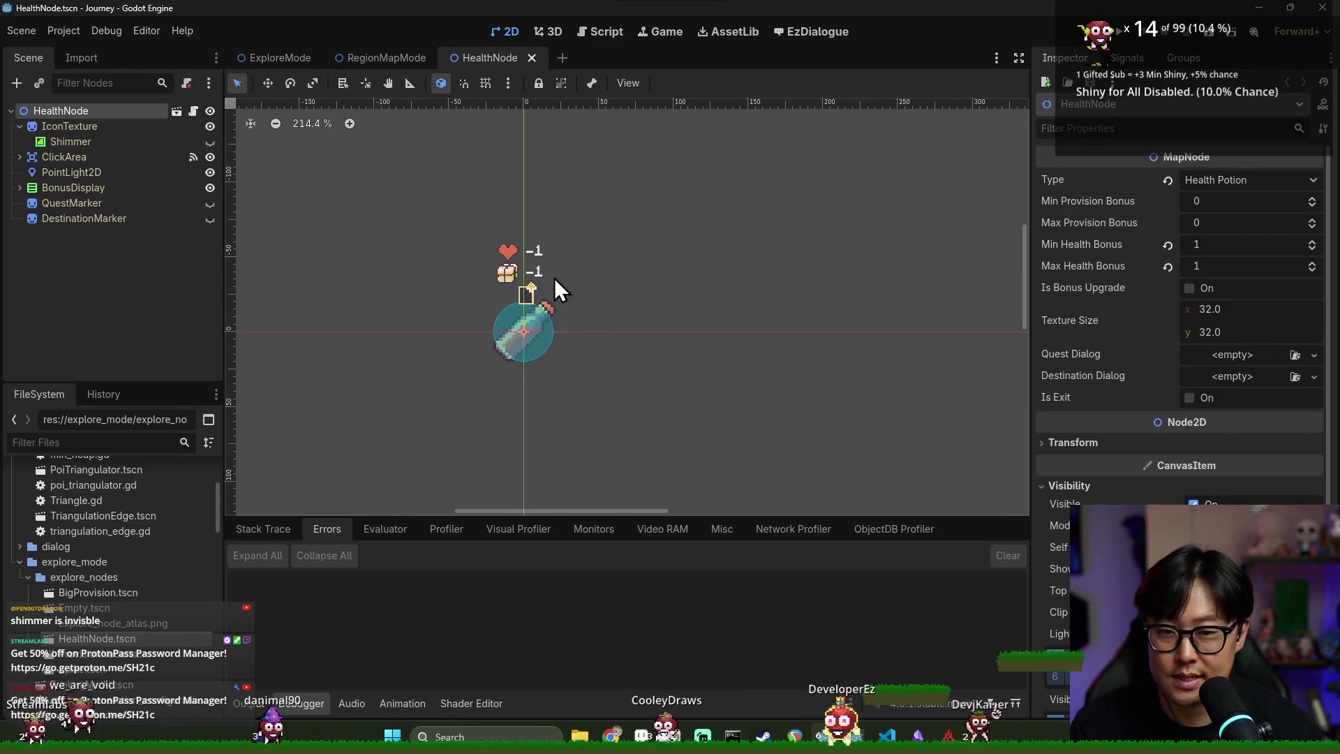
pyautogui.click(1208, 32)
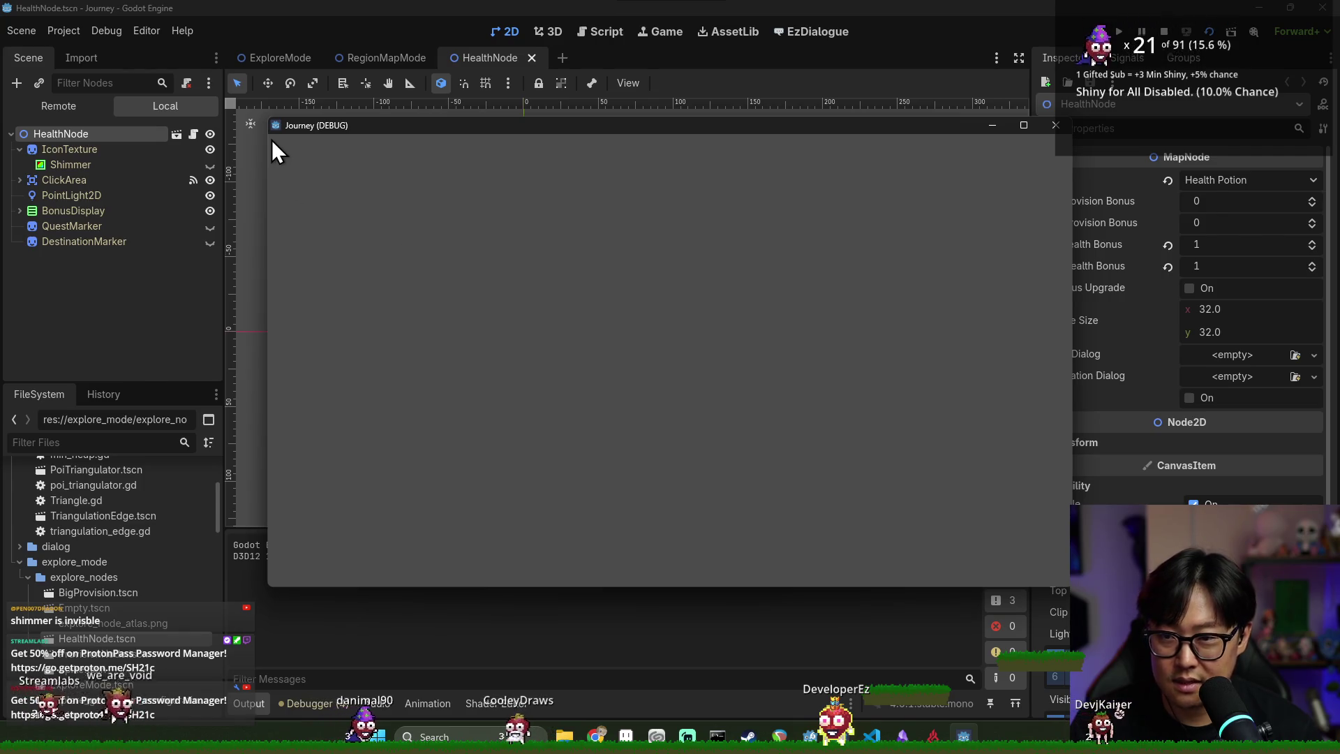
pyautogui.press('F8')
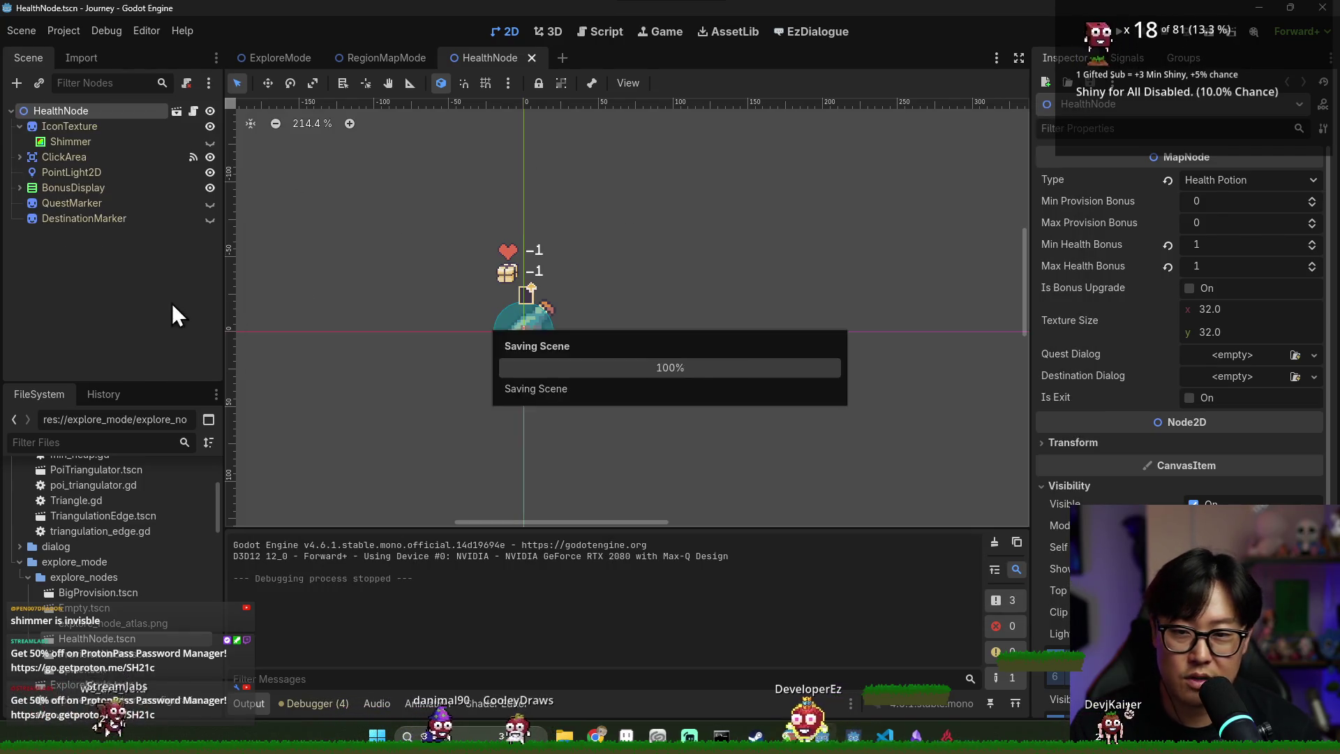
# Step: Close the icon atlas in Aseprite without saving, then save the HealthNode scene
pyautogui.hotkey('alt', 'Tab')
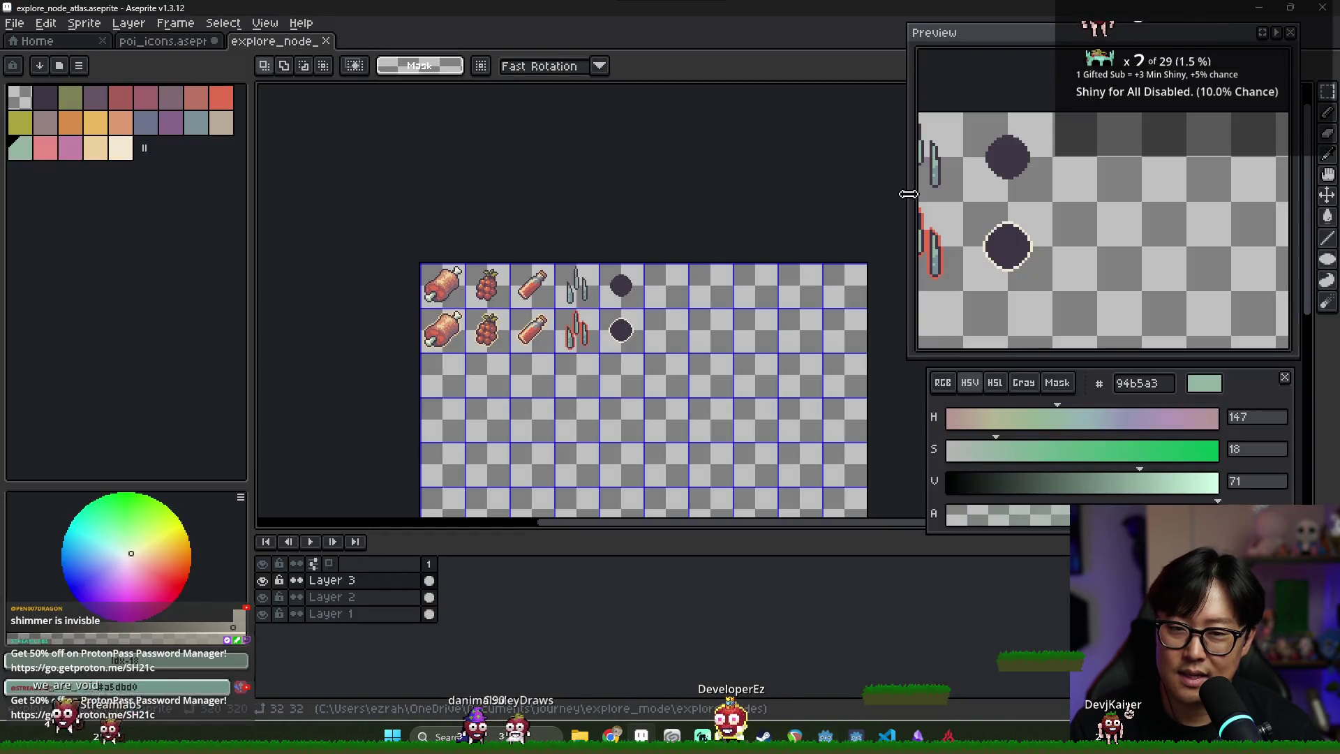
pyautogui.click(1326, 10)
pyautogui.click(664, 399)
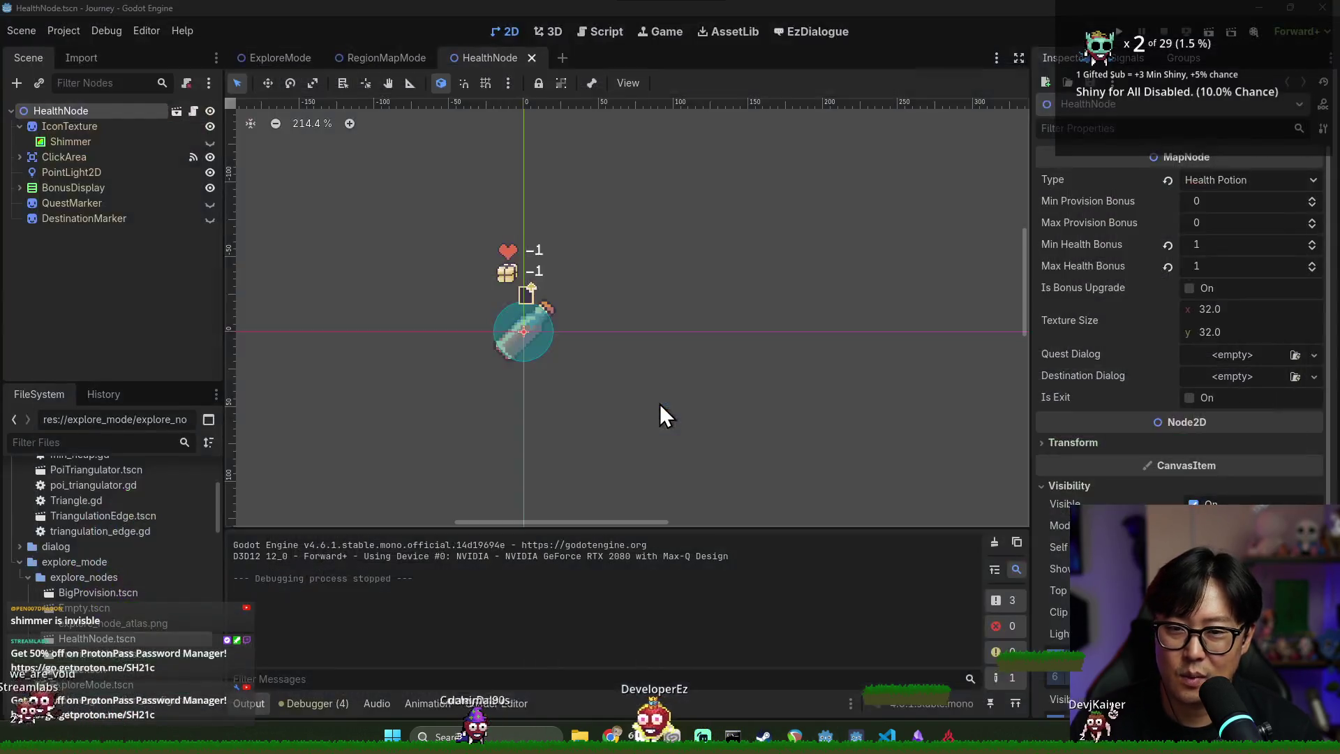
pyautogui.click(70, 125)
pyautogui.click(61, 110)
pyautogui.hotkey('ctrl', 's')
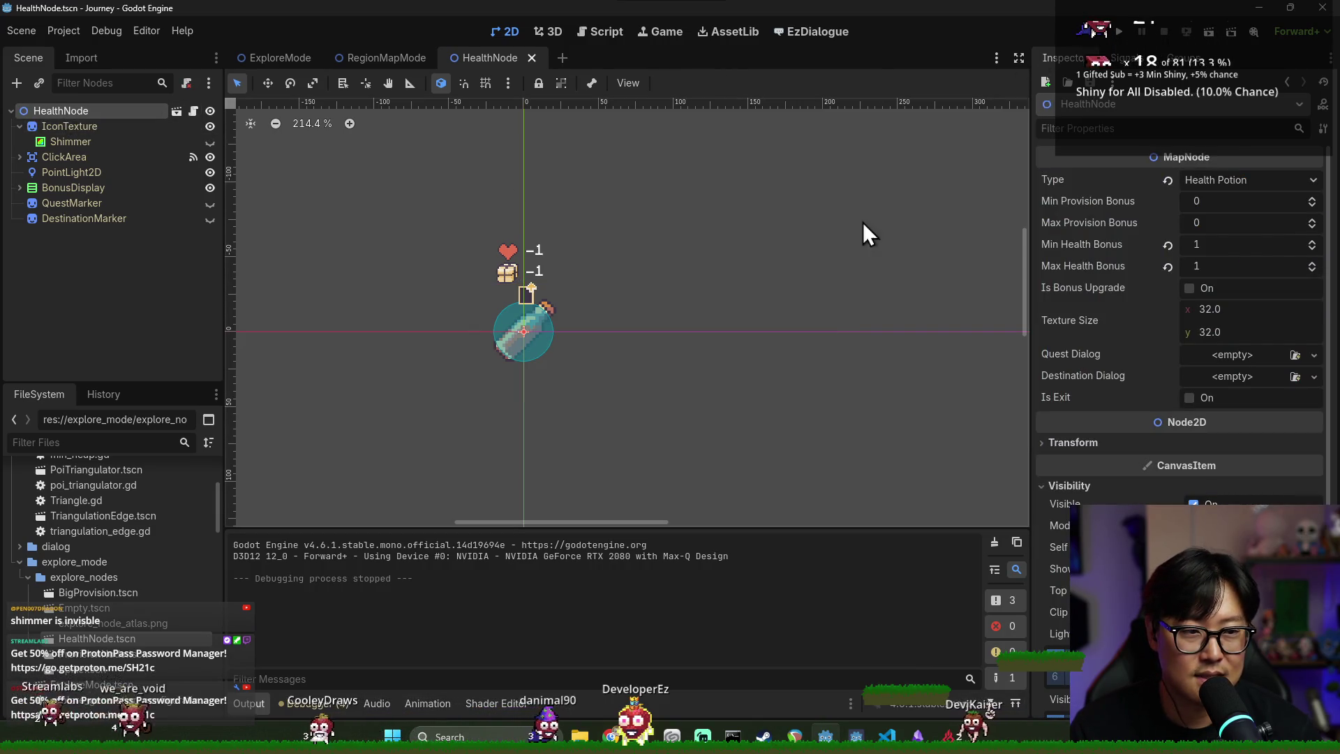
# Step: Search map_node.gd for quest and is_revealed, then return to explore_mode.gd's add_child loop
pyautogui.click(190, 112)
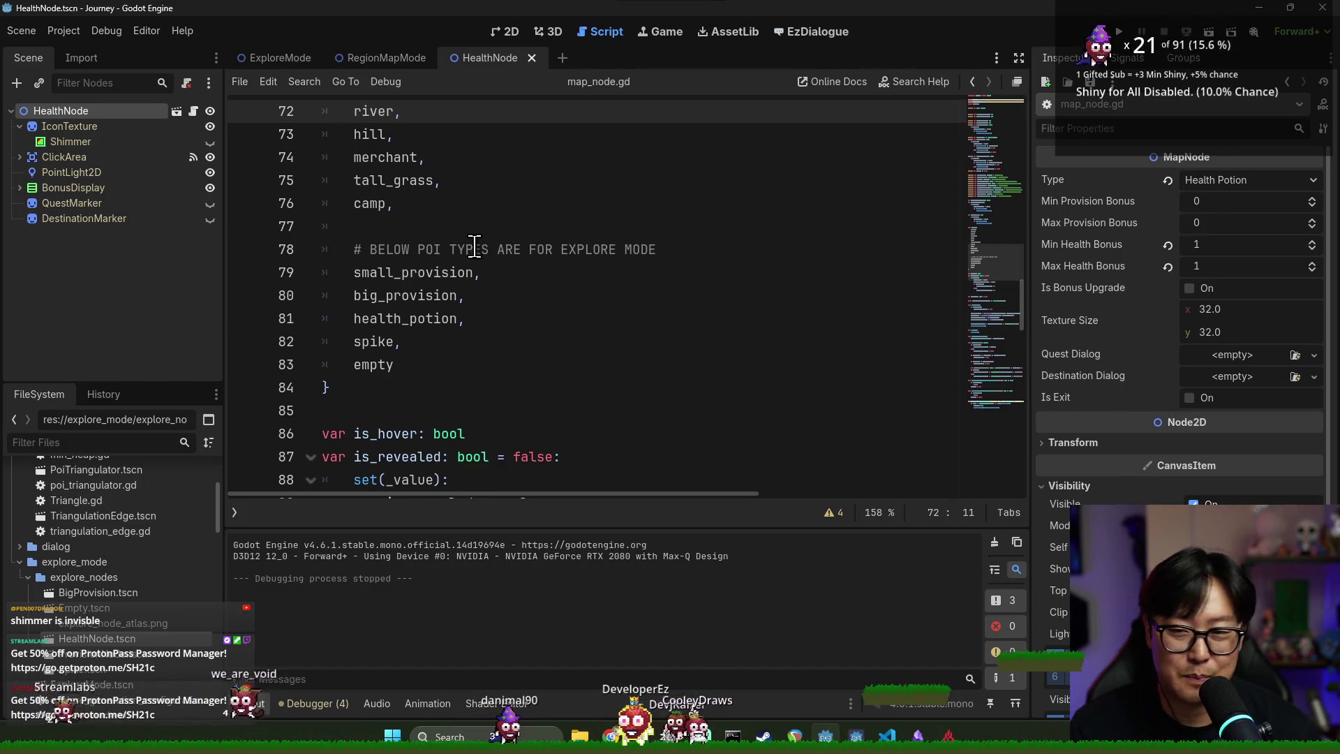
pyautogui.hotkey('ctrl', 'f')
pyautogui.write('quest')
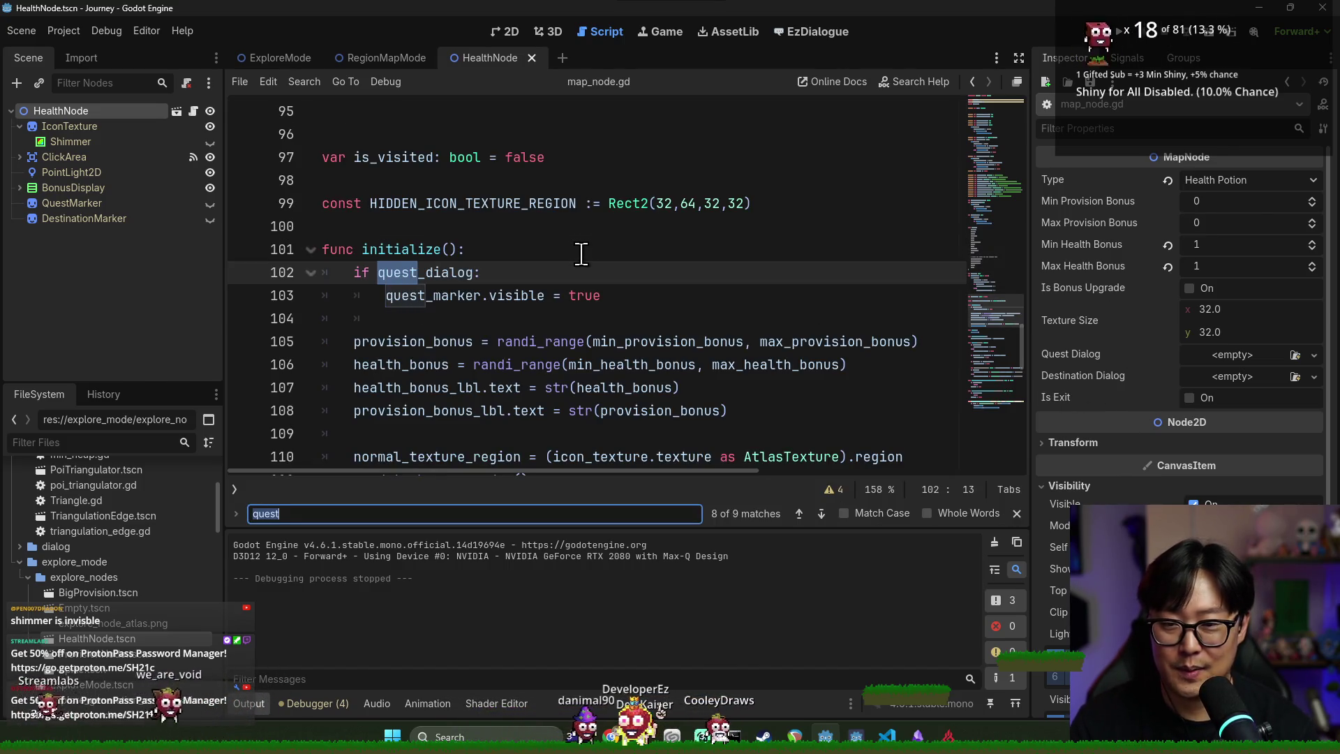
pyautogui.write('reveaaled')
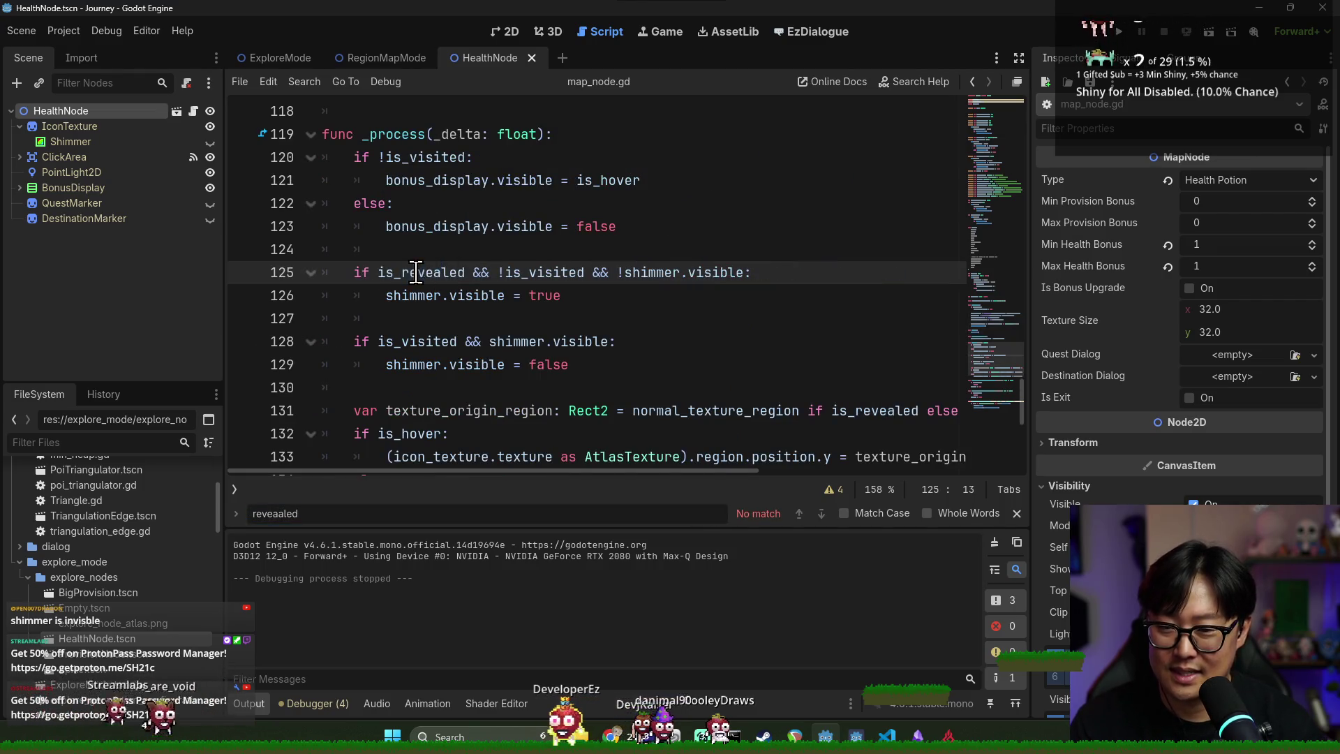
pyautogui.doubleClick(420, 272)
pyautogui.hotkey('ctrl', 'f')
pyautogui.press('Return')
pyautogui.click(564, 341)
pyautogui.hotkey('alt', 'Left')
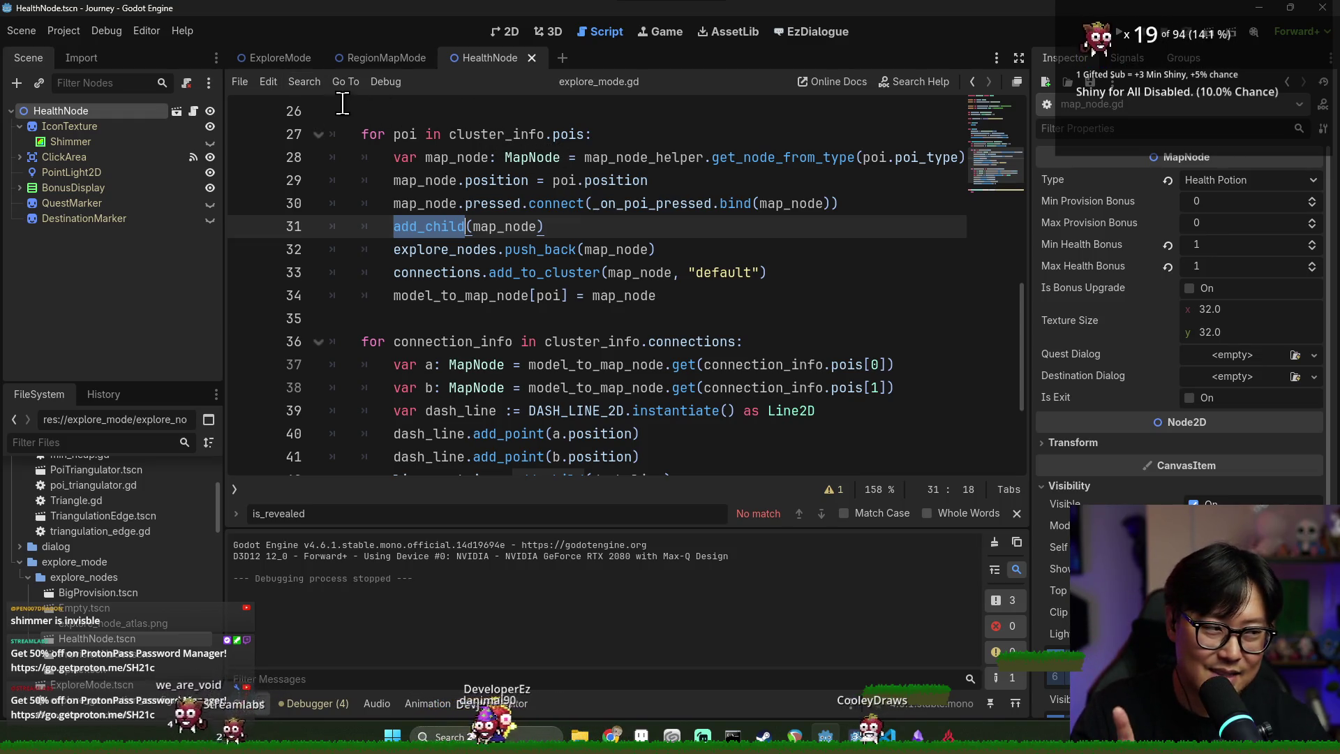
# Step: In explore_mode.gd, add 'map_node.is_revealed = true' after line 30 and save
pyautogui.click(264, 57)
pyautogui.click(489, 203)
pyautogui.scroll(-3, 527, 284)
pyautogui.scroll(4, 527, 284)
pyautogui.scroll(-4, 527, 284)
pyautogui.click(428, 374)
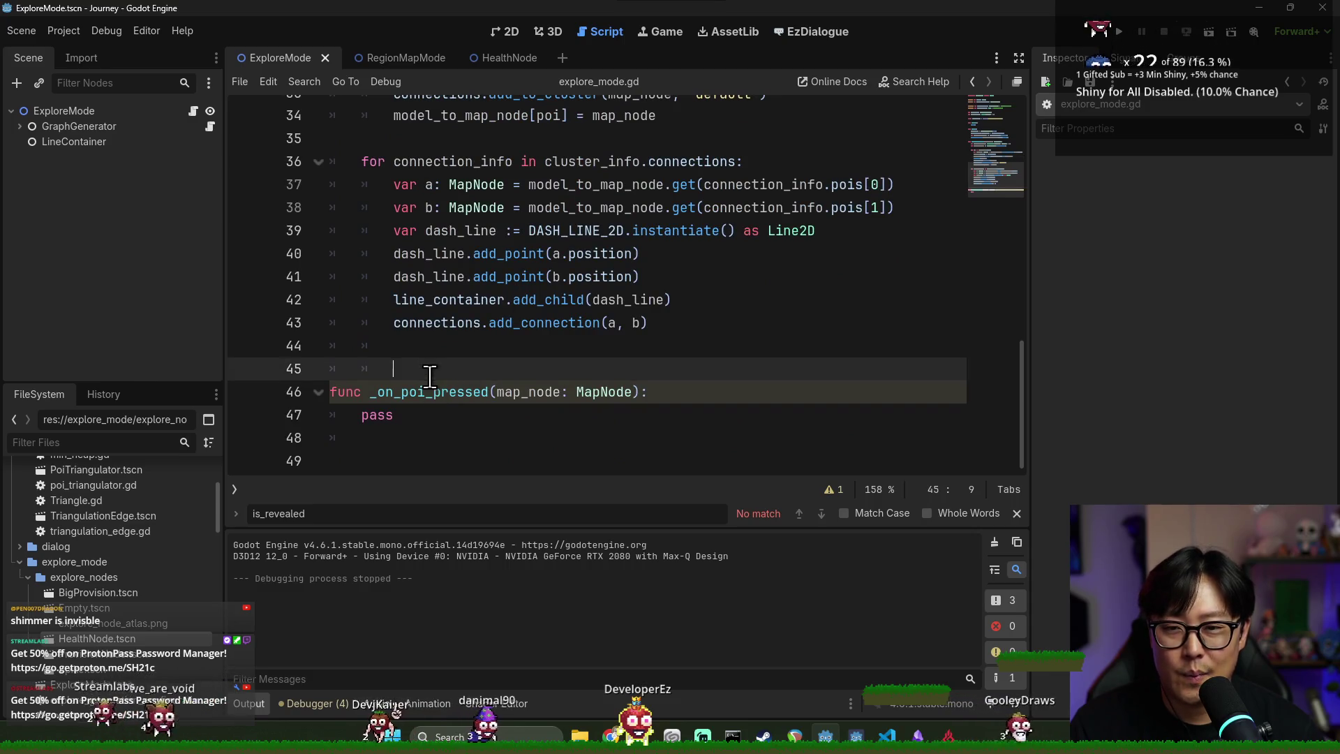
pyautogui.scroll(3, 451, 353)
pyautogui.doubleClick(443, 231)
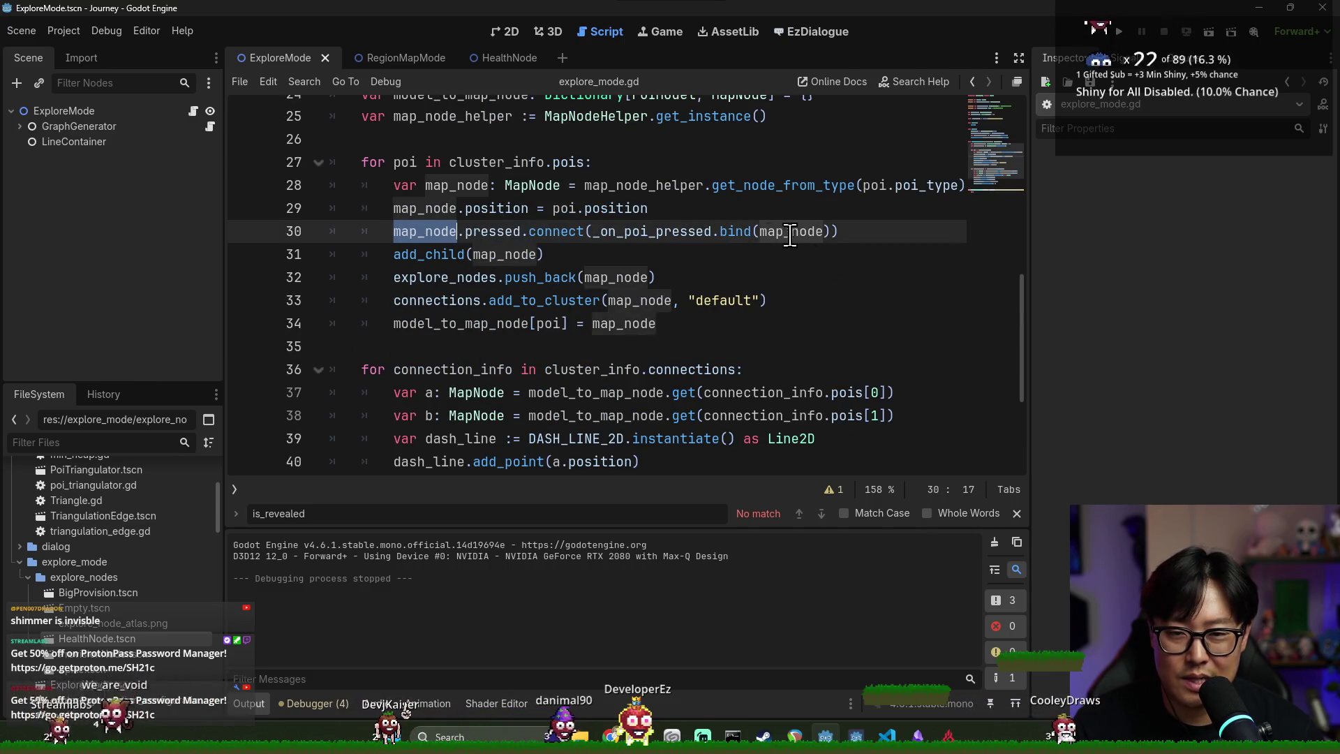
pyautogui.click(859, 231)
pyautogui.press('Return')
pyautogui.write('map_node.is_re')
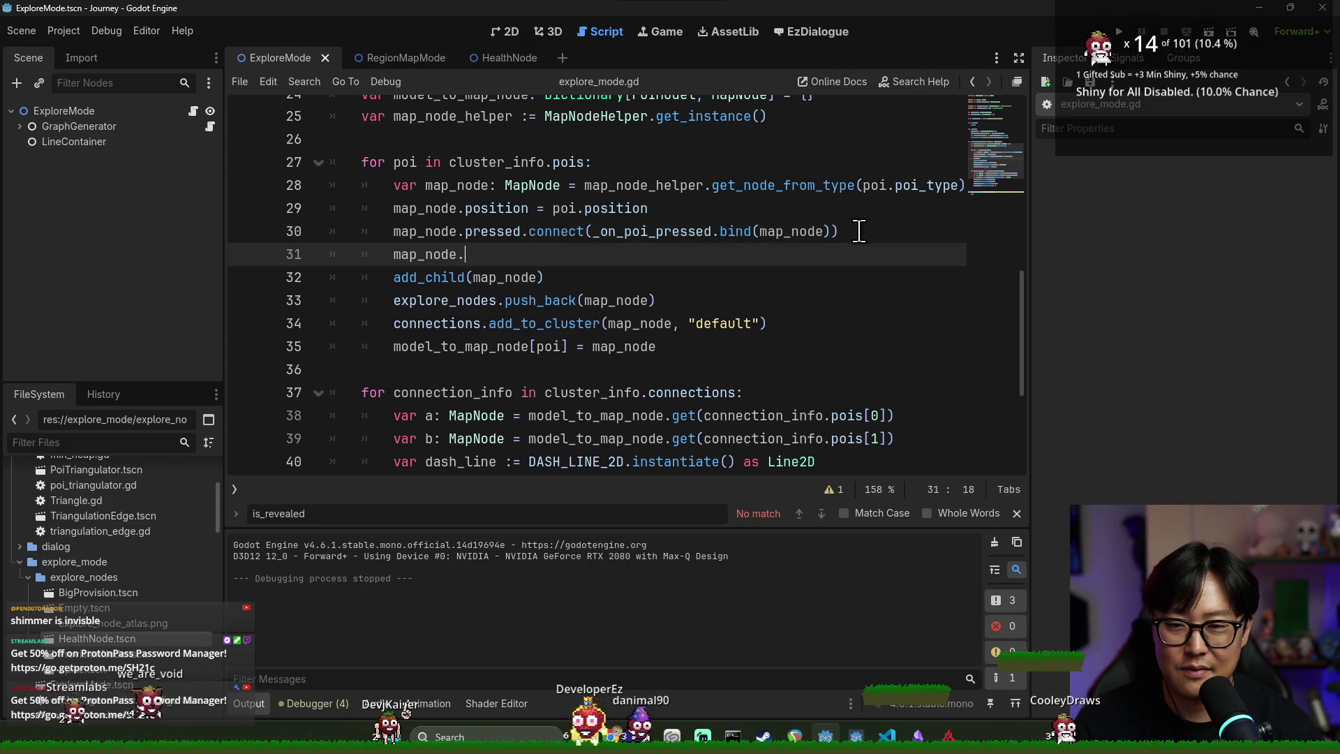
pyautogui.press('Return')
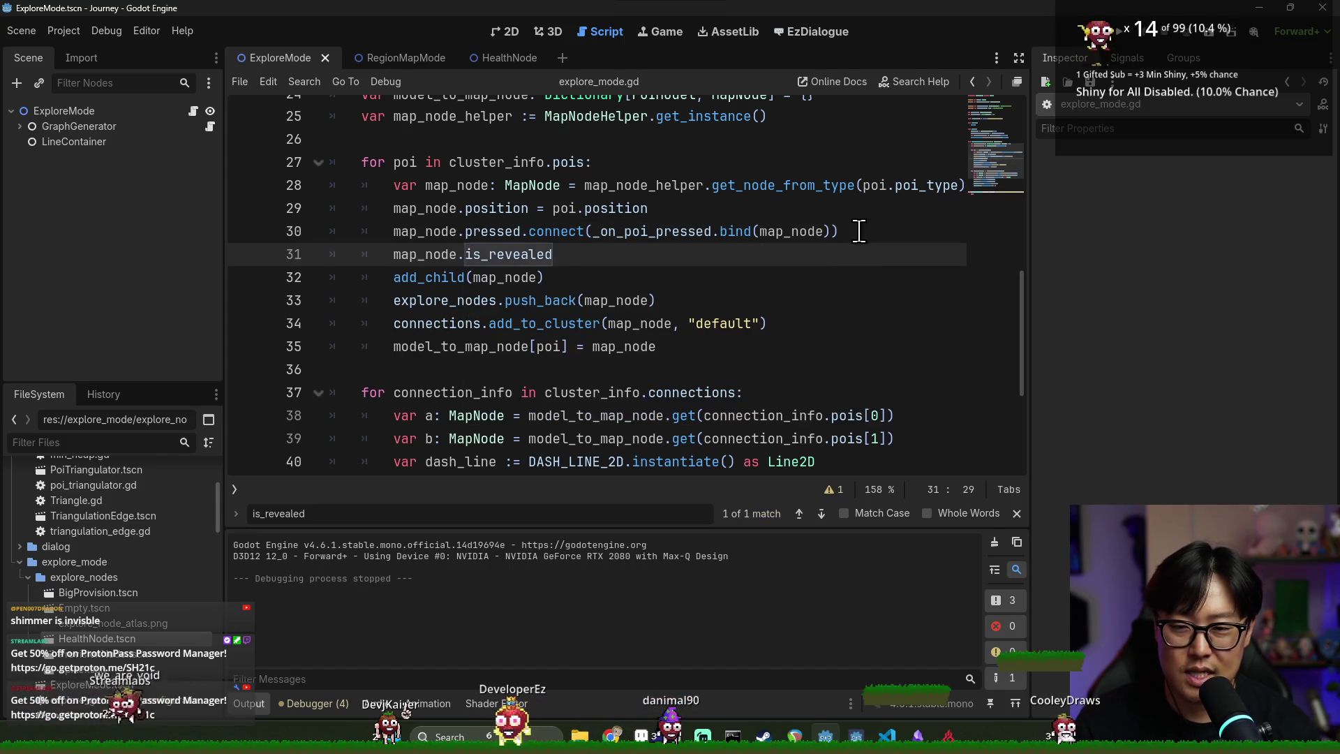
pyautogui.write('true')
pyautogui.hotkey('ctrl', 's')
pyautogui.press('Up')
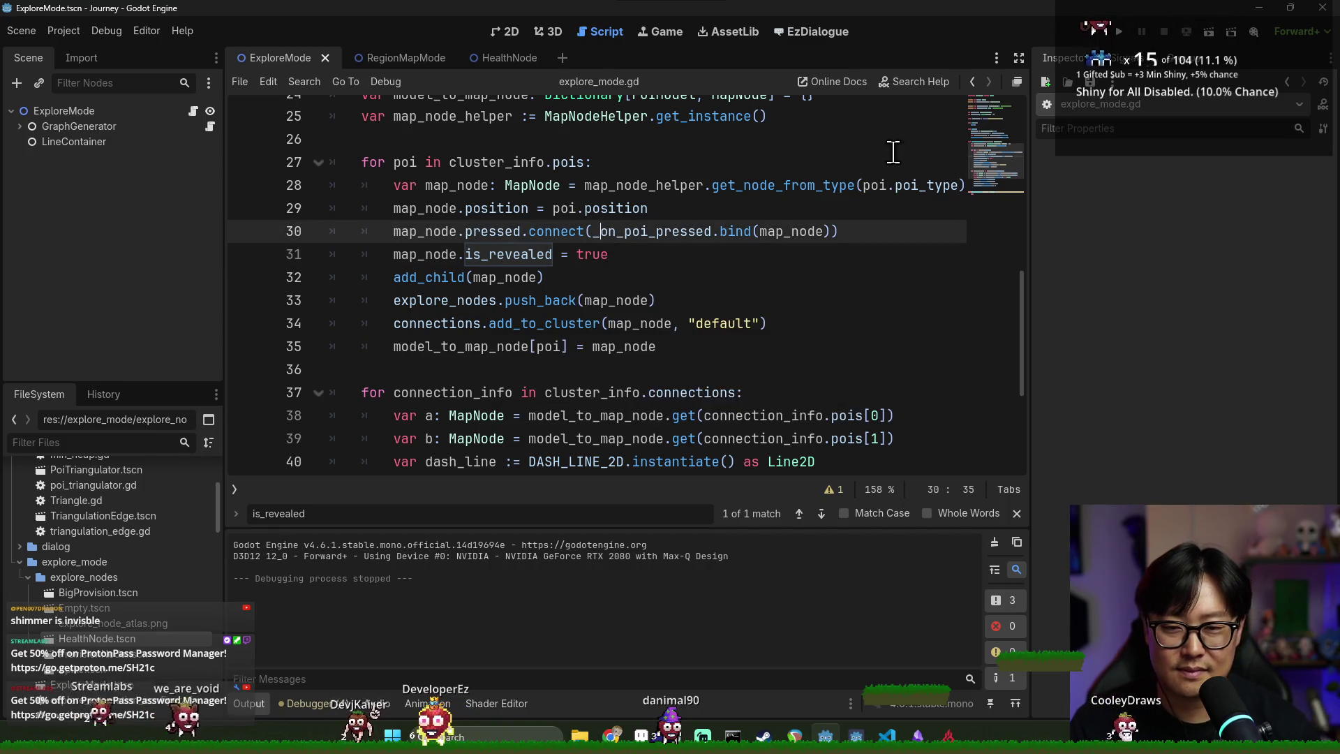
# Step: Run the scene, inspect the null point_light_2d error in map_node.gd, then stop it
pyautogui.click(1211, 32)
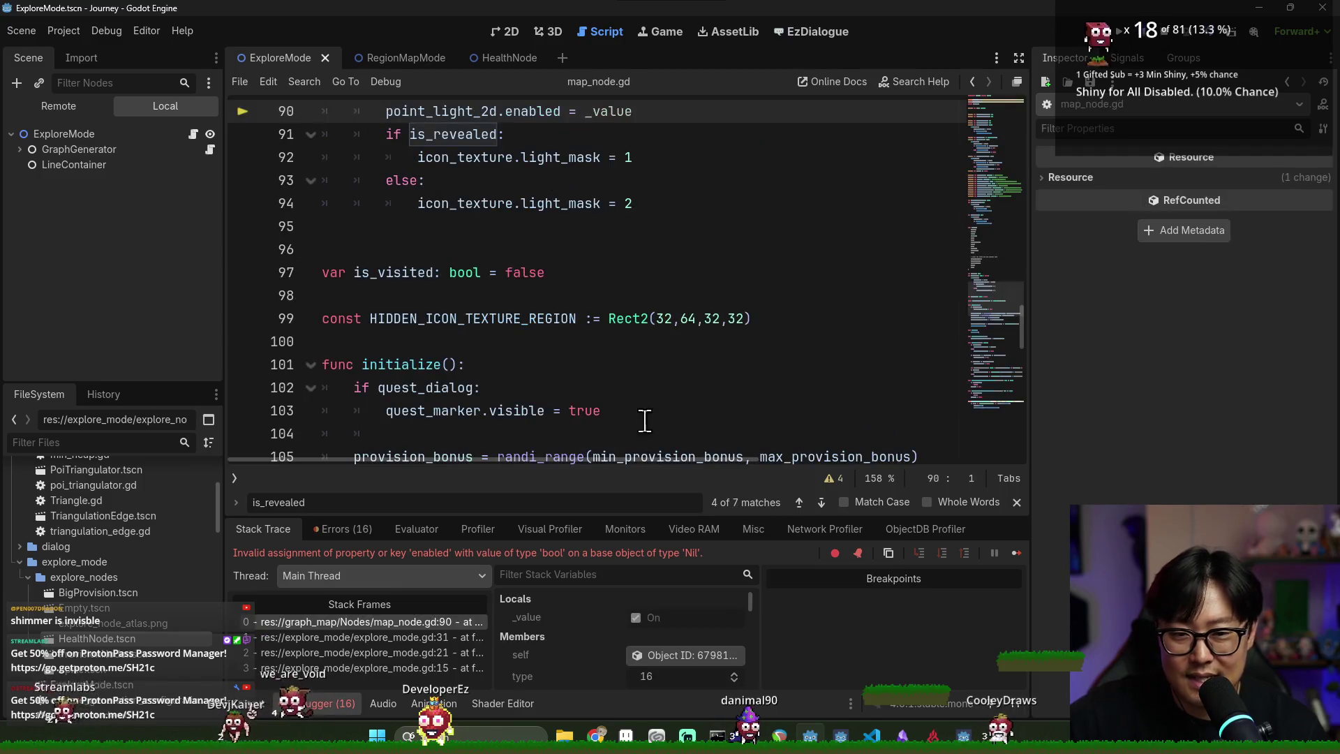
pyautogui.scroll(3, 499, 286)
pyautogui.scroll(-3, 498, 285)
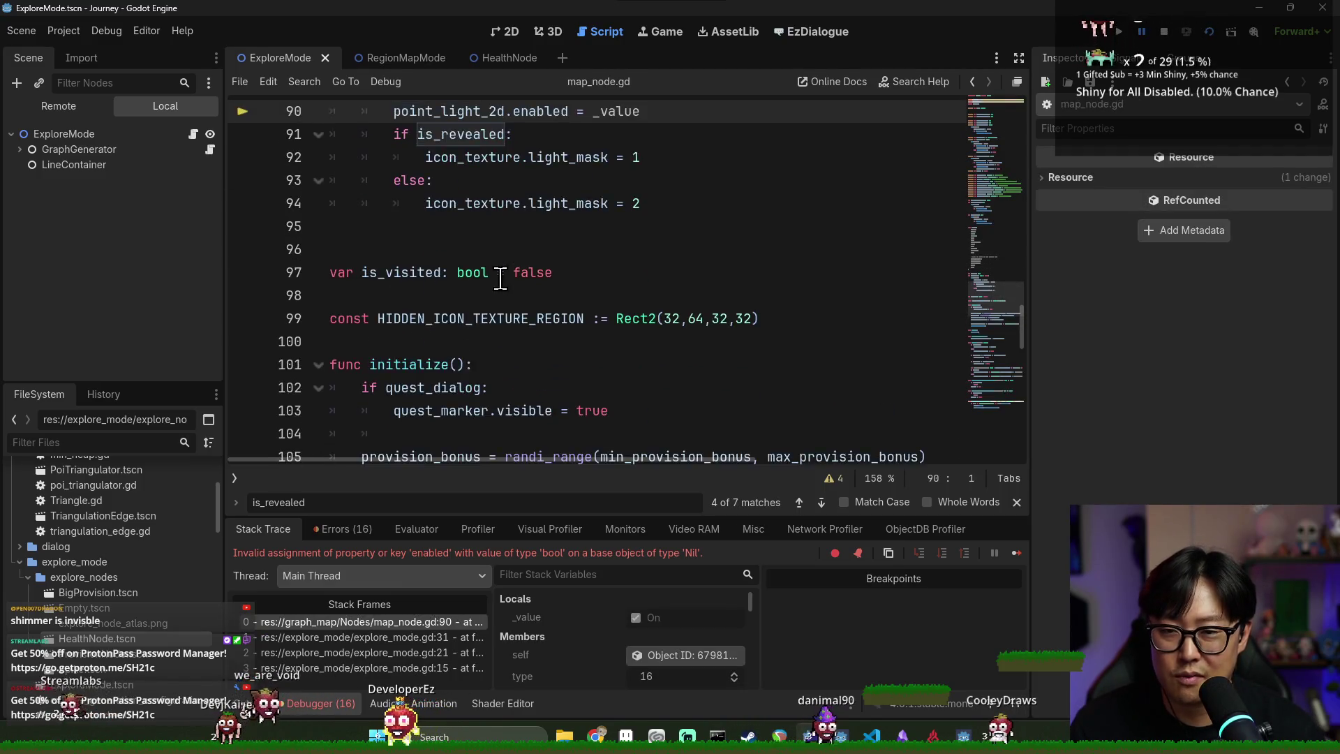
pyautogui.scroll(2, 482, 265)
pyautogui.doubleClick(479, 252)
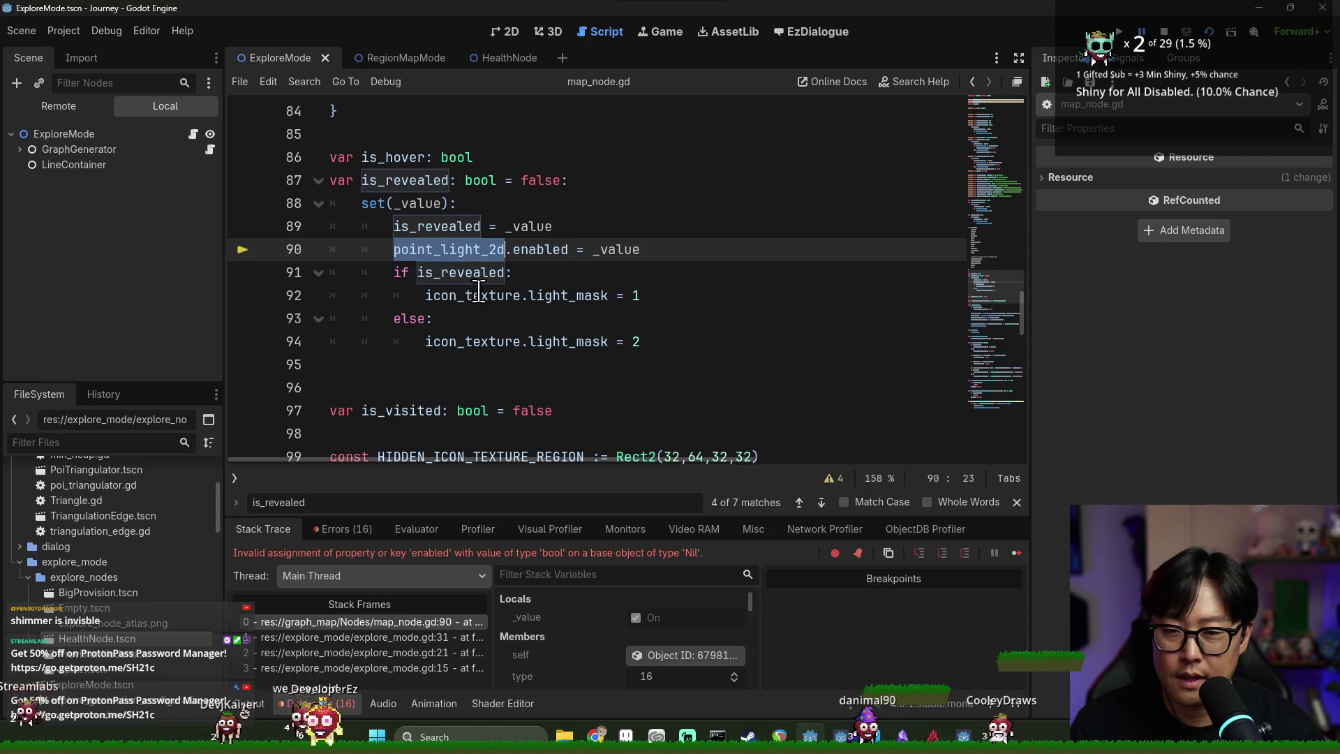
pyautogui.doubleClick(419, 182)
pyautogui.doubleClick(453, 250)
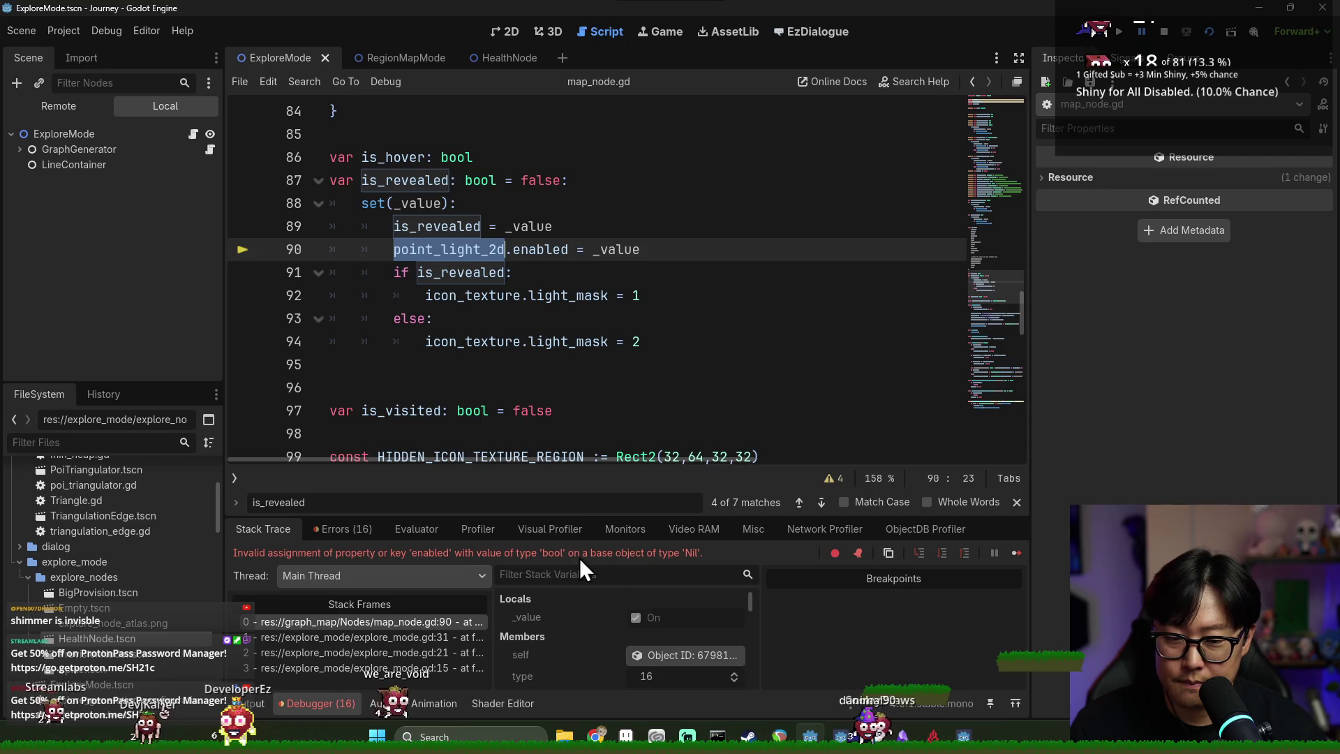
pyautogui.click(1162, 31)
pyautogui.hotkey('alt', 'Left')
pyautogui.tripleClick(526, 249)
# Step: Move the pressed.connect line below add_child(map_node) and fix its indentation
pyautogui.hotkey('ctrl', 'x')
pyautogui.click(578, 272)
pyautogui.press('Return')
pyautogui.hotkey('ctrl', 'v')
pyautogui.click(527, 299)
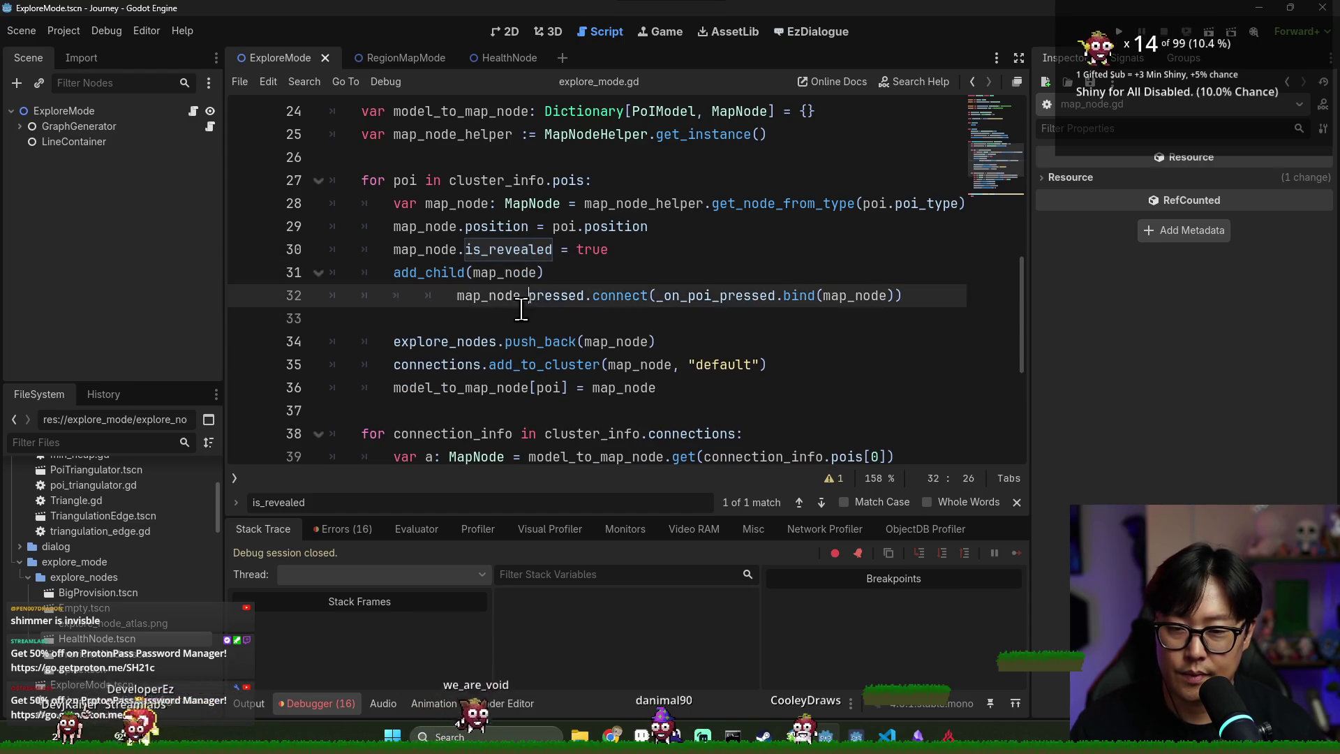
pyautogui.hotkey('shift', 'Tab')
pyautogui.hotkey('shift', 'Tab')
pyautogui.press('Down')
pyautogui.press('BackSpace')
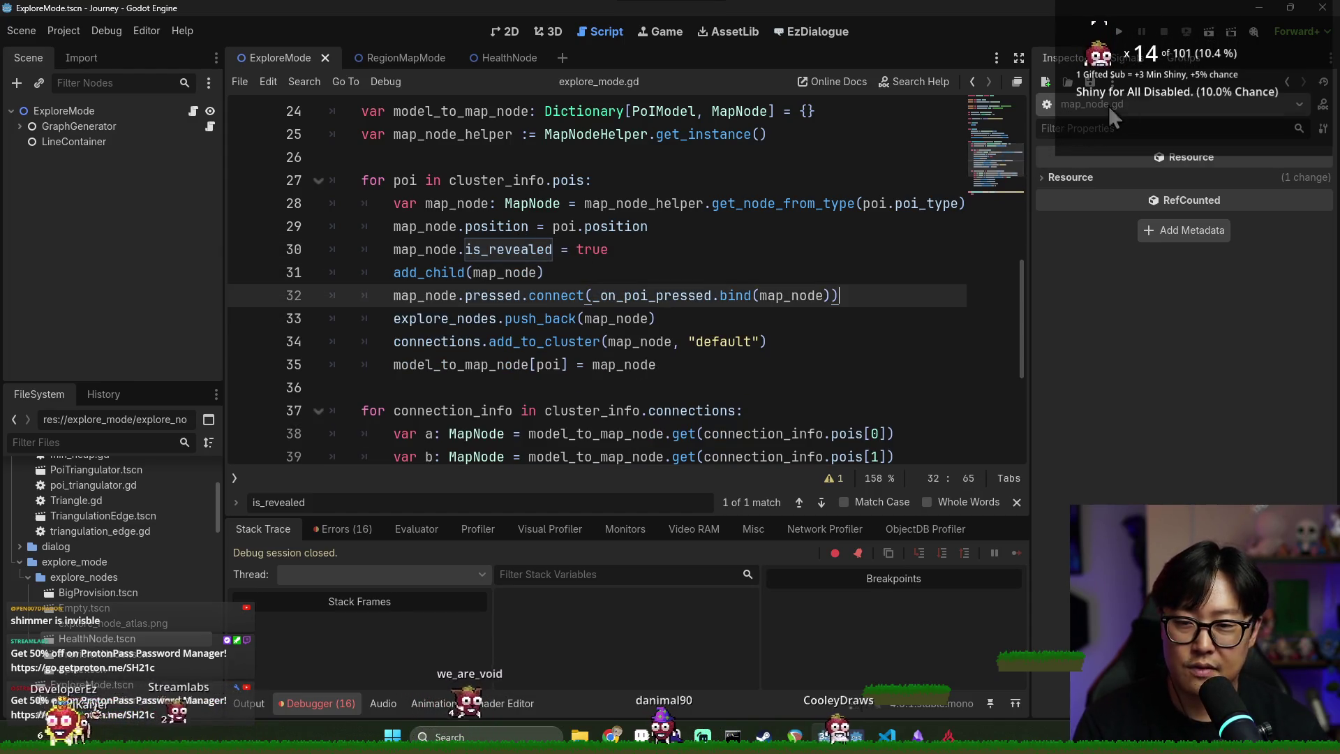
# Step: Rerun the scene, check the null value hint, stop the game and save
pyautogui.press('F5')
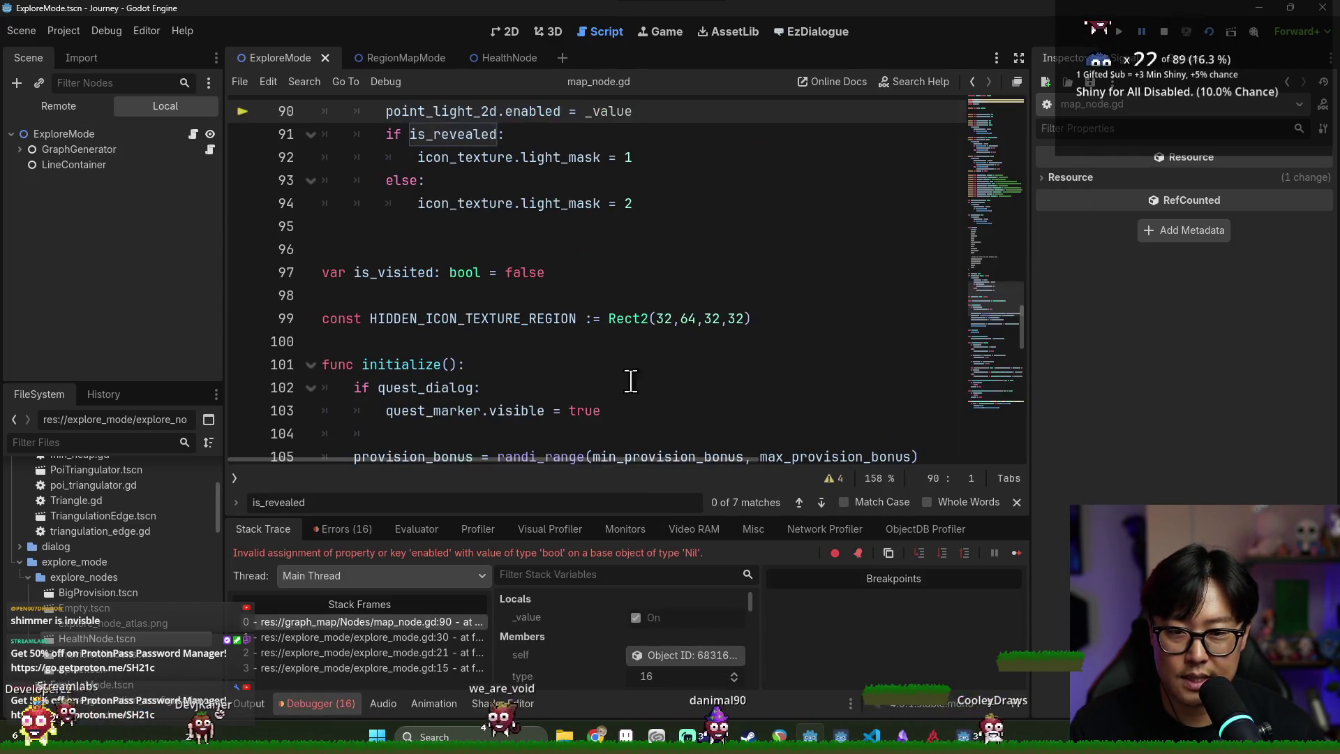
pyautogui.scroll(3, 533, 290)
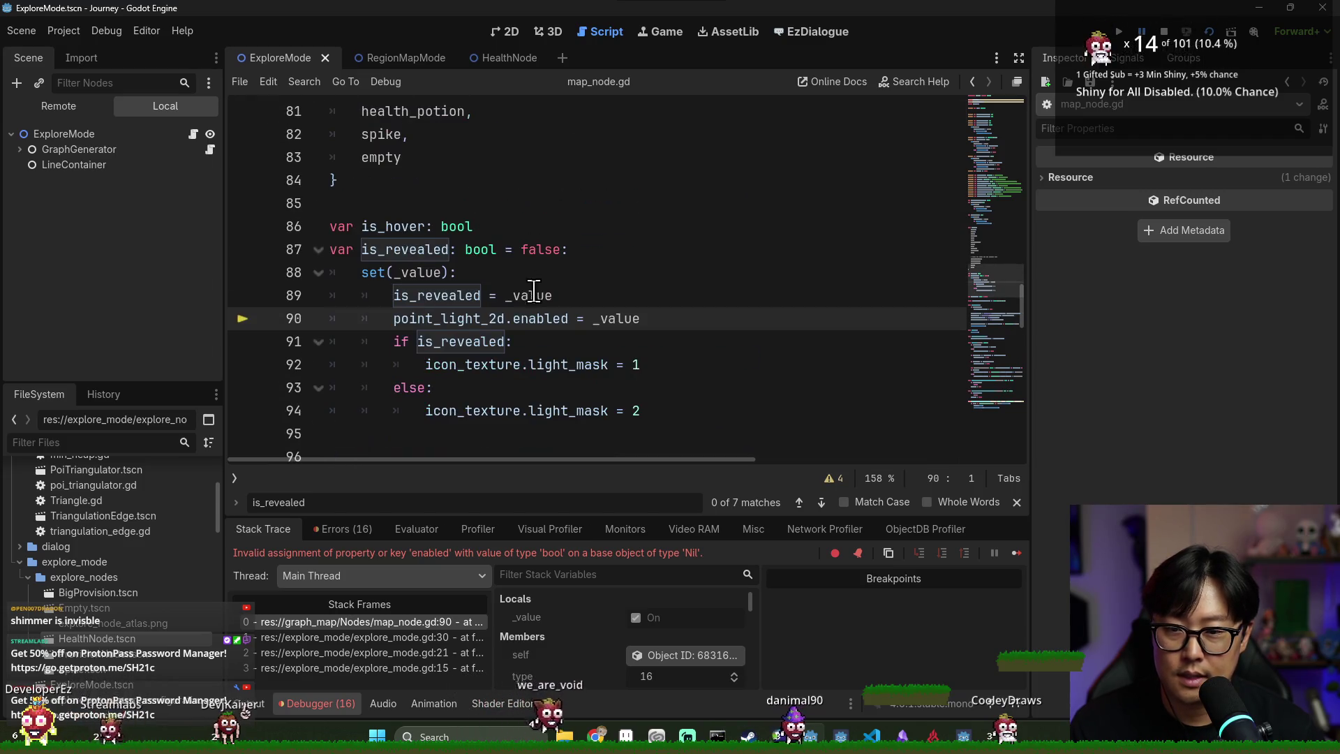
pyautogui.moveTo(467, 315)
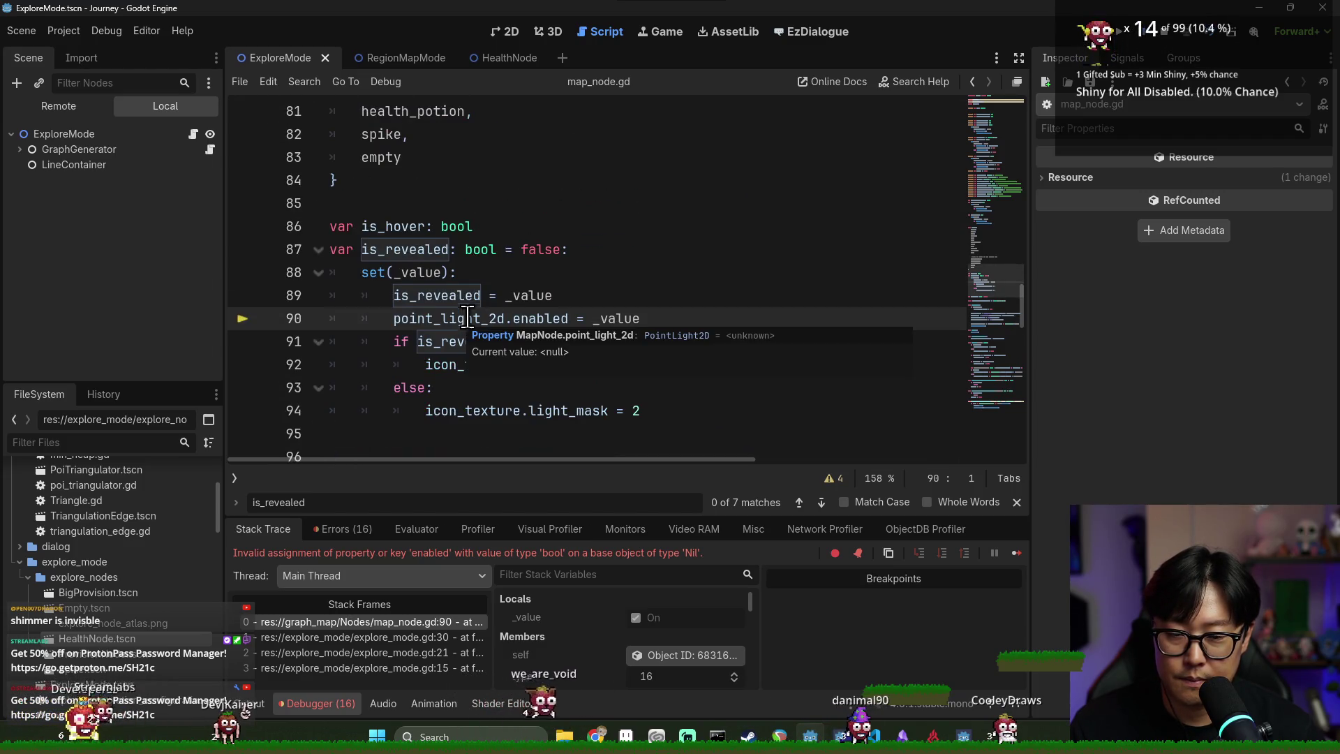
pyautogui.click(558, 226)
pyautogui.press('F8')
pyautogui.click(569, 249)
pyautogui.hotkey('ctrl', 's')
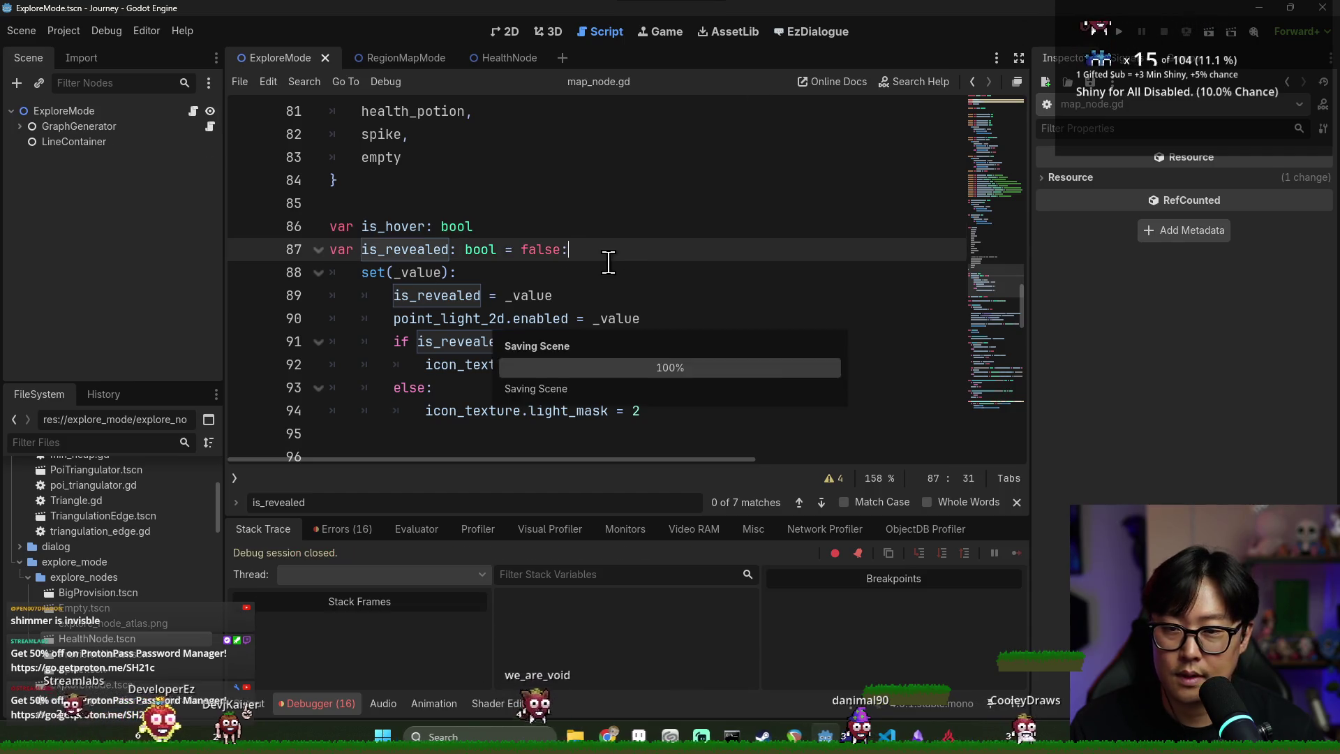
# Step: Move the is_revealed = true line below add_child, unindent it, save and run again
pyautogui.click(193, 111)
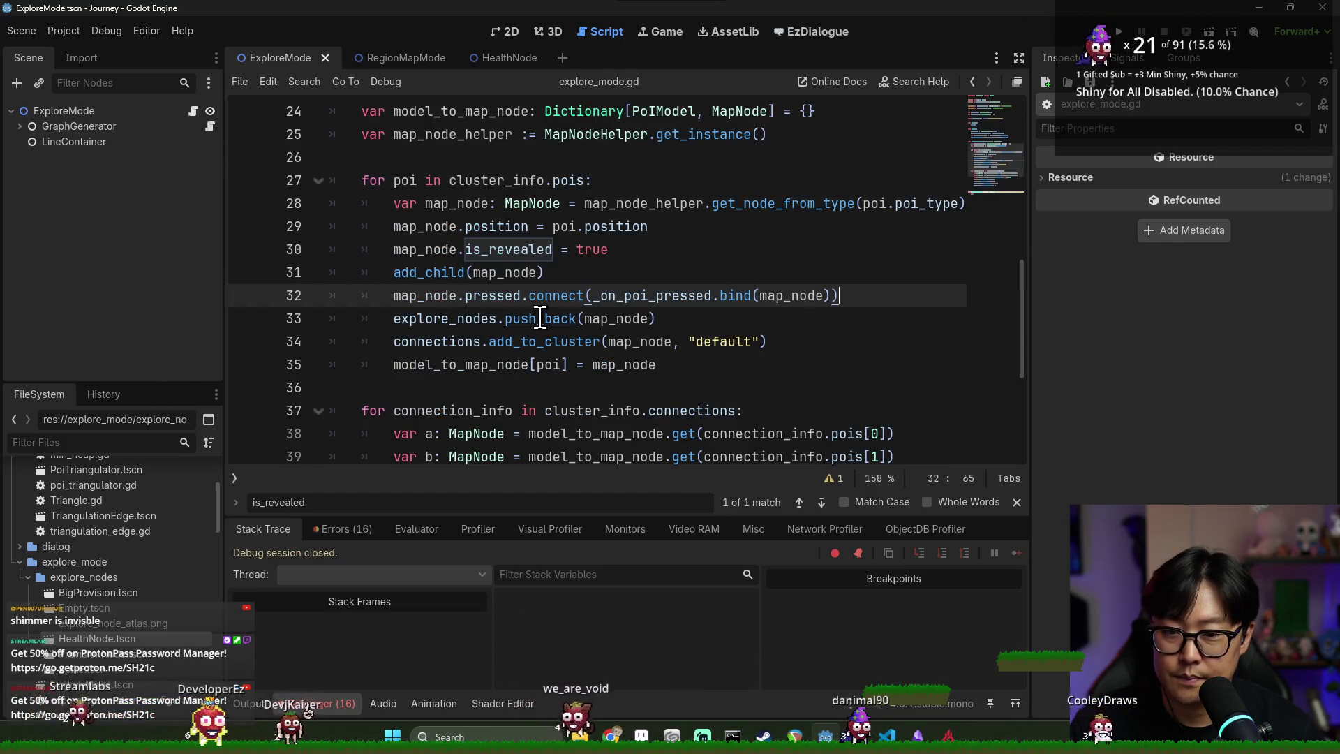
pyautogui.tripleClick(438, 242)
pyautogui.hotkey('ctrl', 'x')
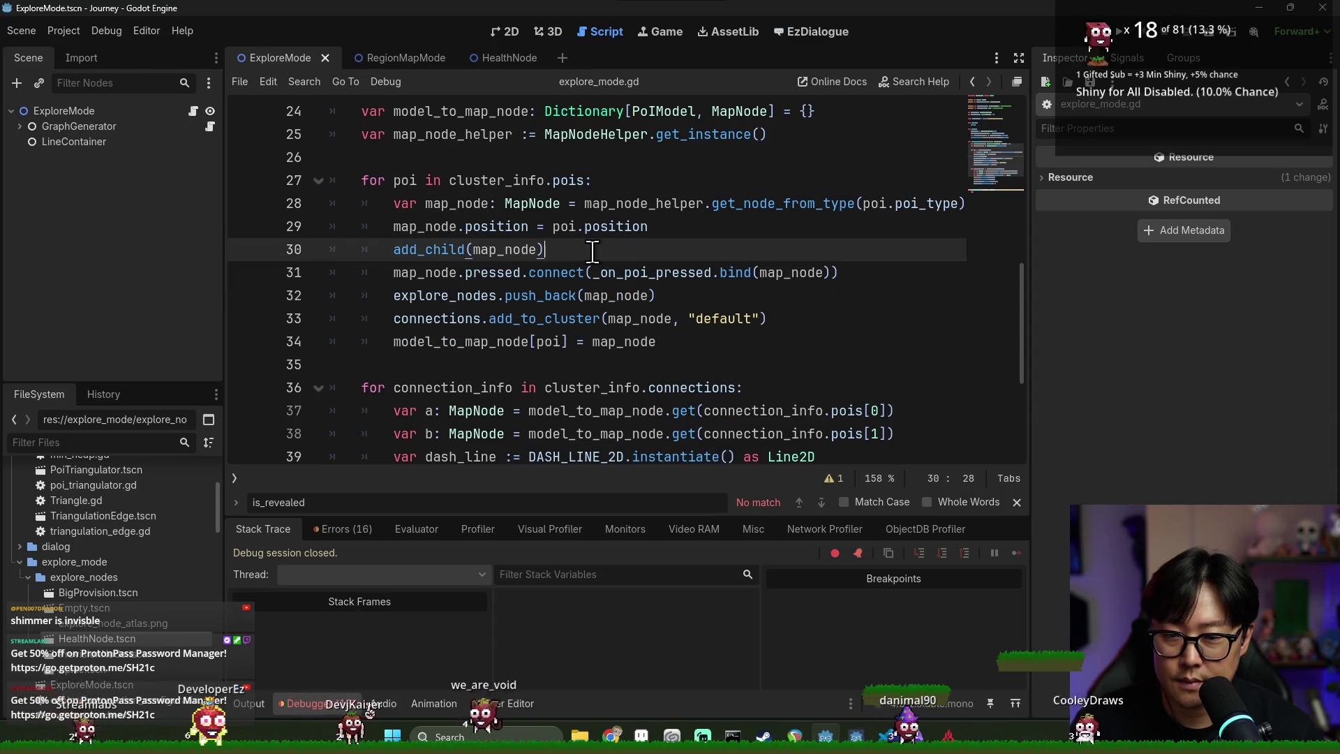
pyautogui.click(592, 251)
pyautogui.press('Return')
pyautogui.hotkey('ctrl', 'v')
pyautogui.click(584, 273)
pyautogui.hotkey('shift', 'Tab')
pyautogui.hotkey('shift', 'Tab')
pyautogui.hotkey('ctrl', 's')
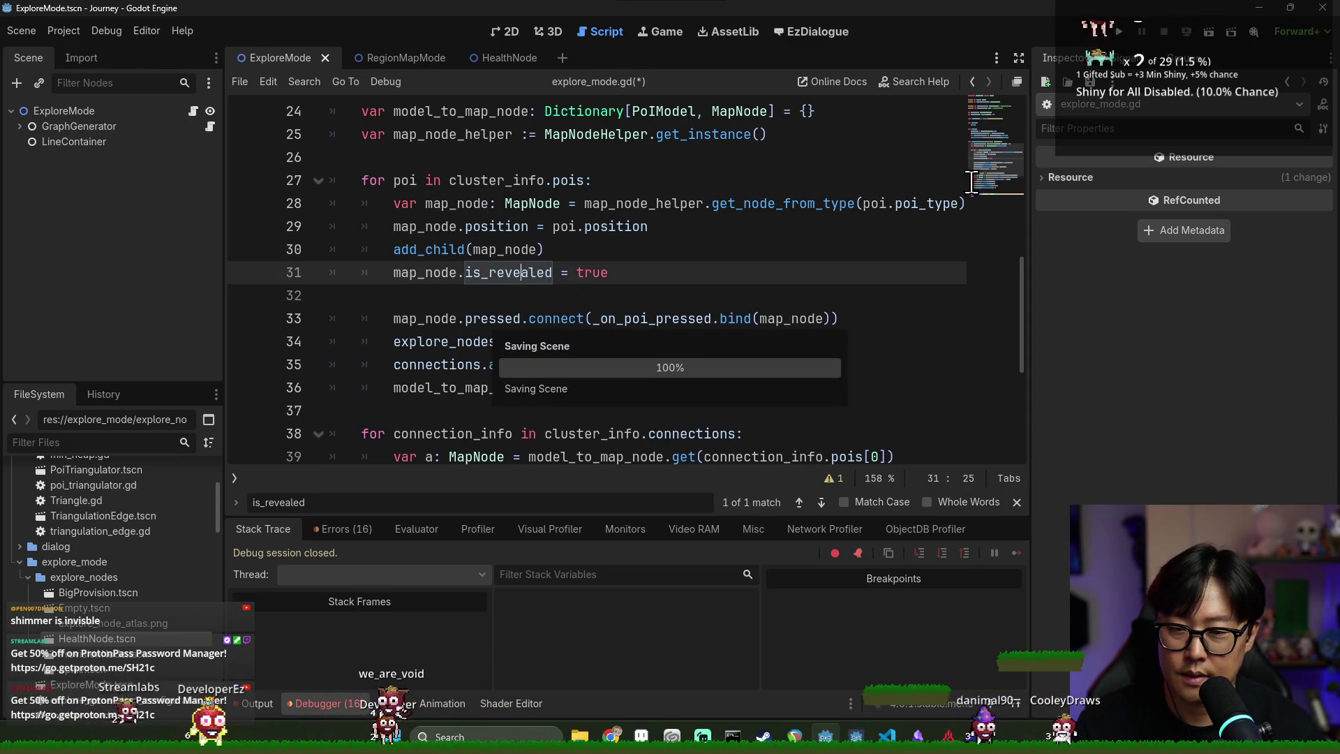
pyautogui.press('F5')
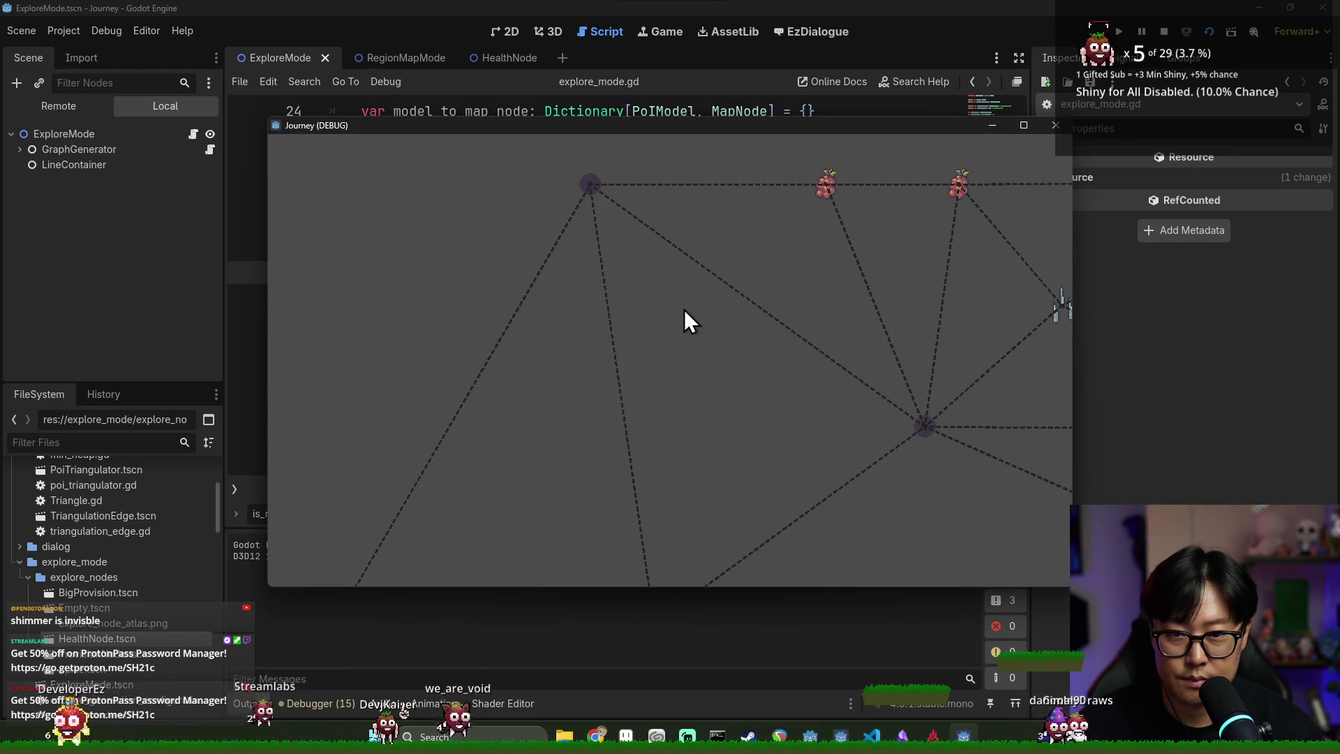
# Step: Close the game, drag LineContainer above GraphGenerator in the Scene dock, and rerun
pyautogui.click(590, 191)
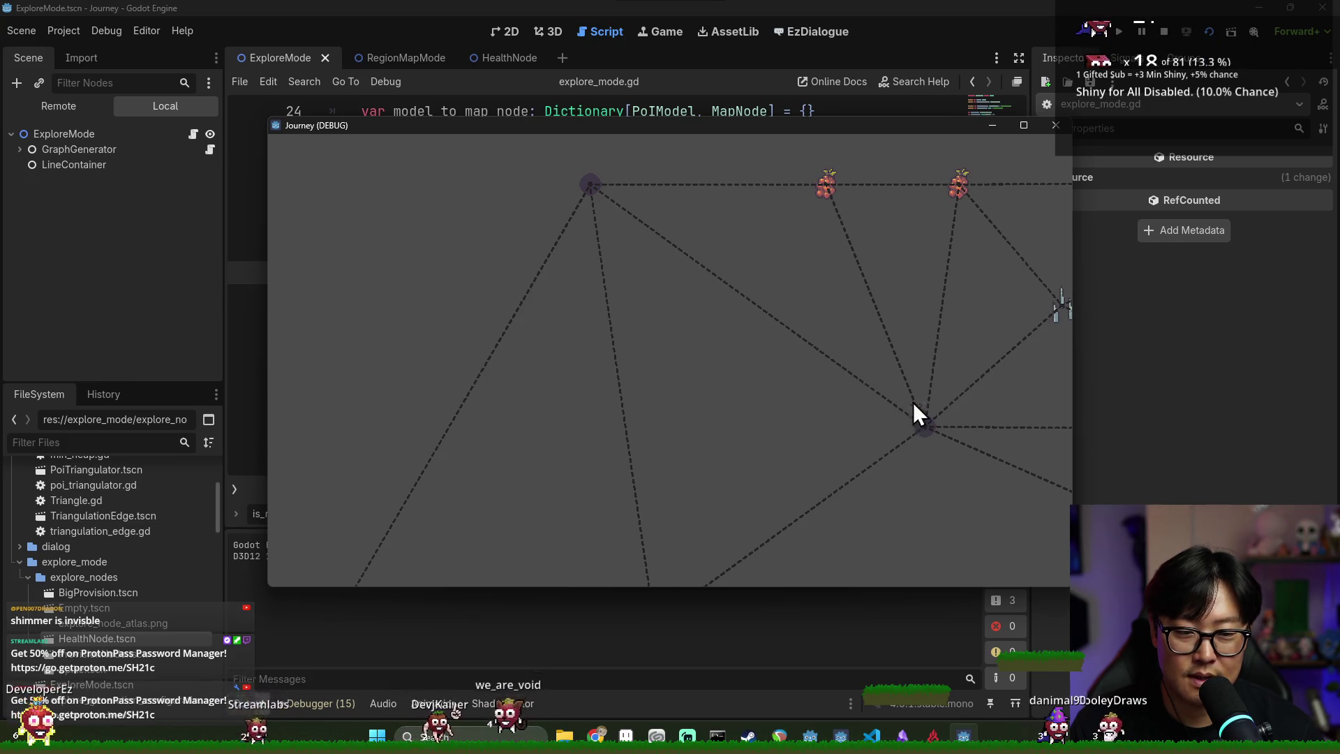
pyautogui.click(1164, 31)
pyautogui.click(426, 319)
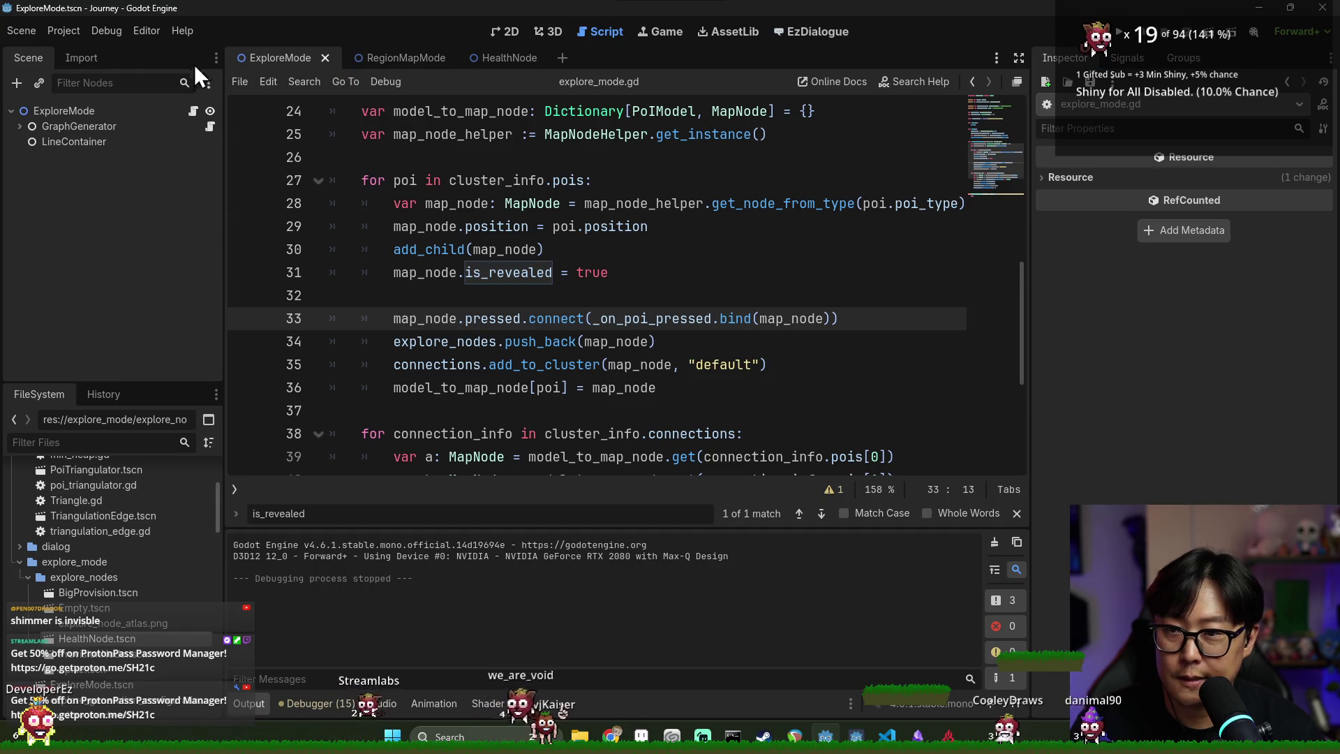
pyautogui.click(40, 145)
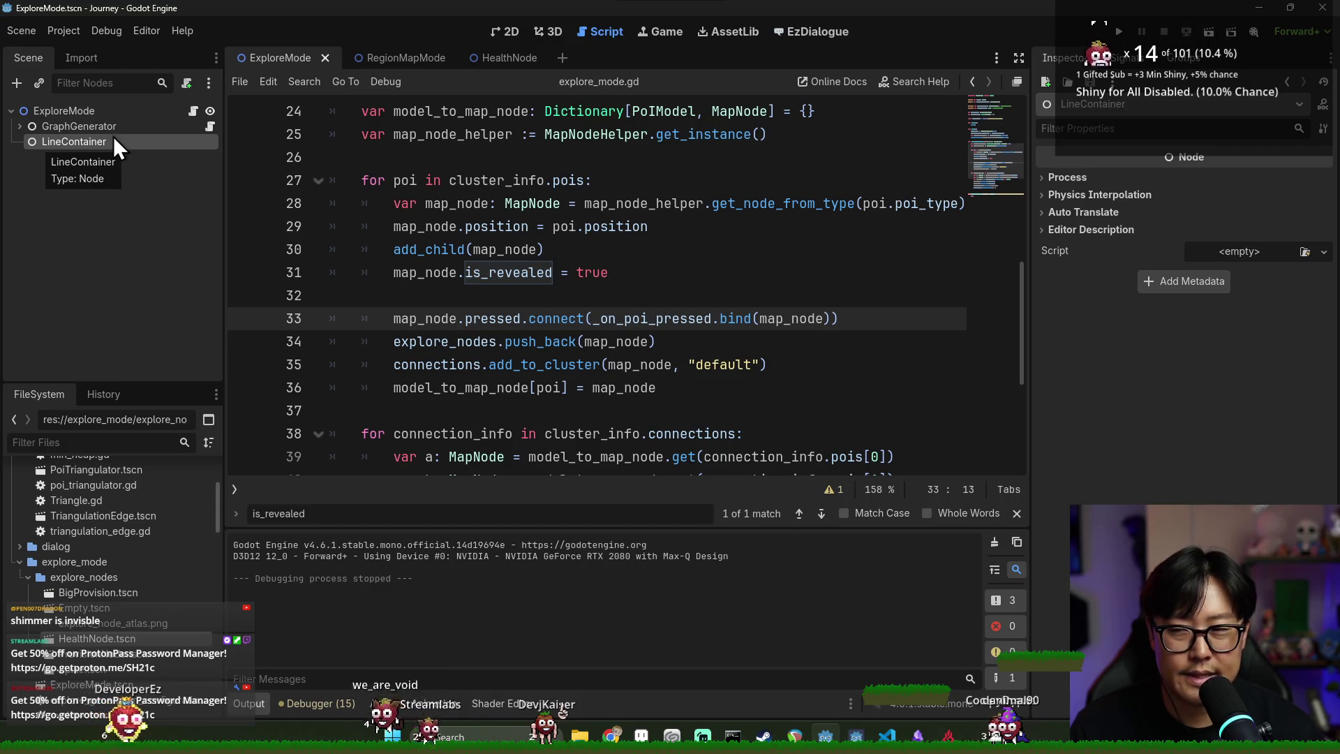
pyautogui.moveTo(116, 141); pyautogui.dragTo(79, 120)
pyautogui.press('F5')
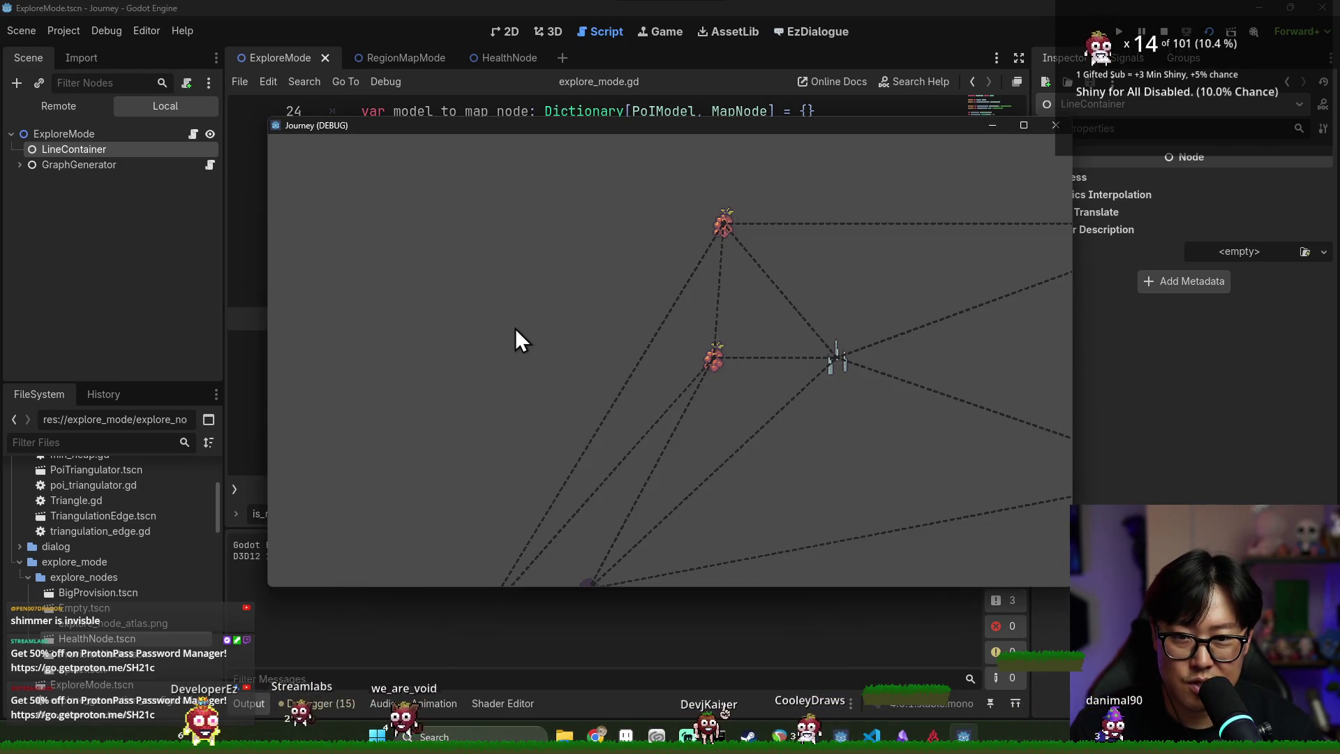
pyautogui.click(127, 155)
# Step: Filter FileSystem by 'line', open DashLine2D.tscn, and expand LineRender's Visibility settings
pyautogui.doubleClick(78, 149)
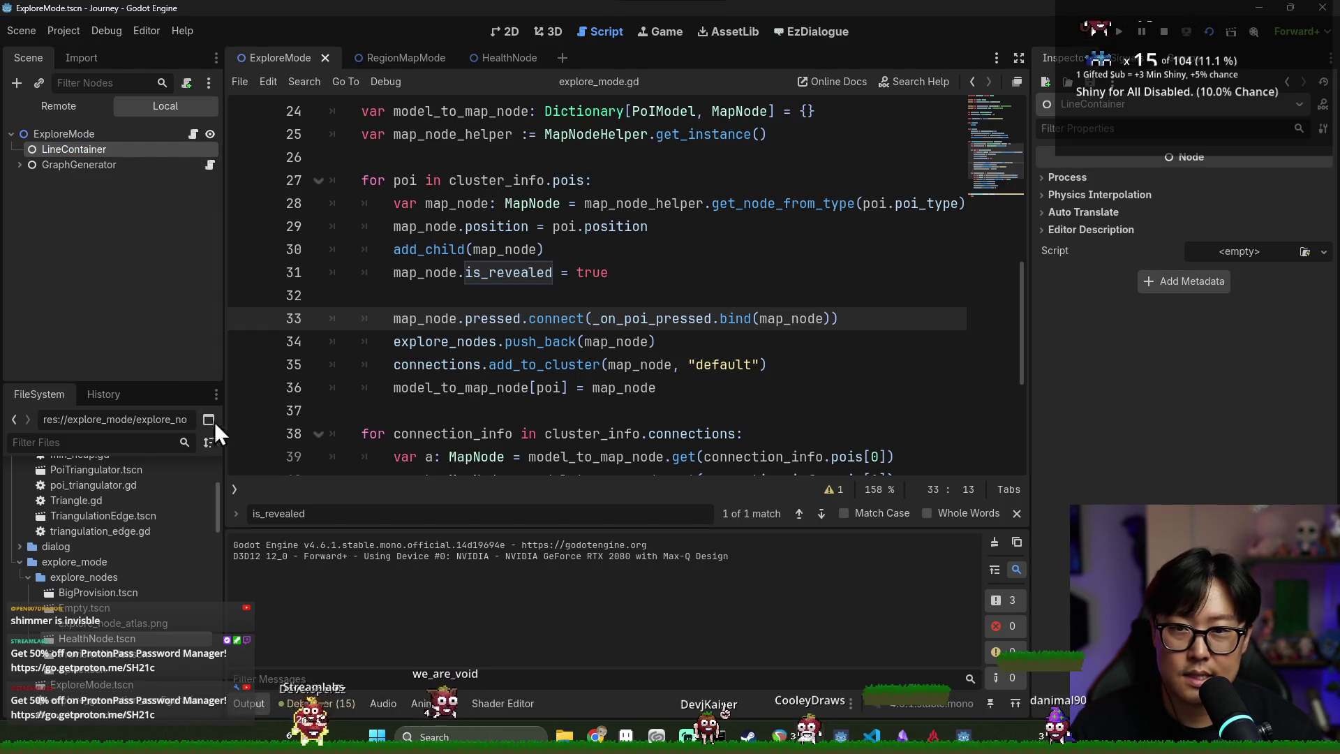
pyautogui.write('line')
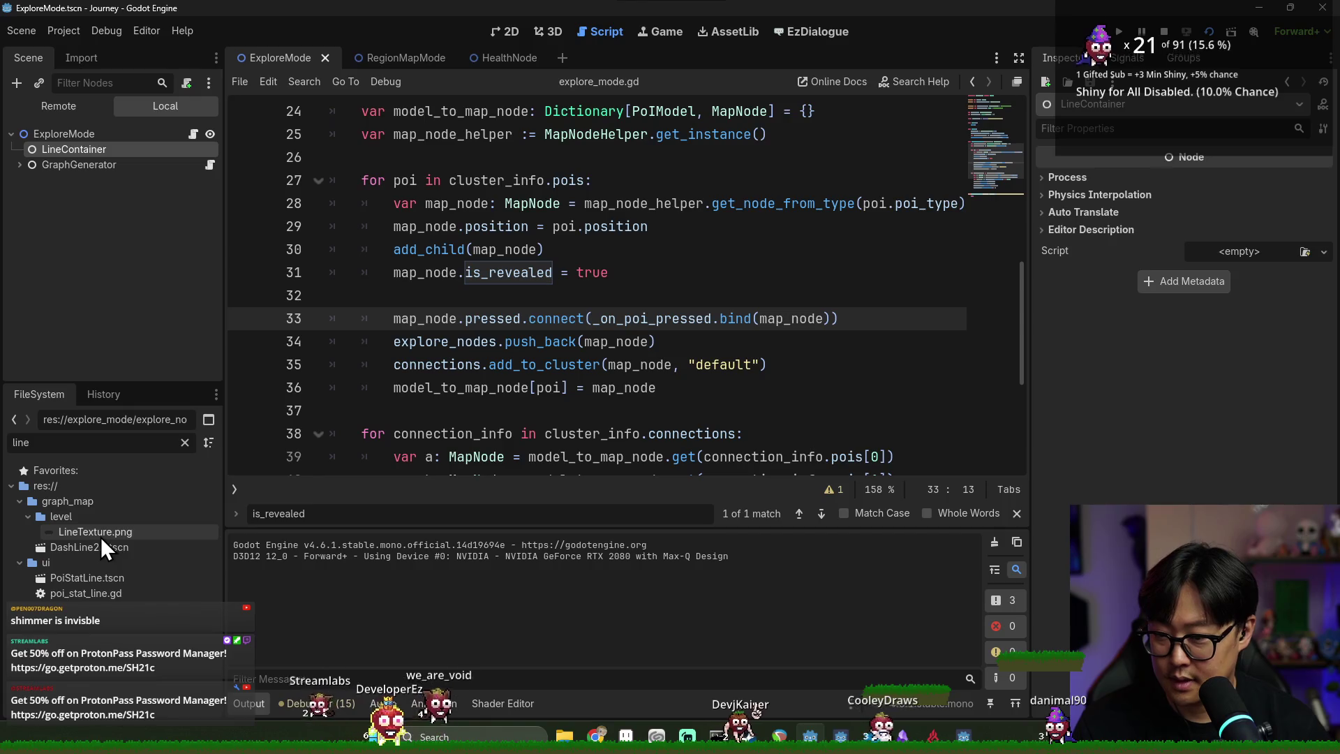
pyautogui.doubleClick(98, 546)
pyautogui.click(65, 137)
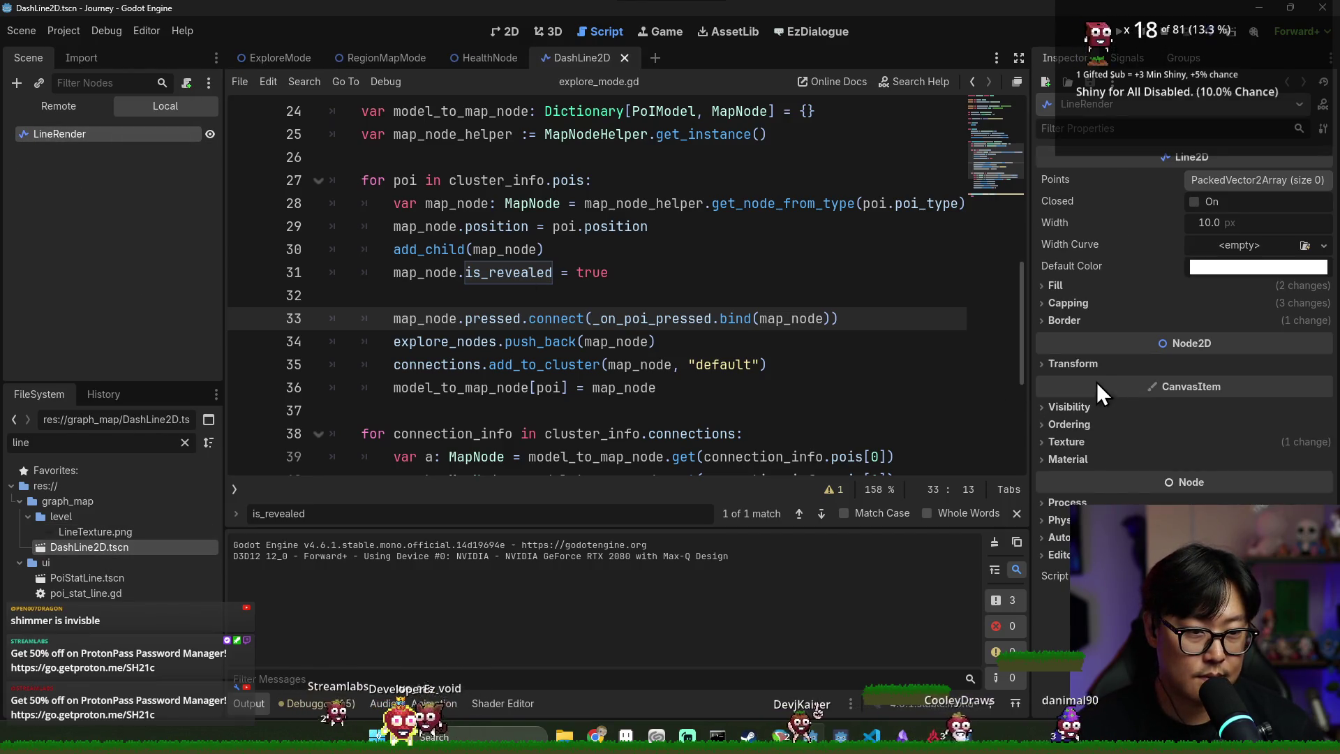
pyautogui.click(1087, 406)
pyautogui.scroll(-3, 1087, 406)
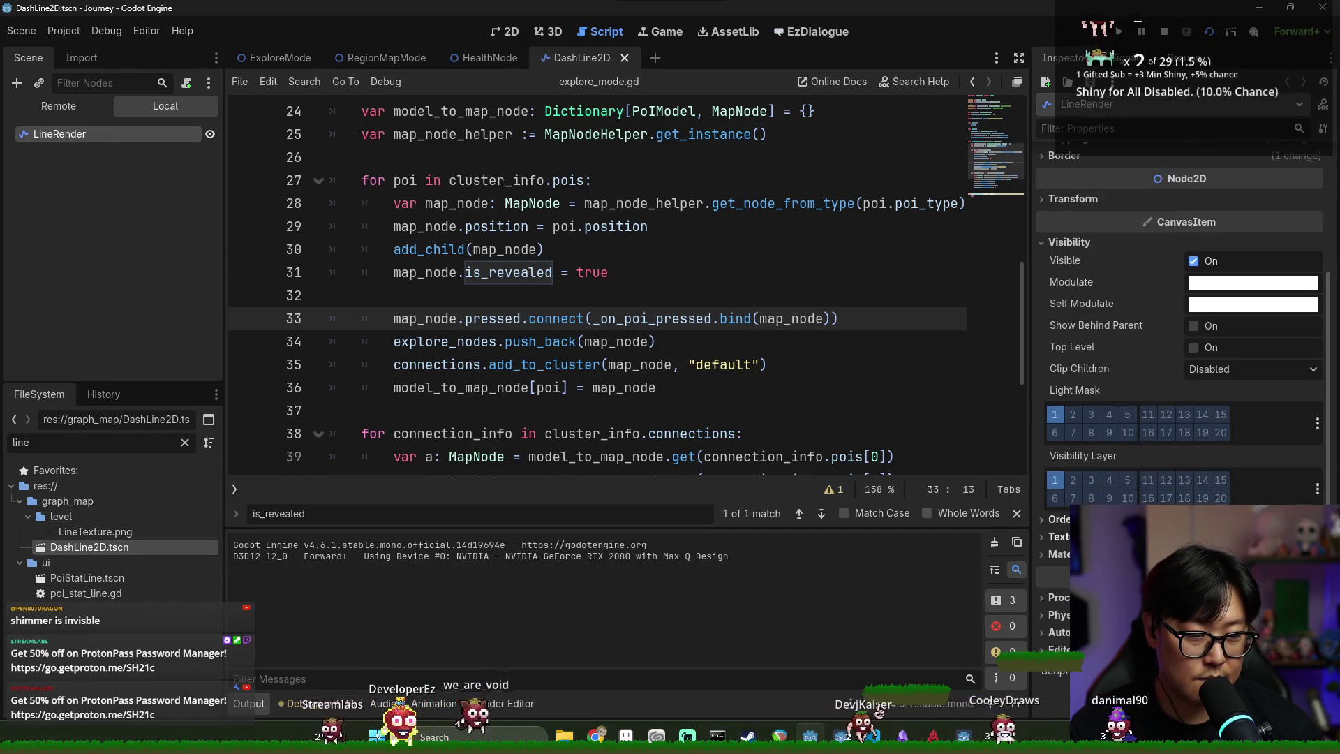
pyautogui.hotkey('ctrl', 's')
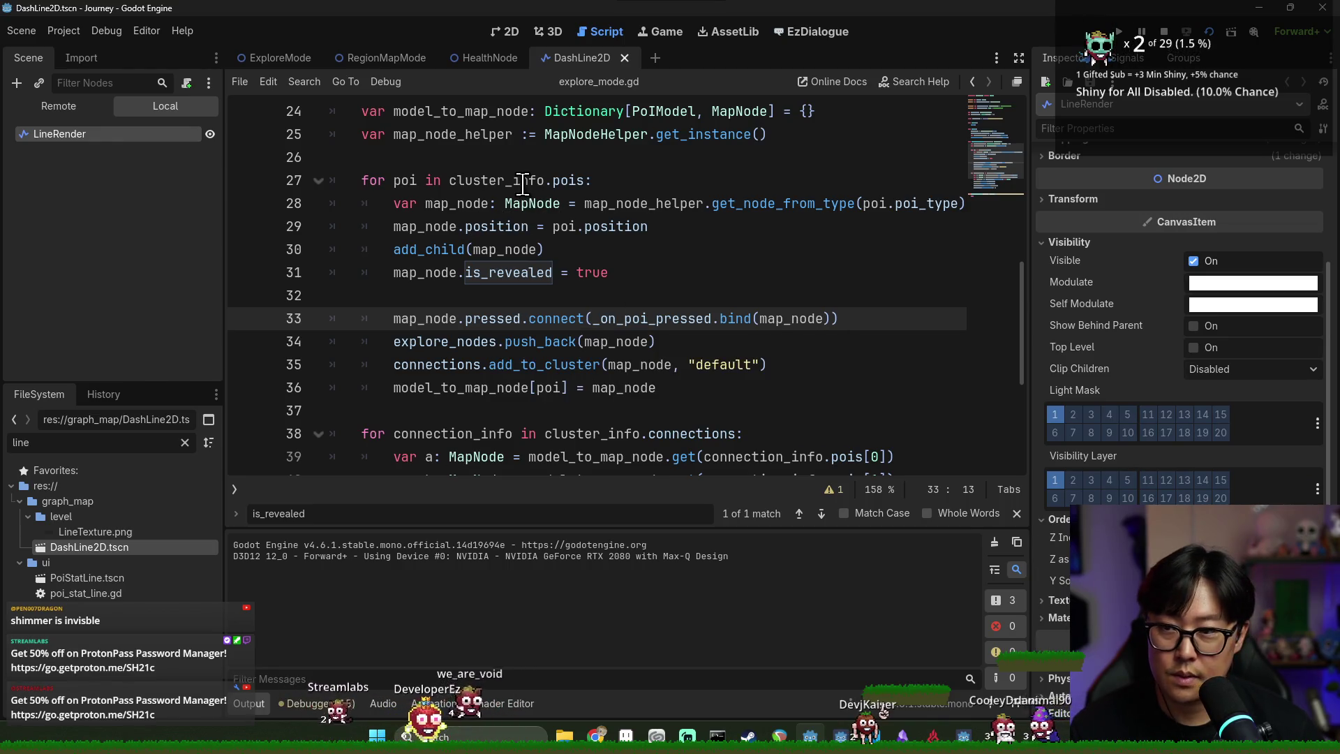
pyautogui.click(531, 182)
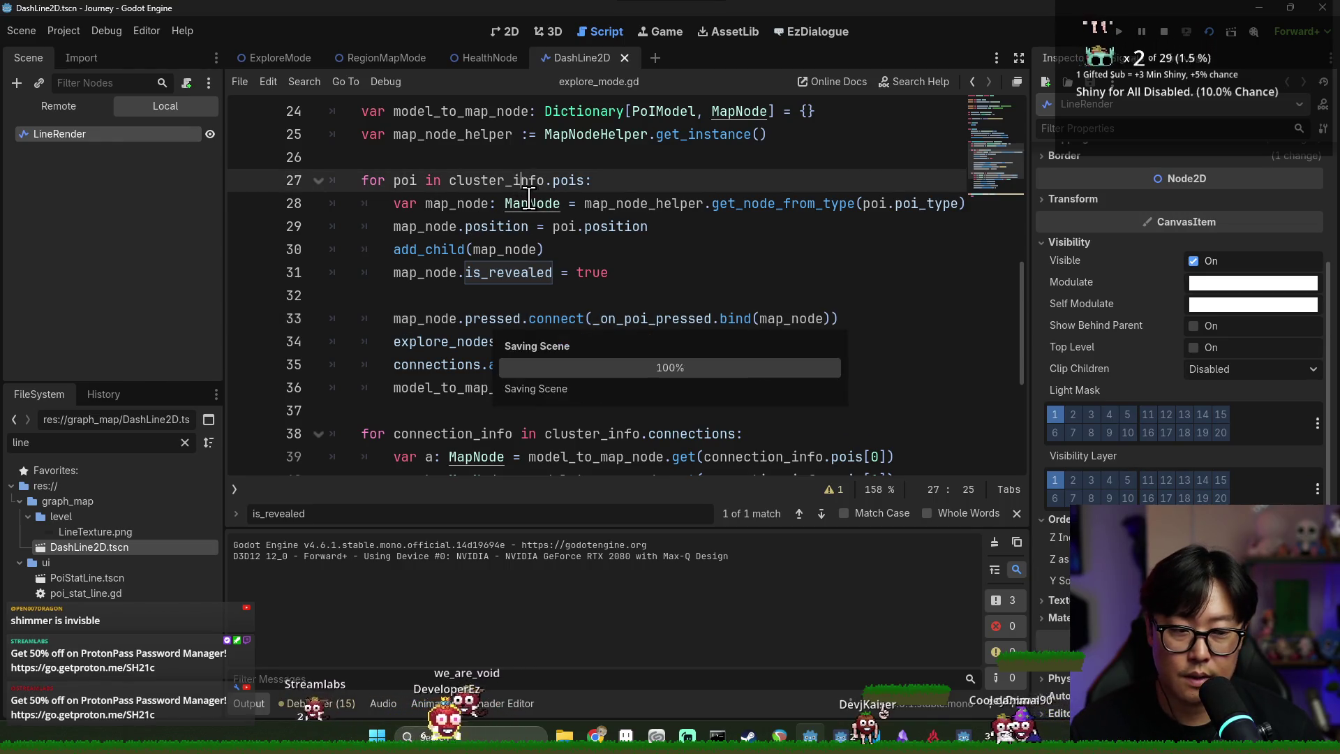
pyautogui.click(58, 106)
pyautogui.click(64, 166)
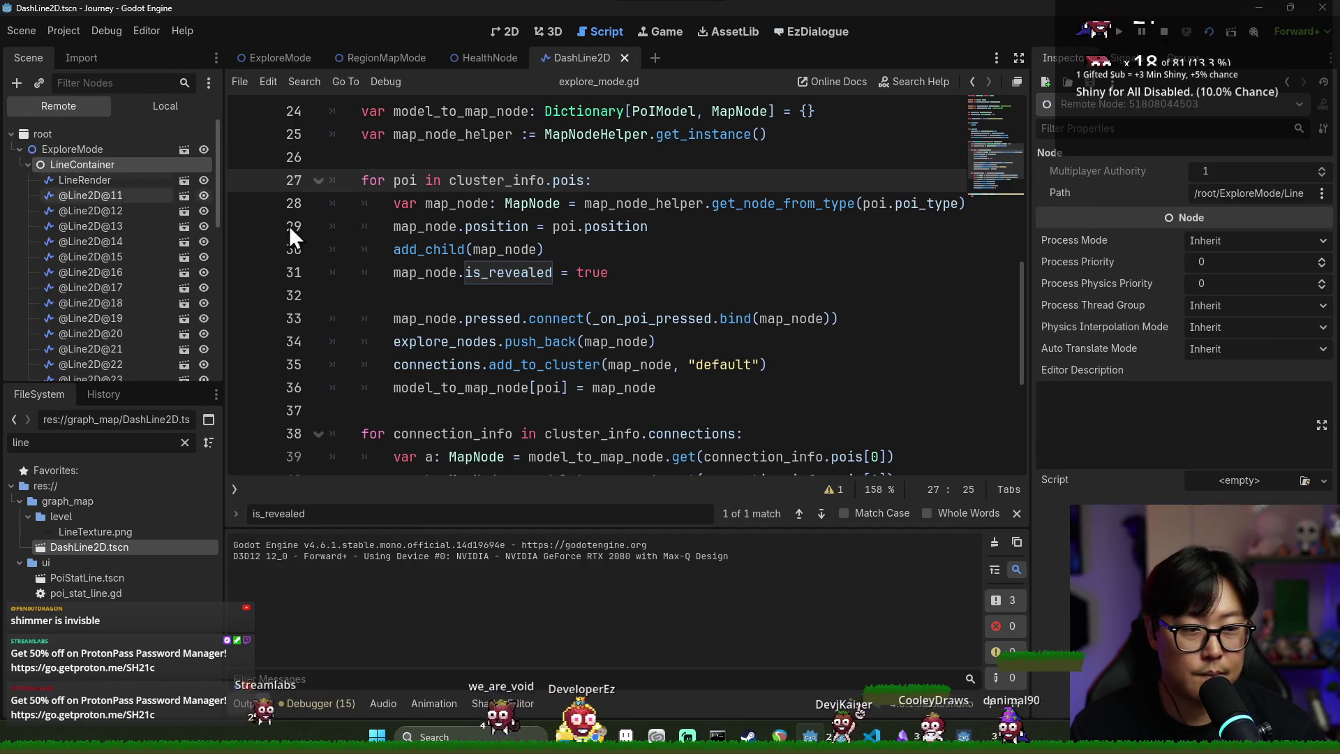
pyautogui.click(29, 165)
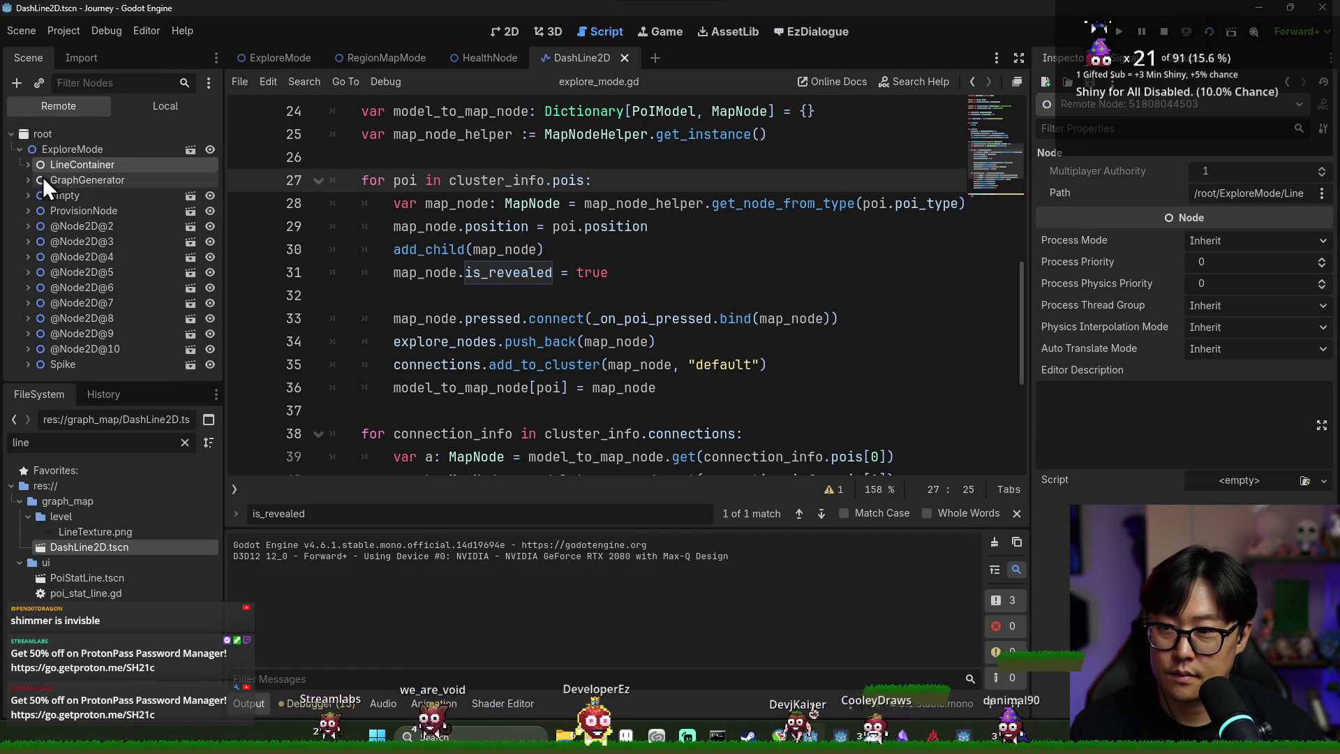
pyautogui.click(73, 226)
pyautogui.scroll(-5, 1142, 437)
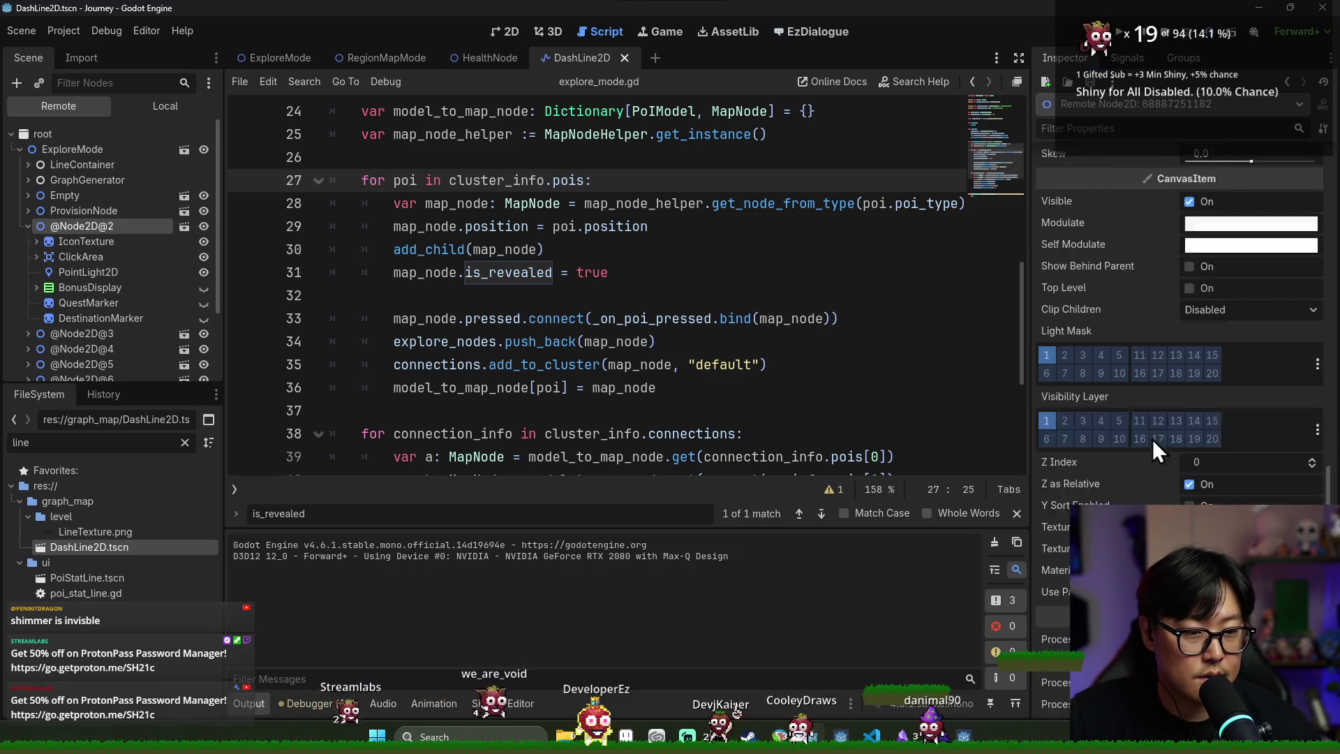
pyautogui.scroll(-4, 1153, 438)
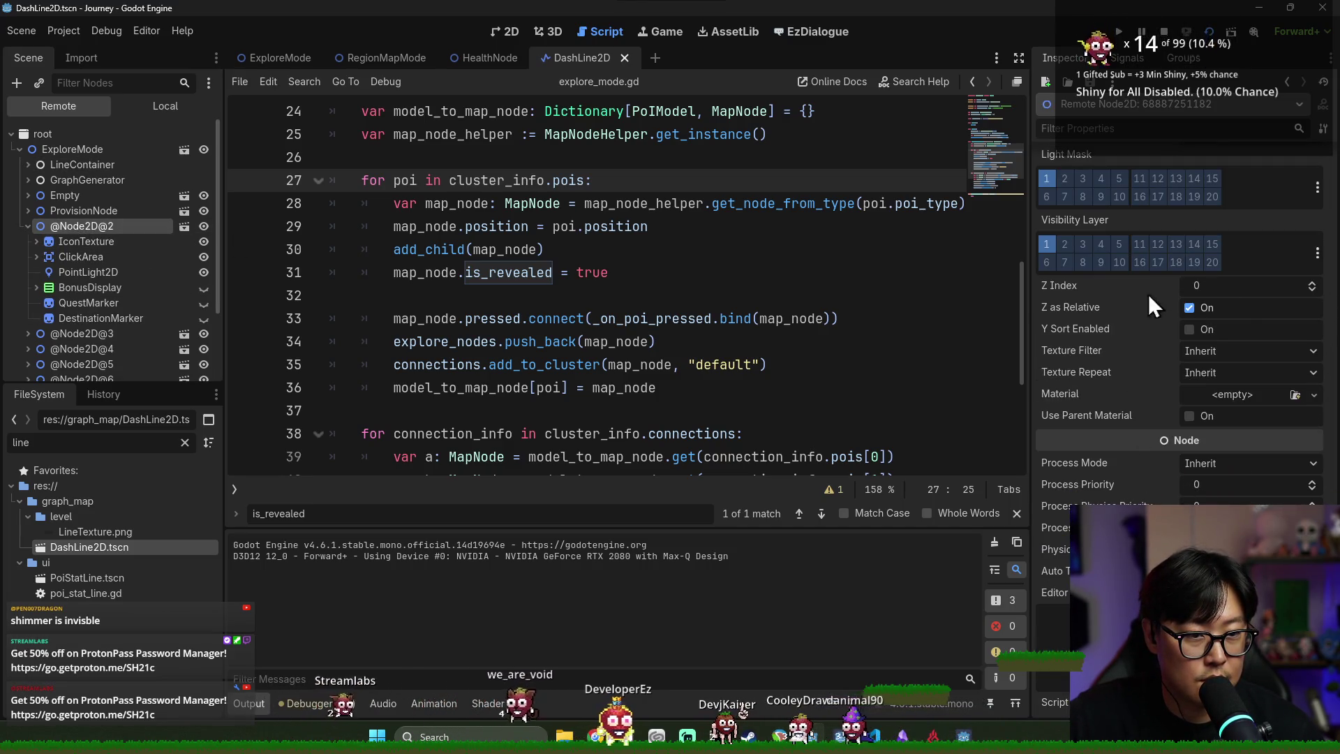
pyautogui.hotkey('alt', 'Tab')
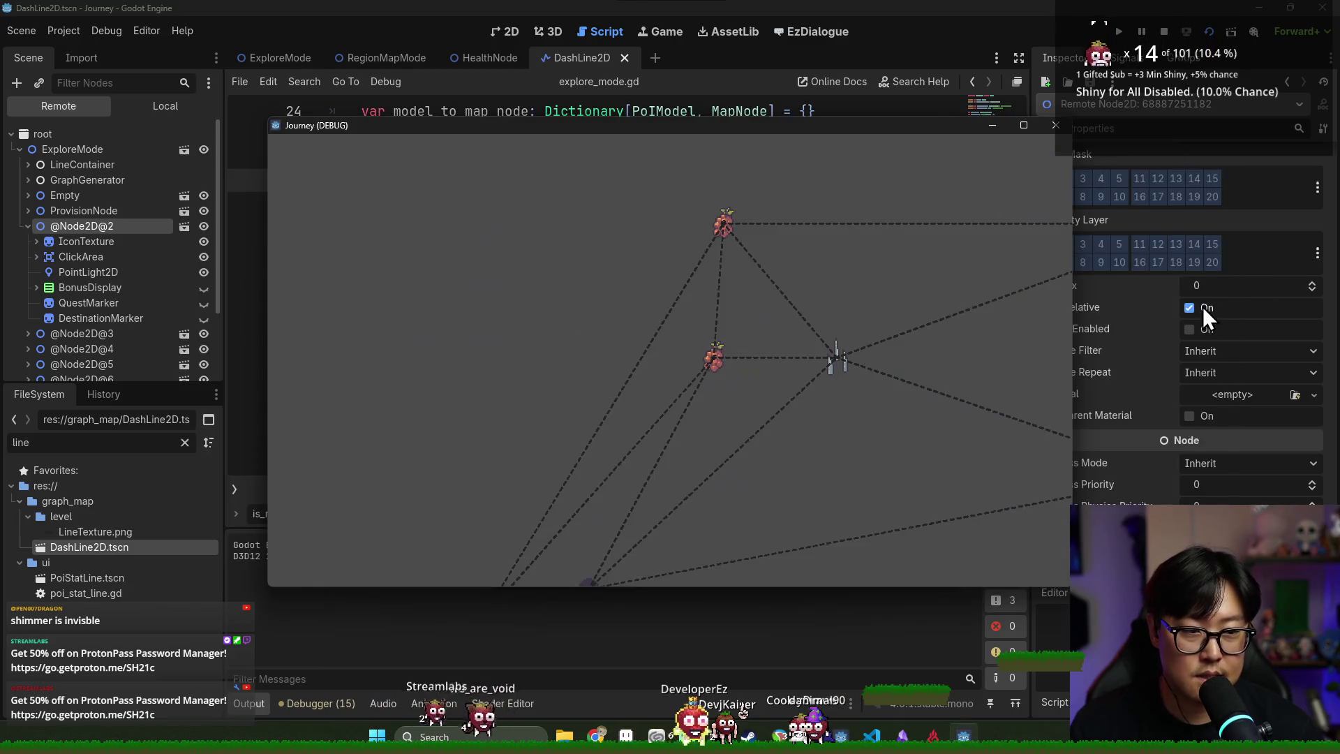
pyautogui.click(1151, 315)
pyautogui.scroll(4, 1179, 370)
pyautogui.hotkey('alt', 'Tab')
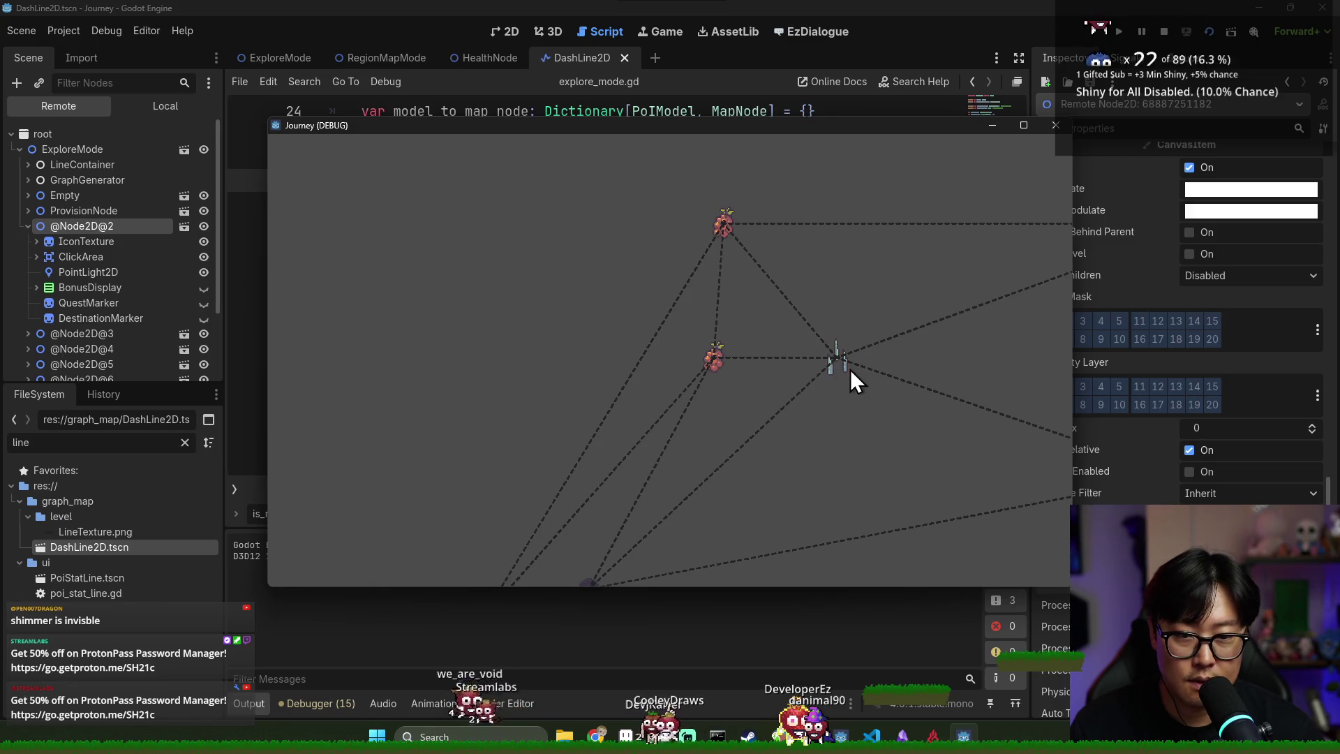
pyautogui.click(78, 212)
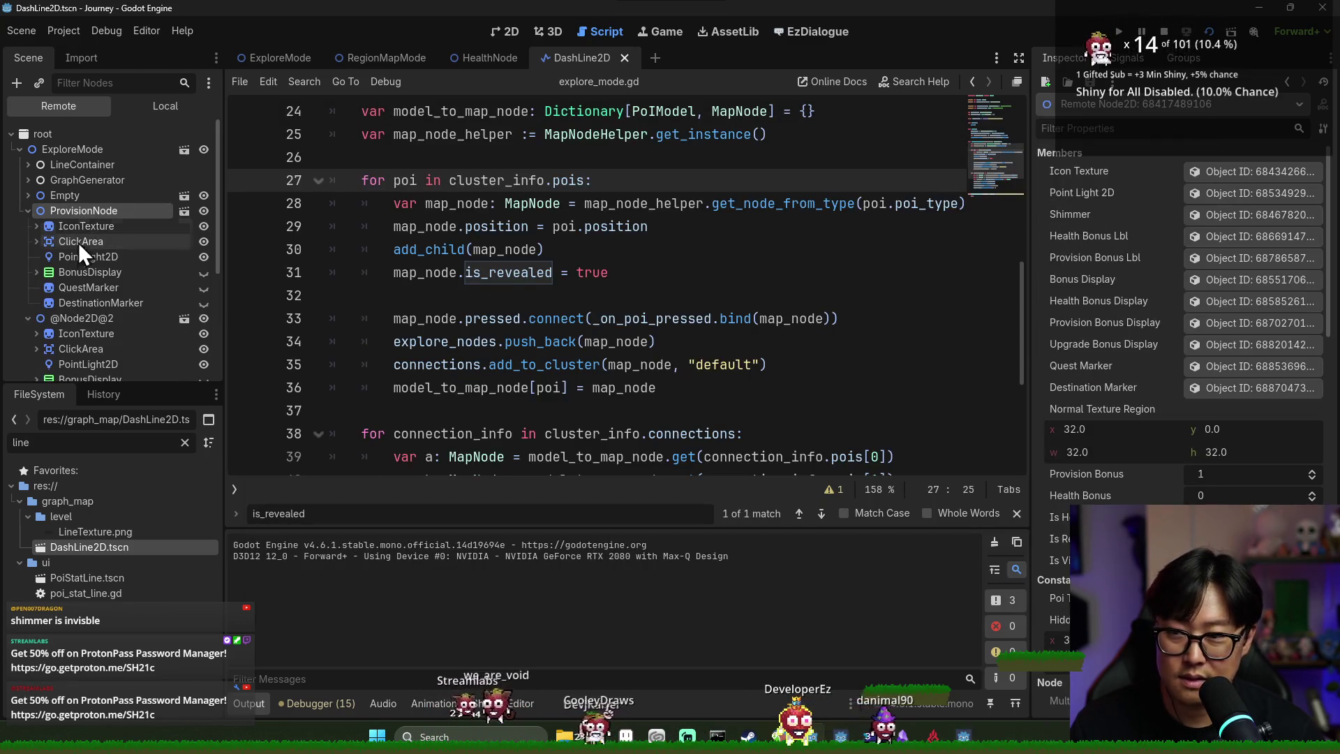
pyautogui.hotkey('alt', 'Tab')
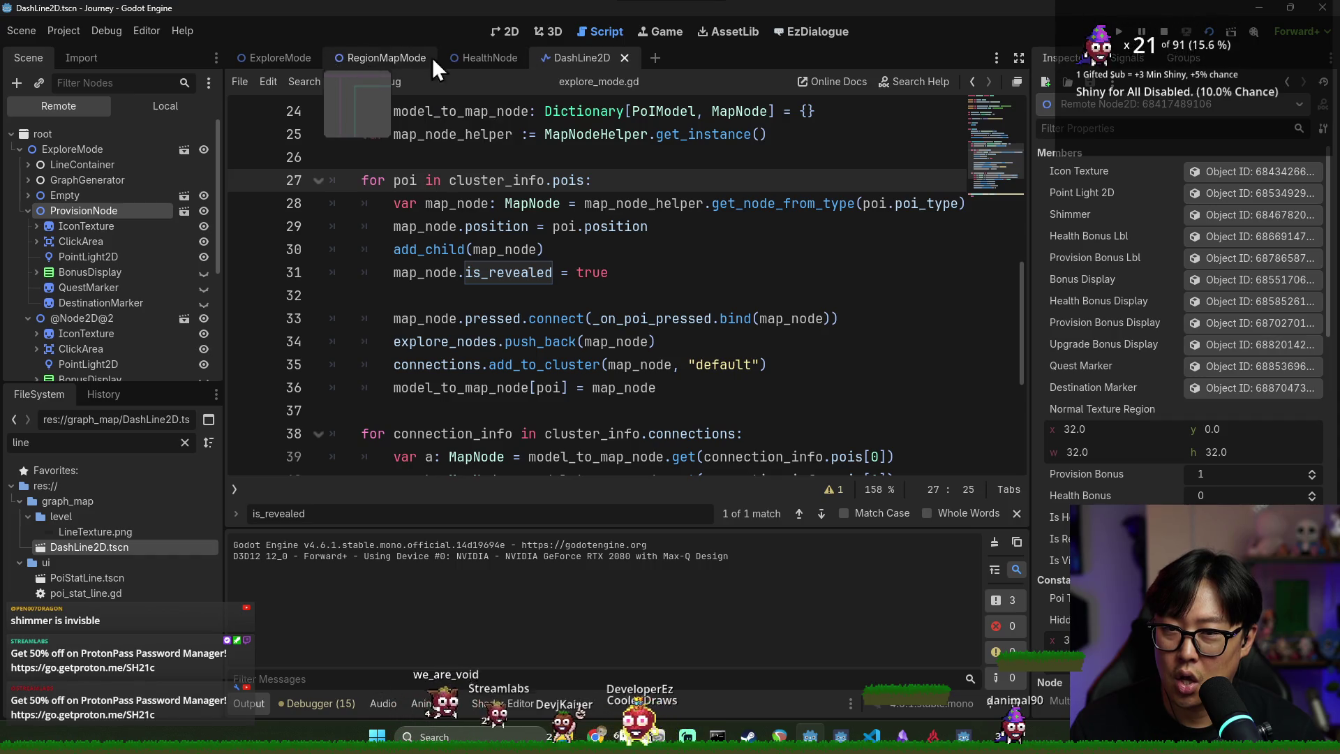
# Step: Check the Z Index of IconTexture and ProvisionNode in the Remote tree, then expand LineContainer
pyautogui.hotkey('ctrl', 'shift', 'Tab')
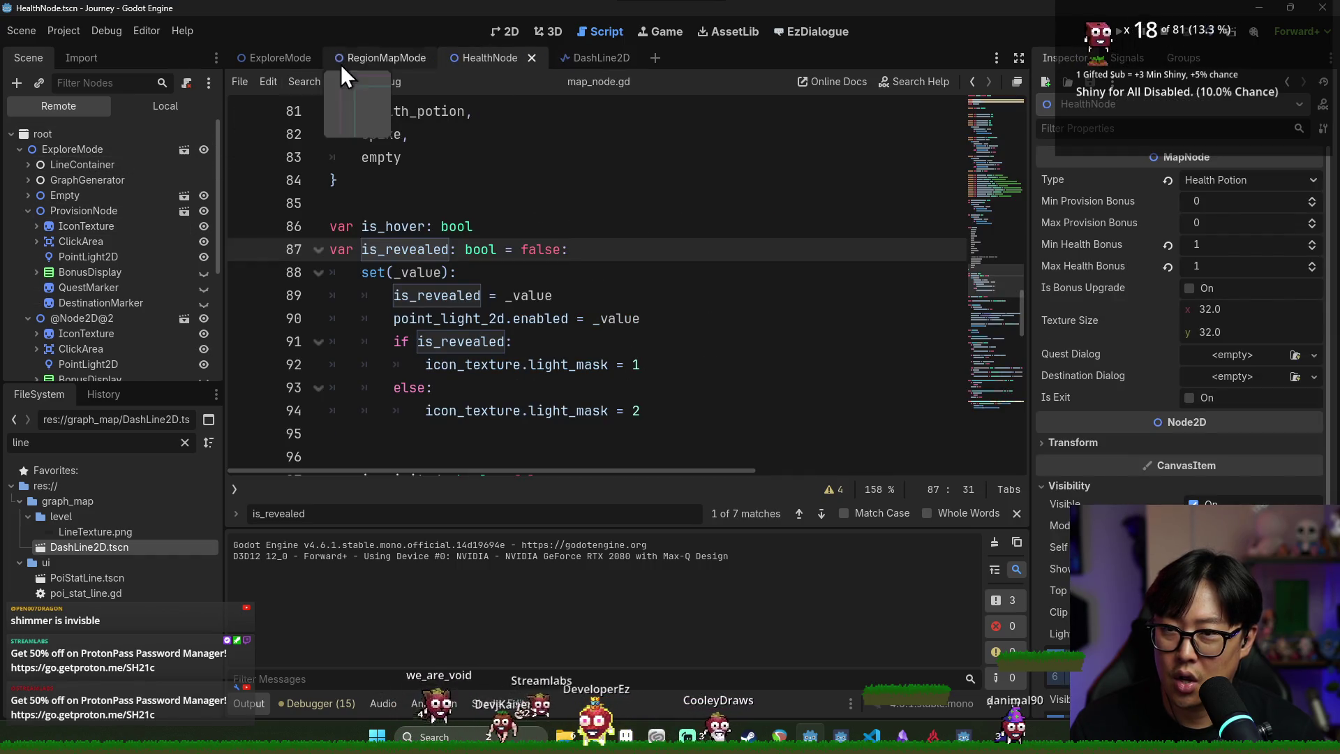
pyautogui.click(82, 225)
pyautogui.scroll(-6, 1142, 449)
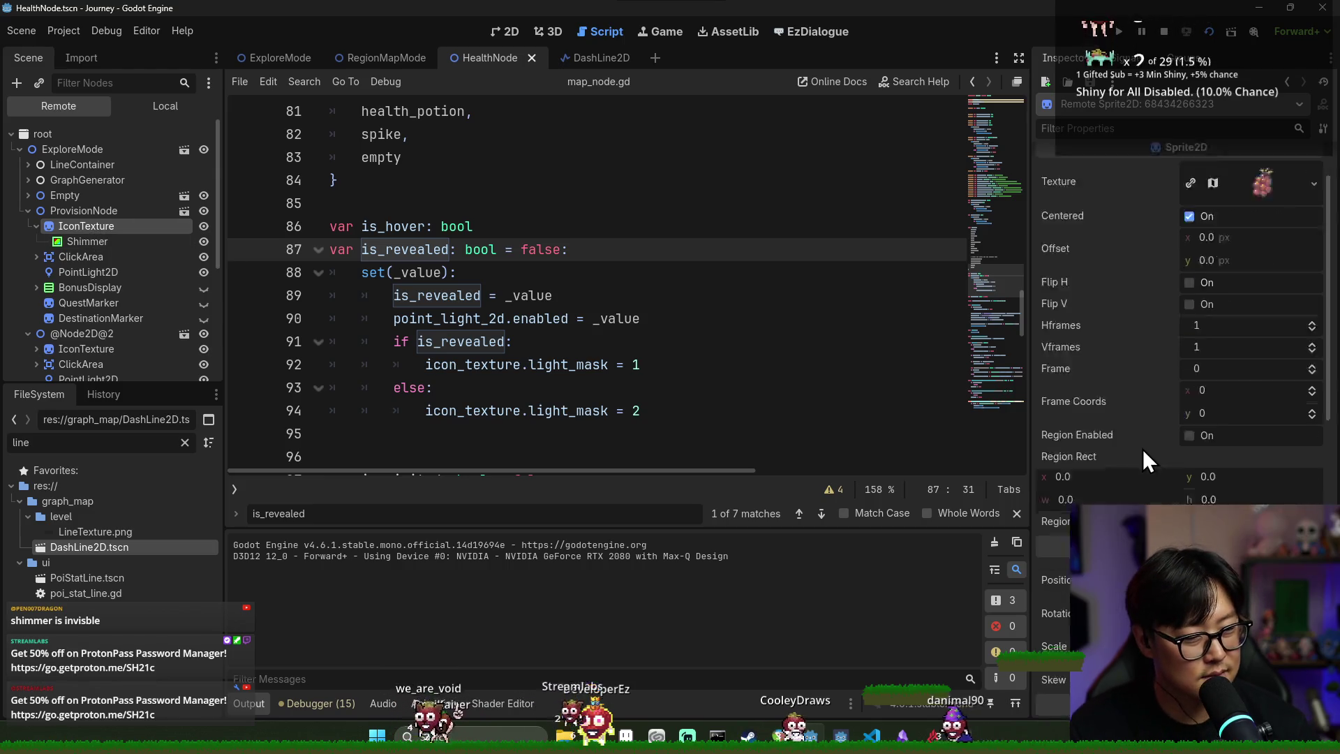
pyautogui.scroll(-3, 1196, 444)
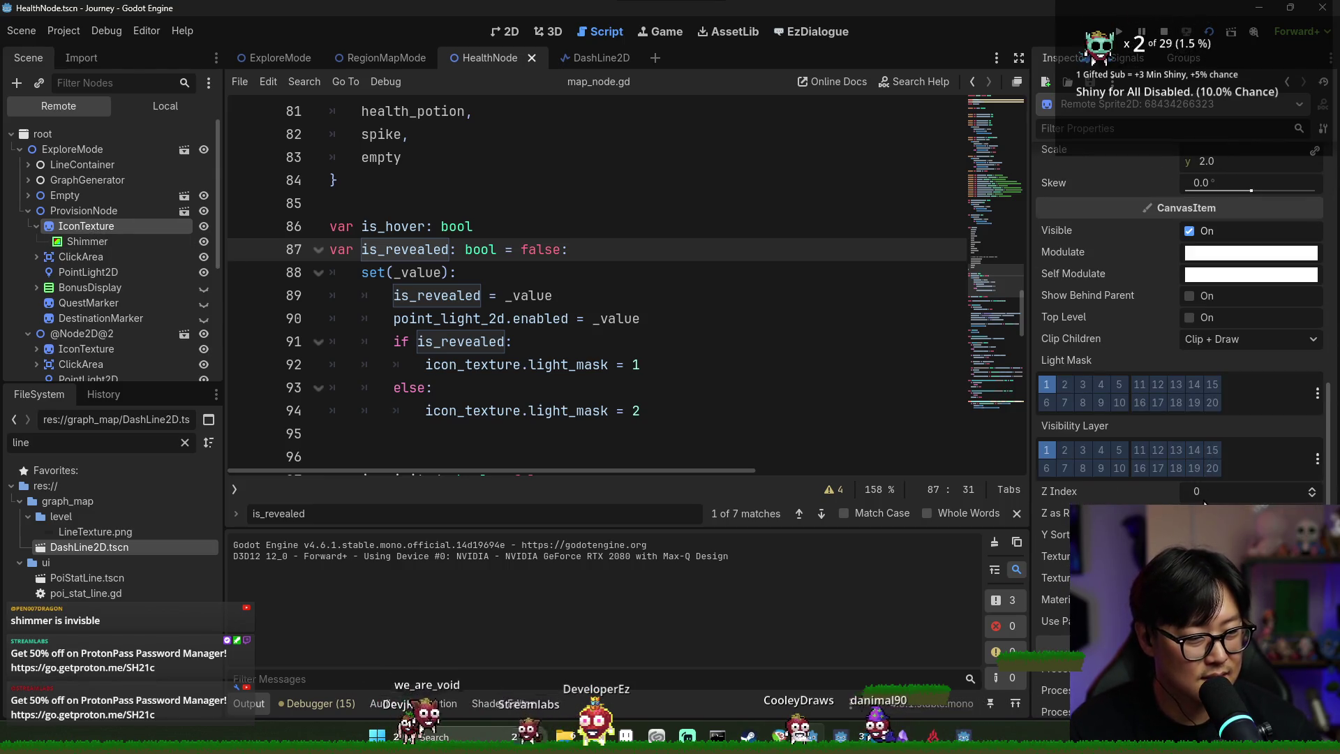
pyautogui.scroll(-2, 1200, 490)
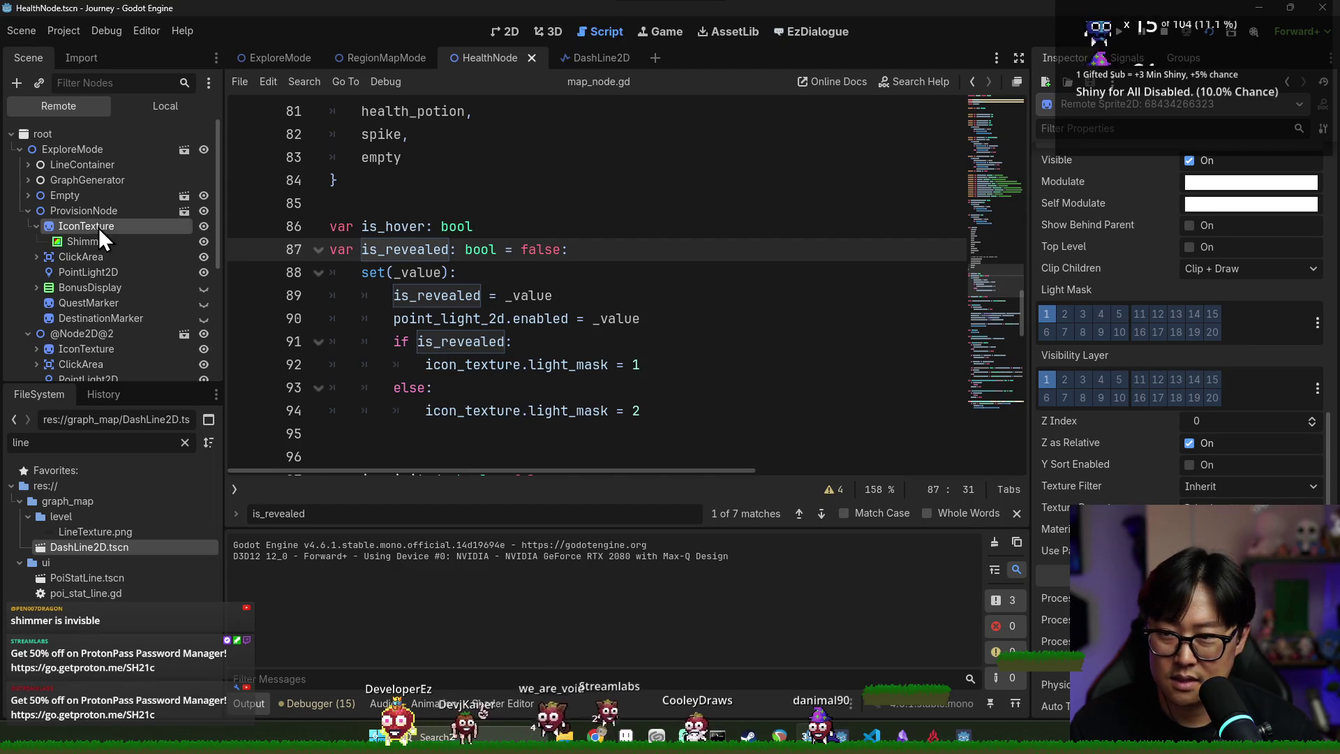
pyautogui.click(90, 211)
pyautogui.scroll(-6, 1128, 371)
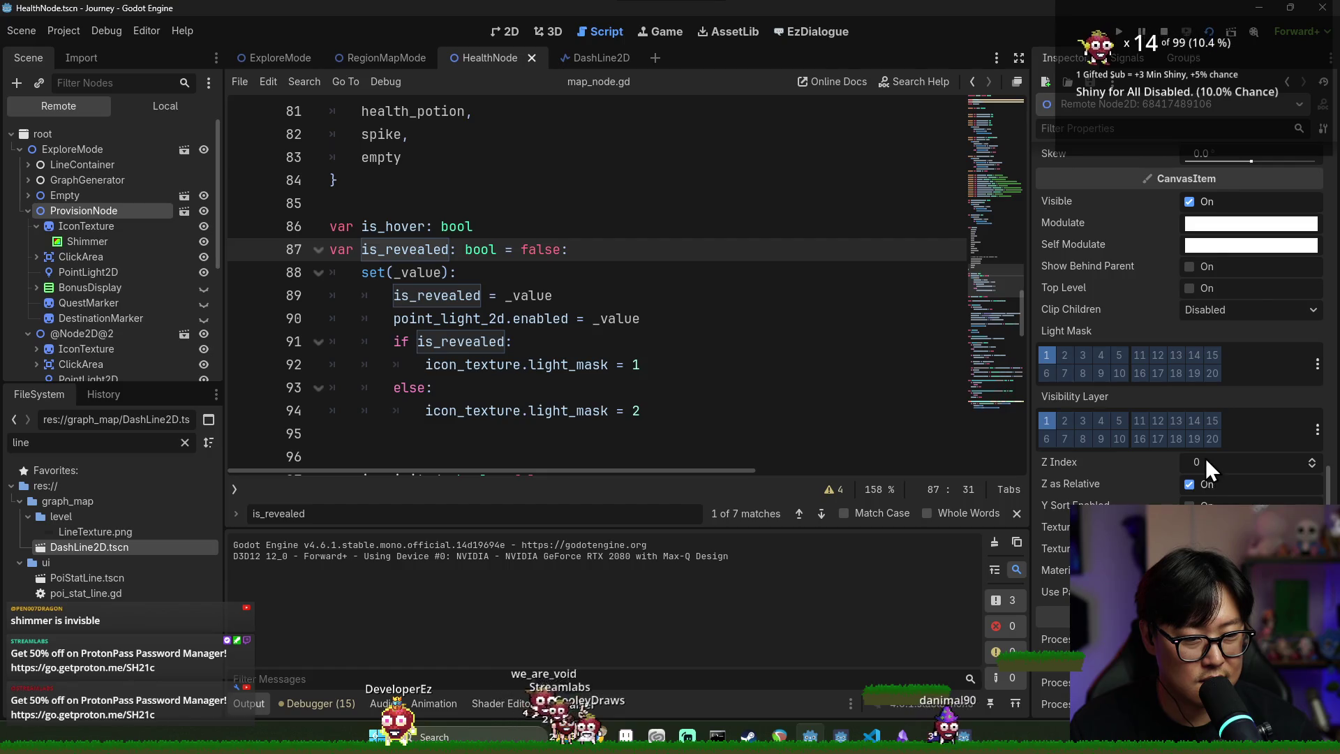
pyautogui.scroll(-3, 1215, 479)
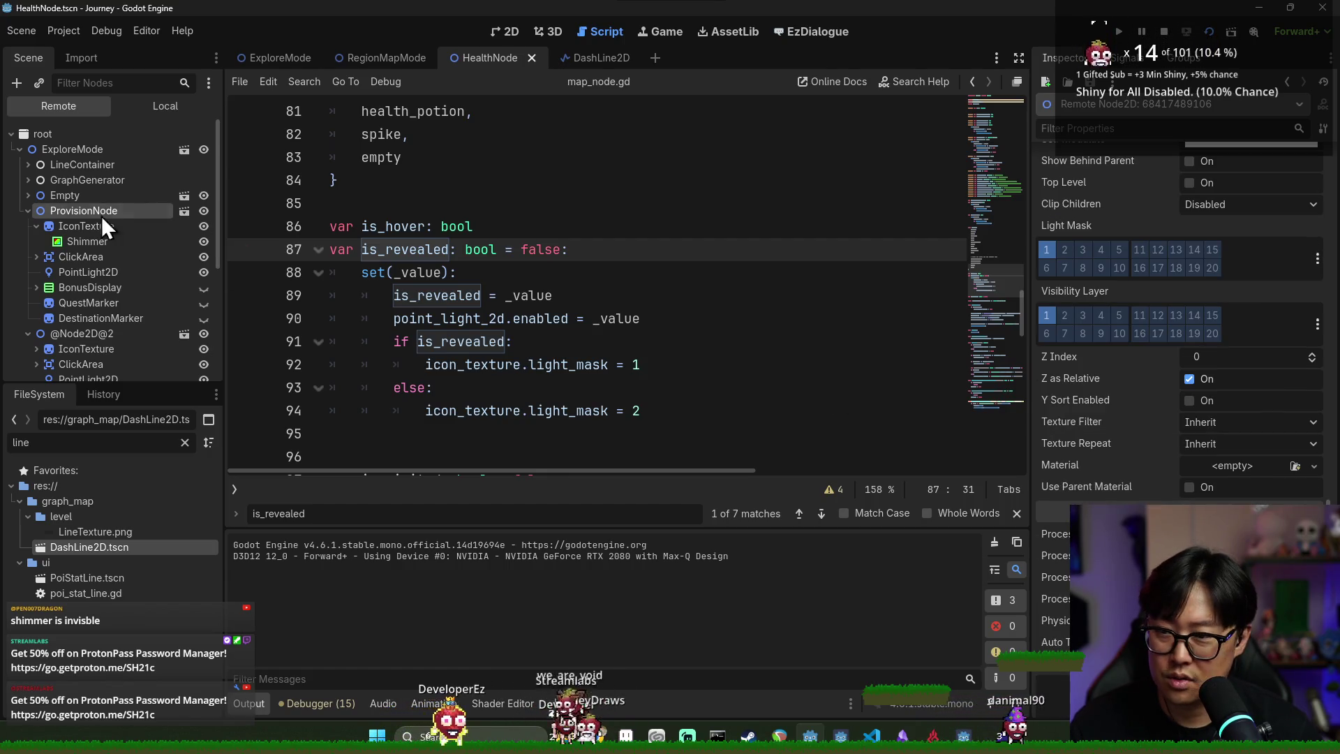
pyautogui.click(29, 165)
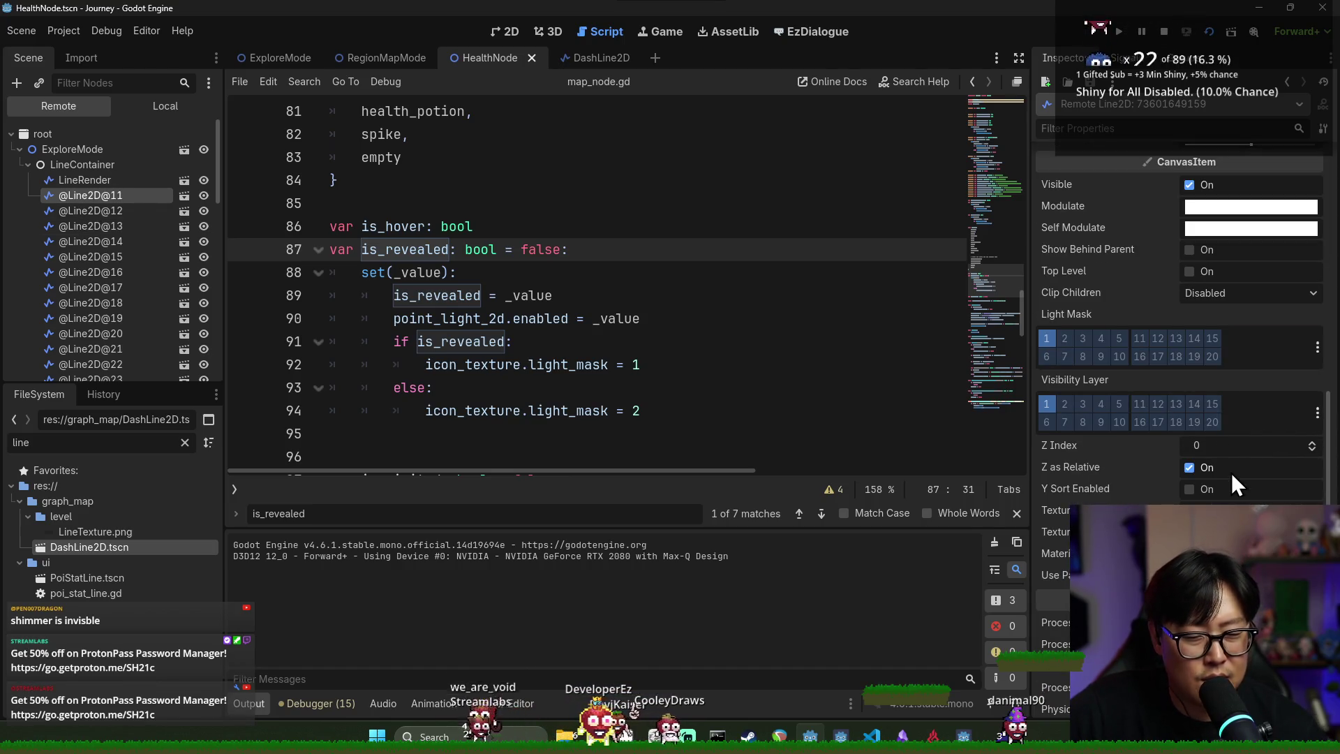
pyautogui.hotkey('alt', 'Tab')
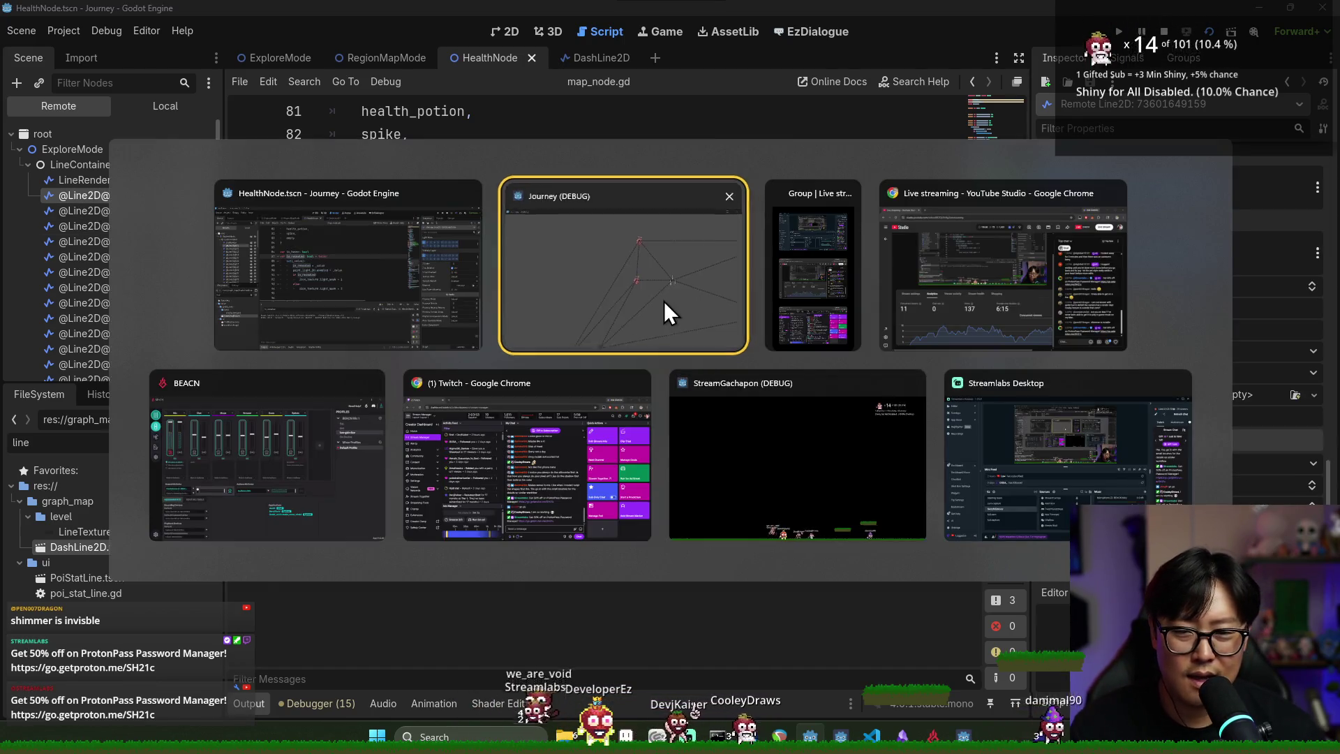
# Step: Browse the running game's Remote scene tree and try moving LineContainer
pyautogui.click(664, 300)
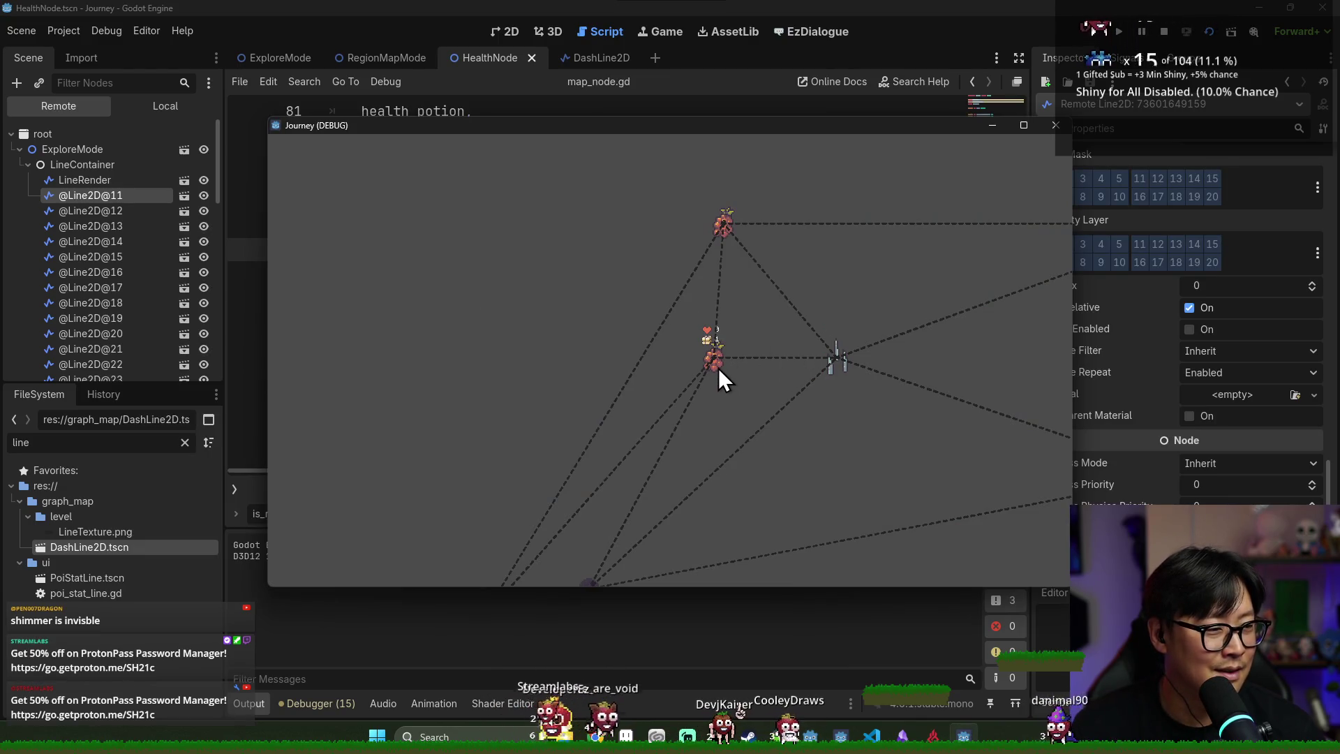
pyautogui.click(36, 167)
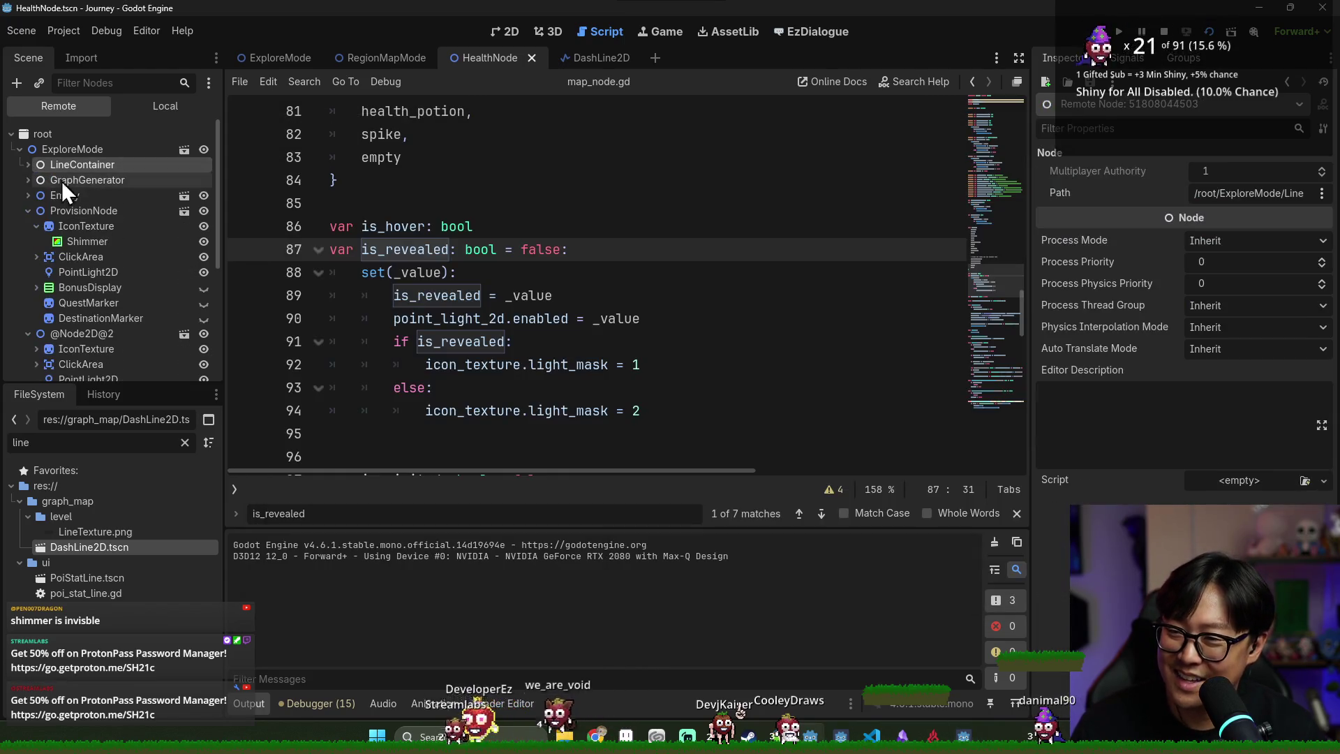
pyautogui.click(20, 150)
pyautogui.click(21, 150)
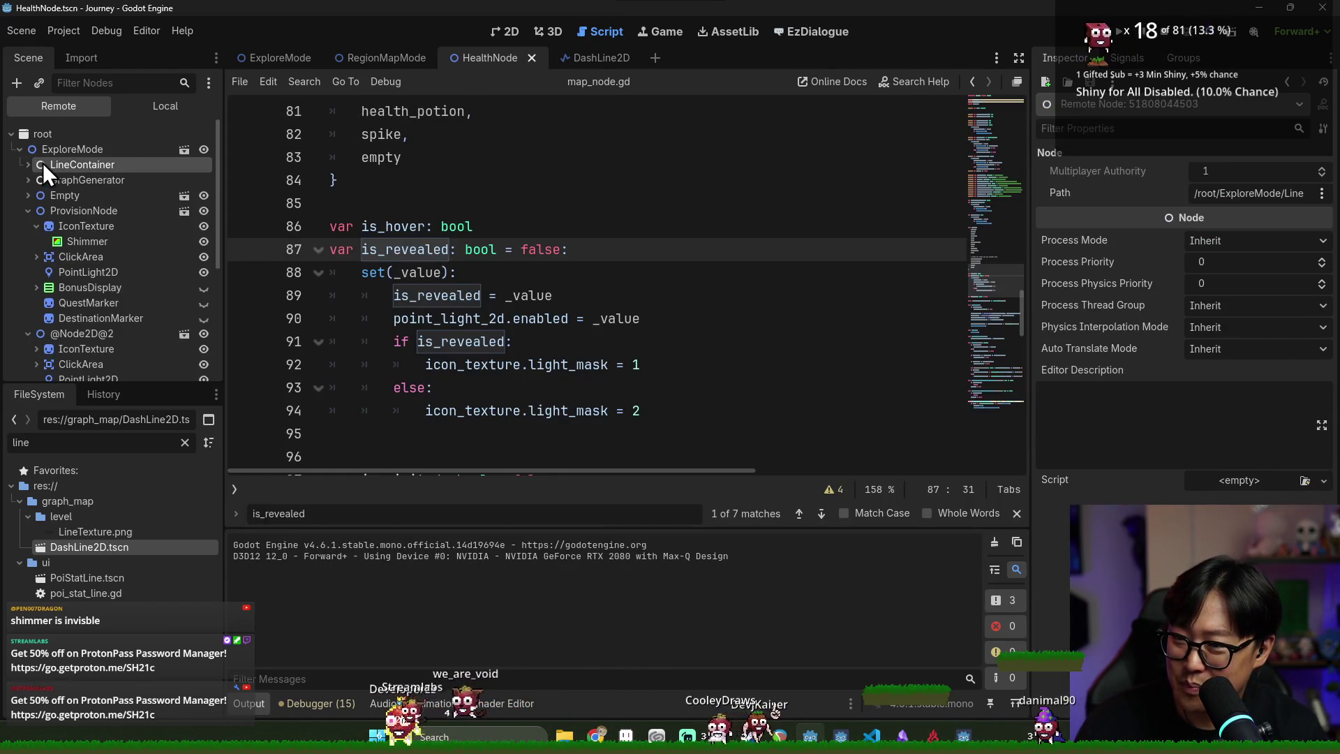
pyautogui.click(28, 182)
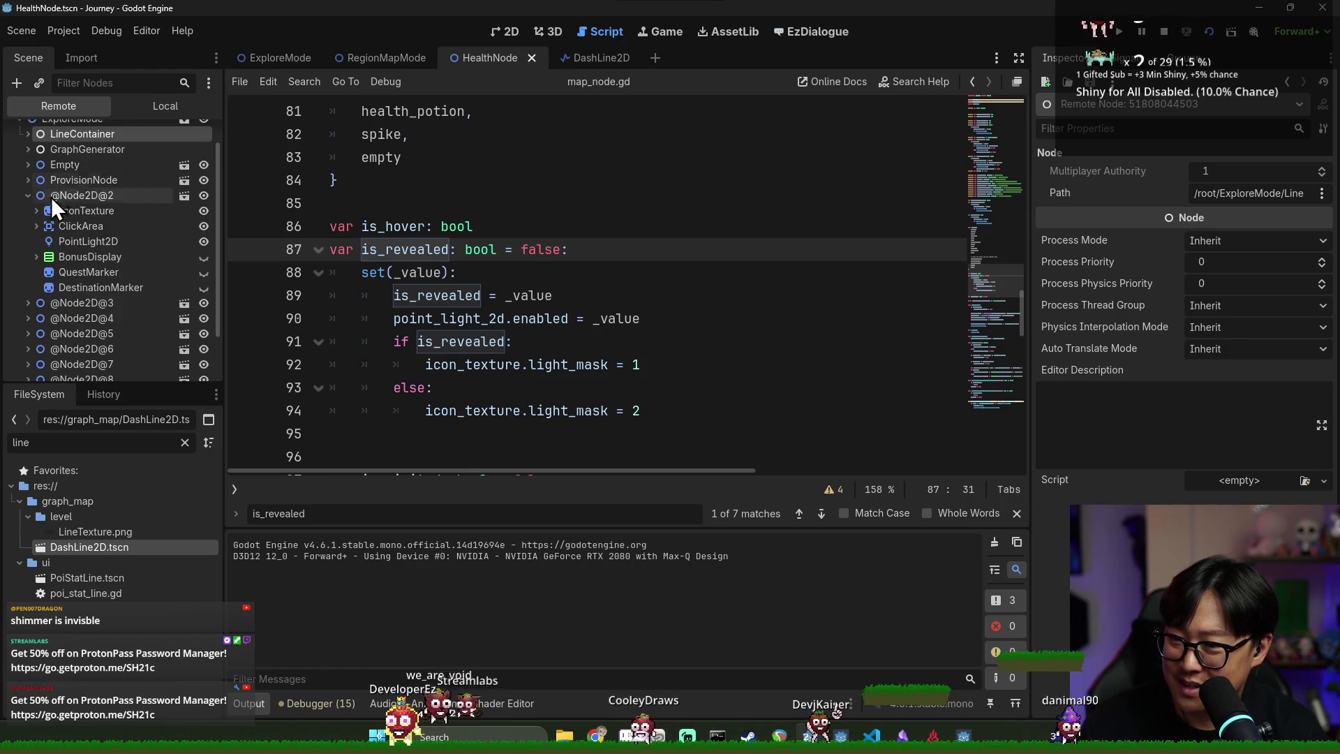
pyautogui.moveTo(65, 136)
pyautogui.mouseDown()
pyautogui.moveTo(66, 230)
pyautogui.moveTo(65, 140)
pyautogui.moveTo(65, 168)
pyautogui.mouseUp()
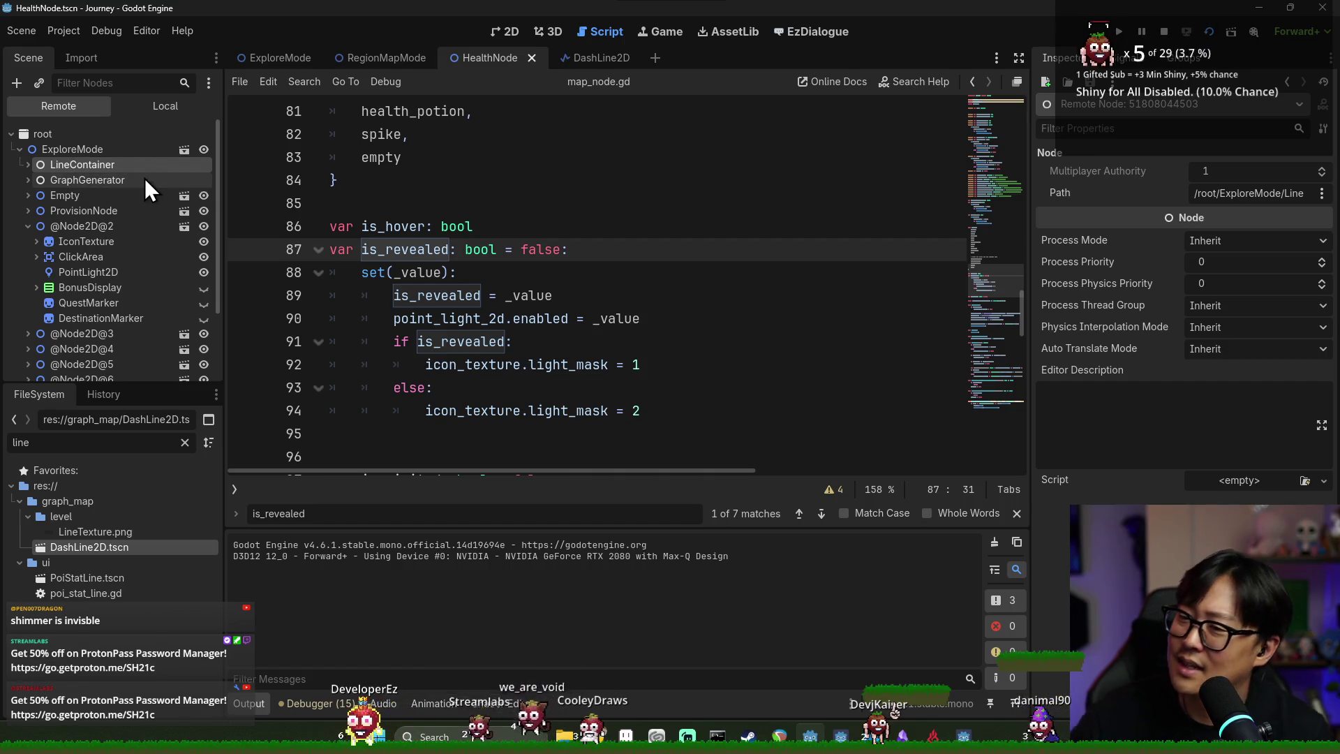
# Step: Inspect the LineRender dash line's Z Index, leave it at 0, and stop the game
pyautogui.click(29, 166)
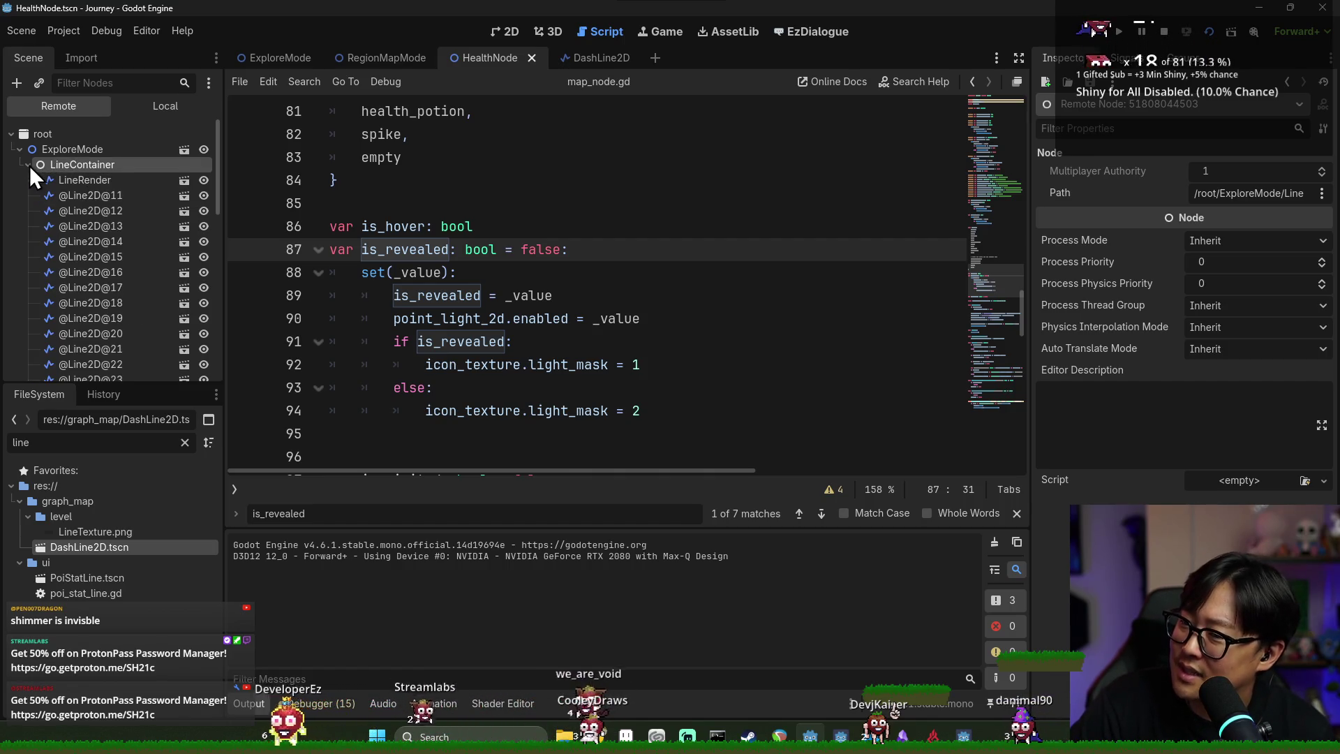
pyautogui.click(49, 178)
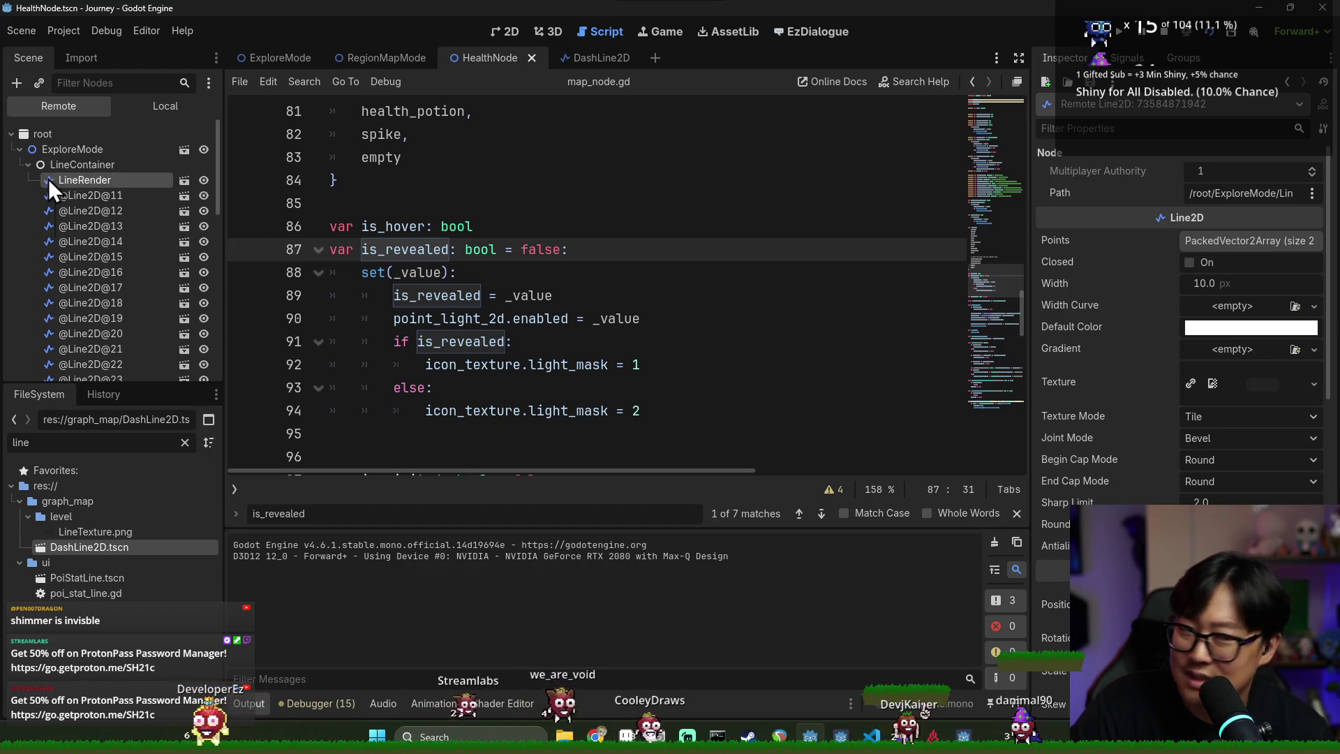
pyautogui.scroll(-4, 628, 293)
pyautogui.scroll(-10, 1054, 438)
pyautogui.scroll(-2, 1102, 450)
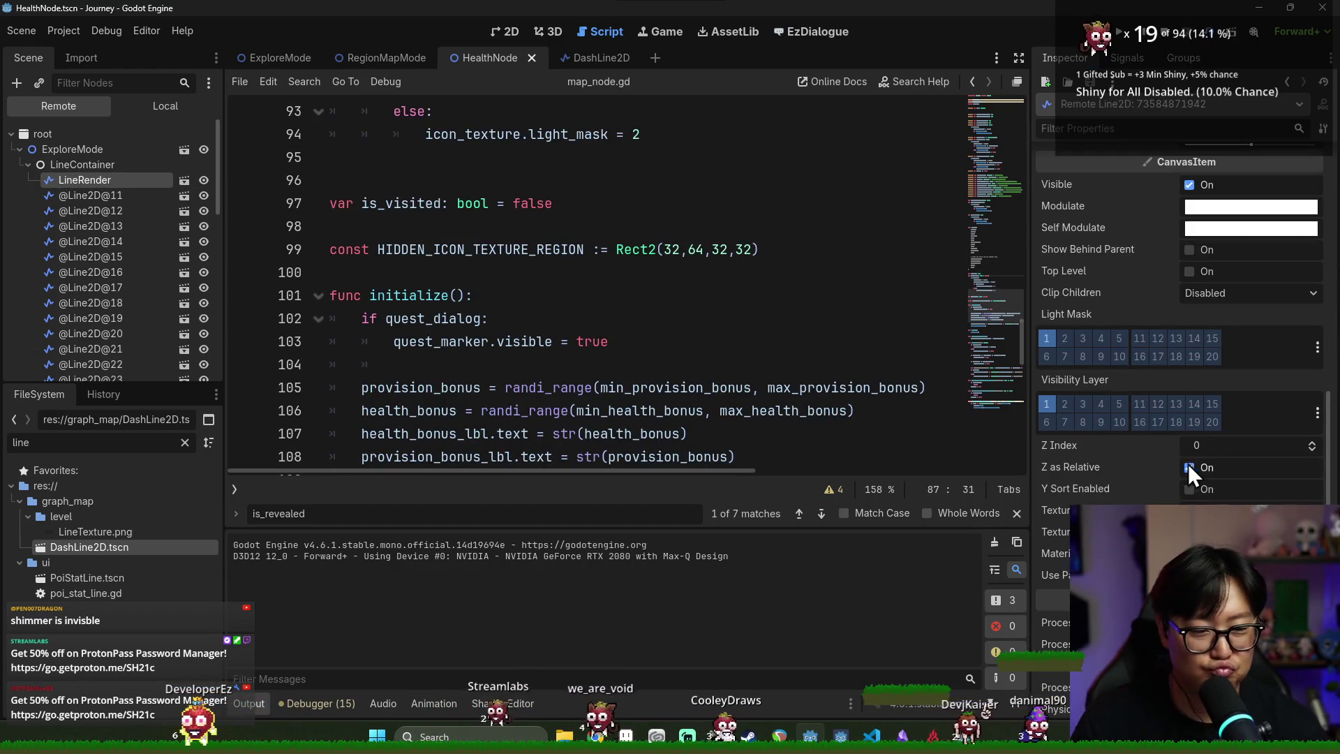
pyautogui.click(1226, 444)
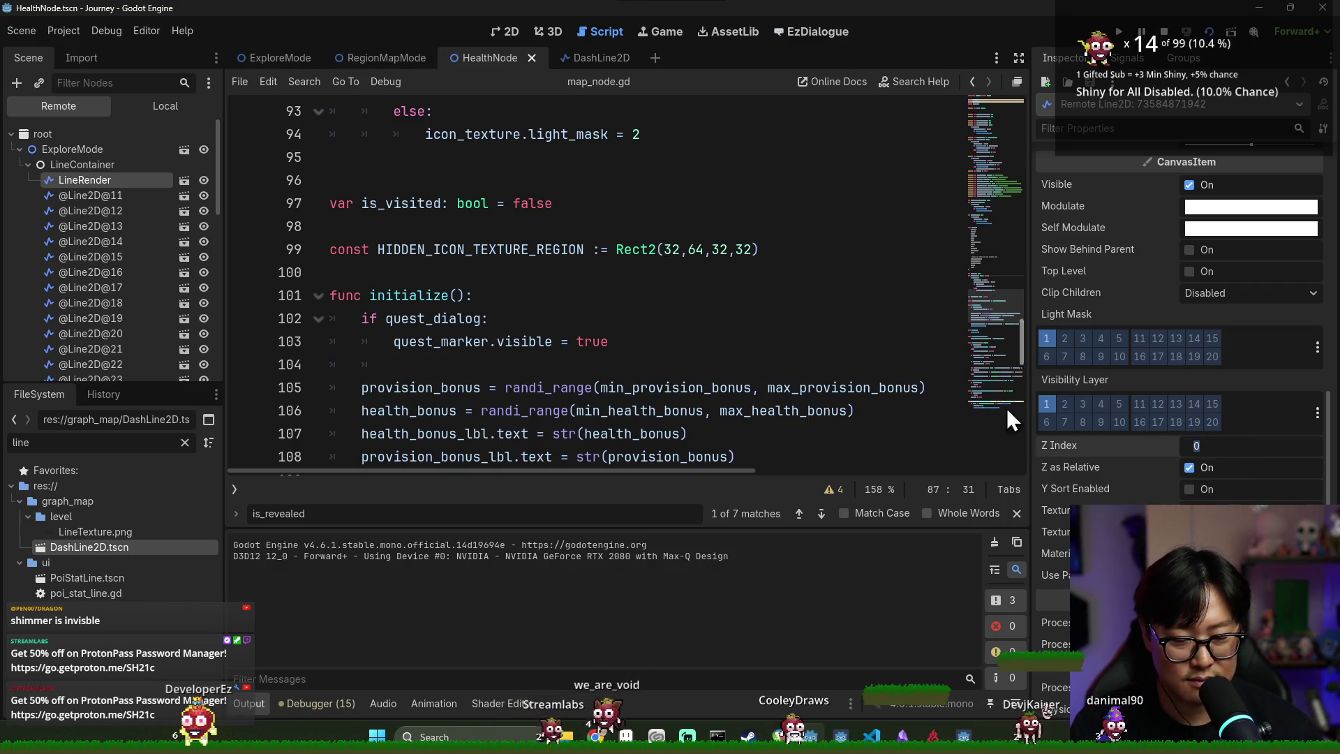
pyautogui.click(811, 316)
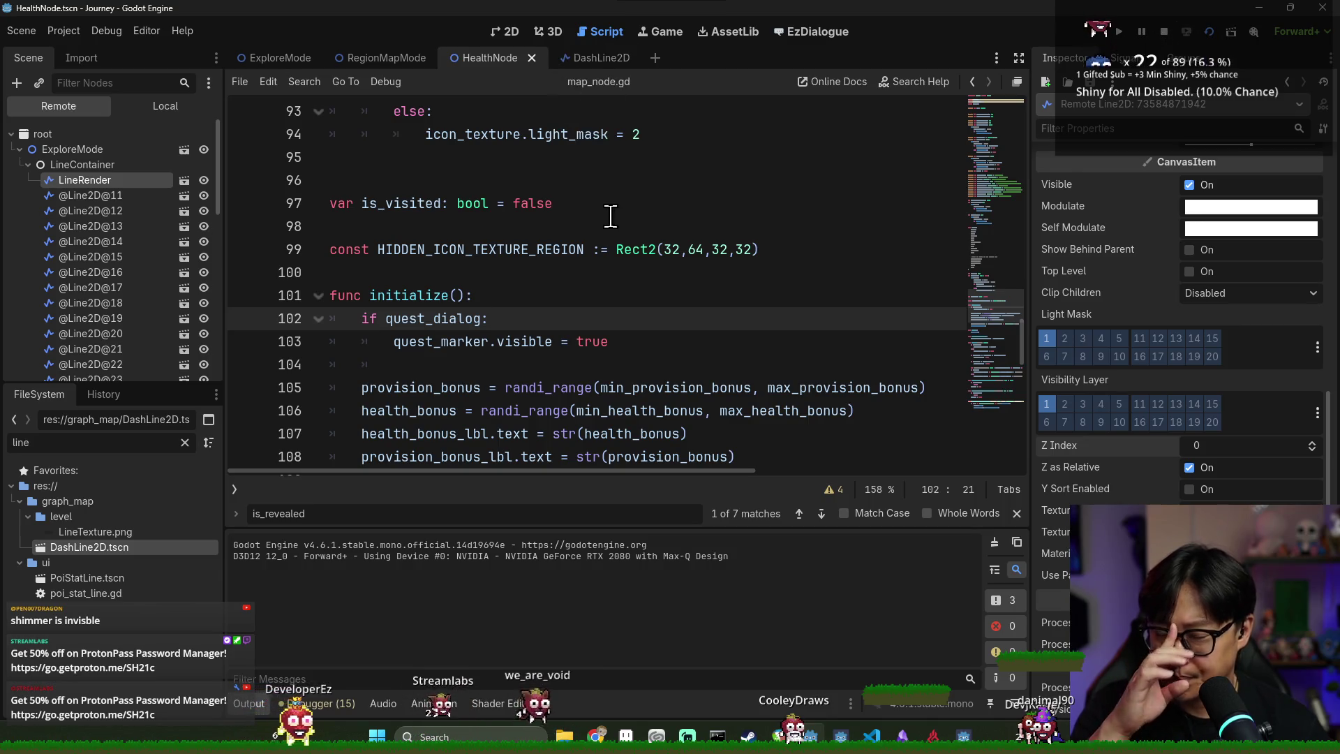
pyautogui.hotkey('alt', 'Tab')
pyautogui.click(642, 268)
pyautogui.press('F8')
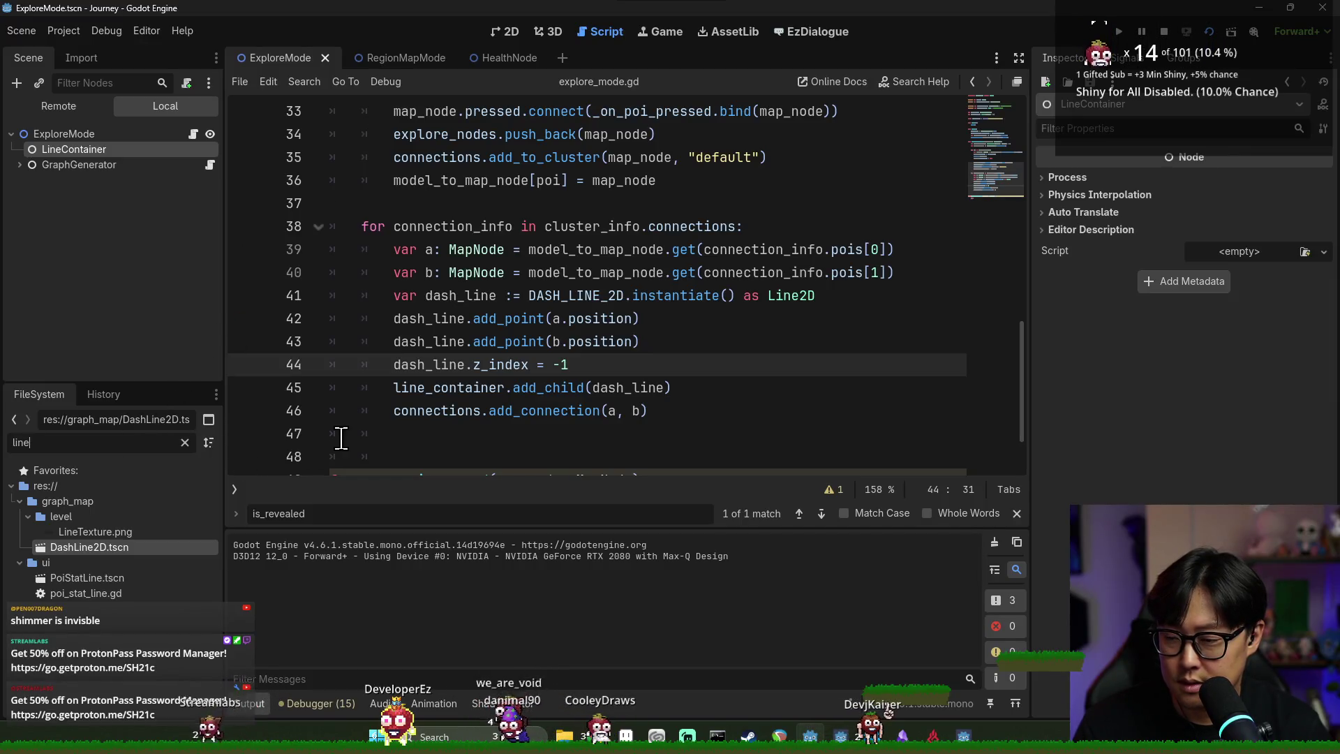
# Step: Open MapNode.tscn and inspect its IconTexture and the Shimmer child's properties
pyautogui.write('mapnode')
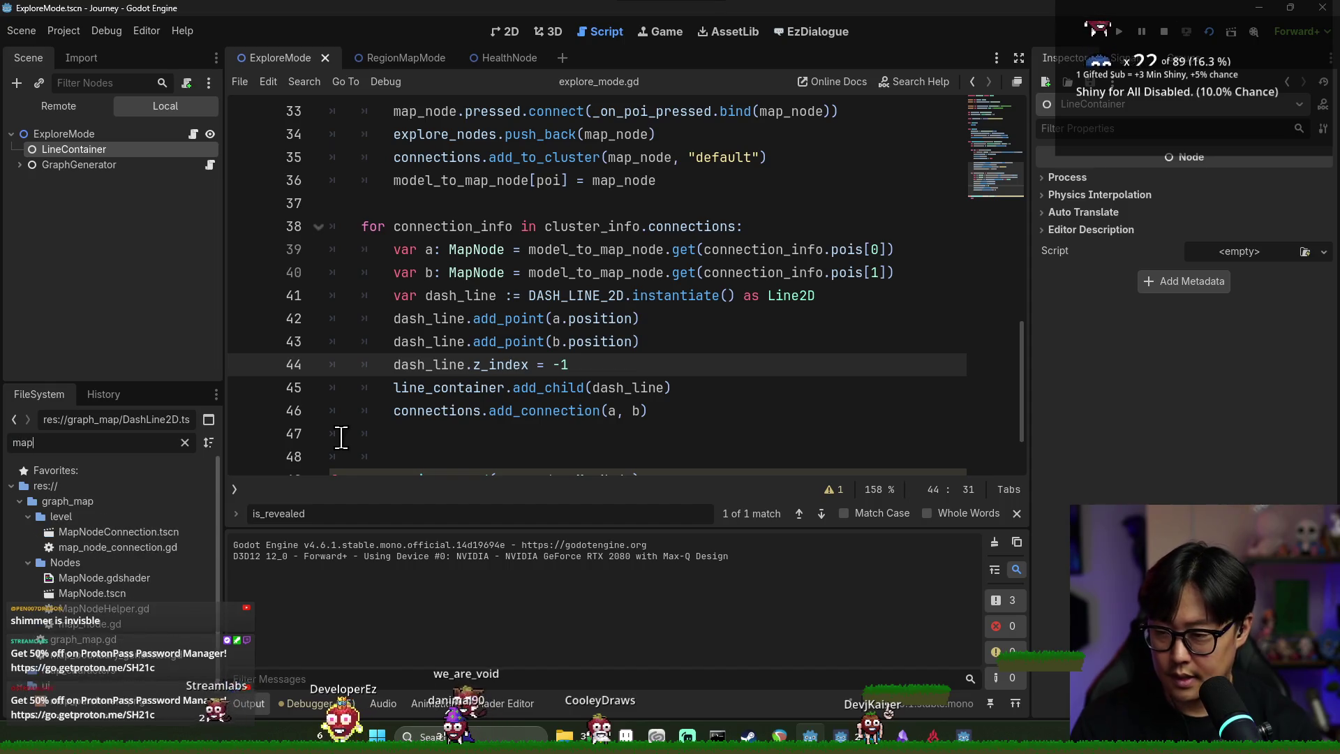
pyautogui.doubleClick(105, 578)
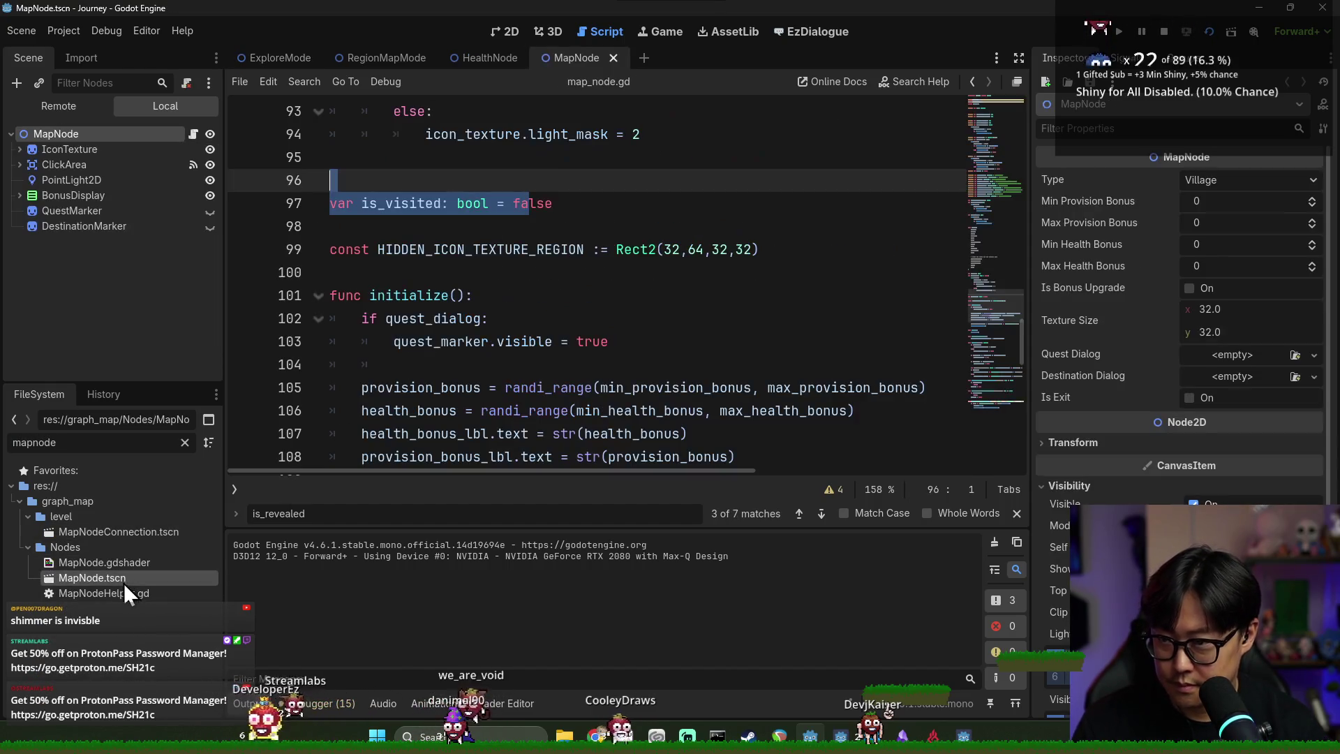
pyautogui.click(69, 149)
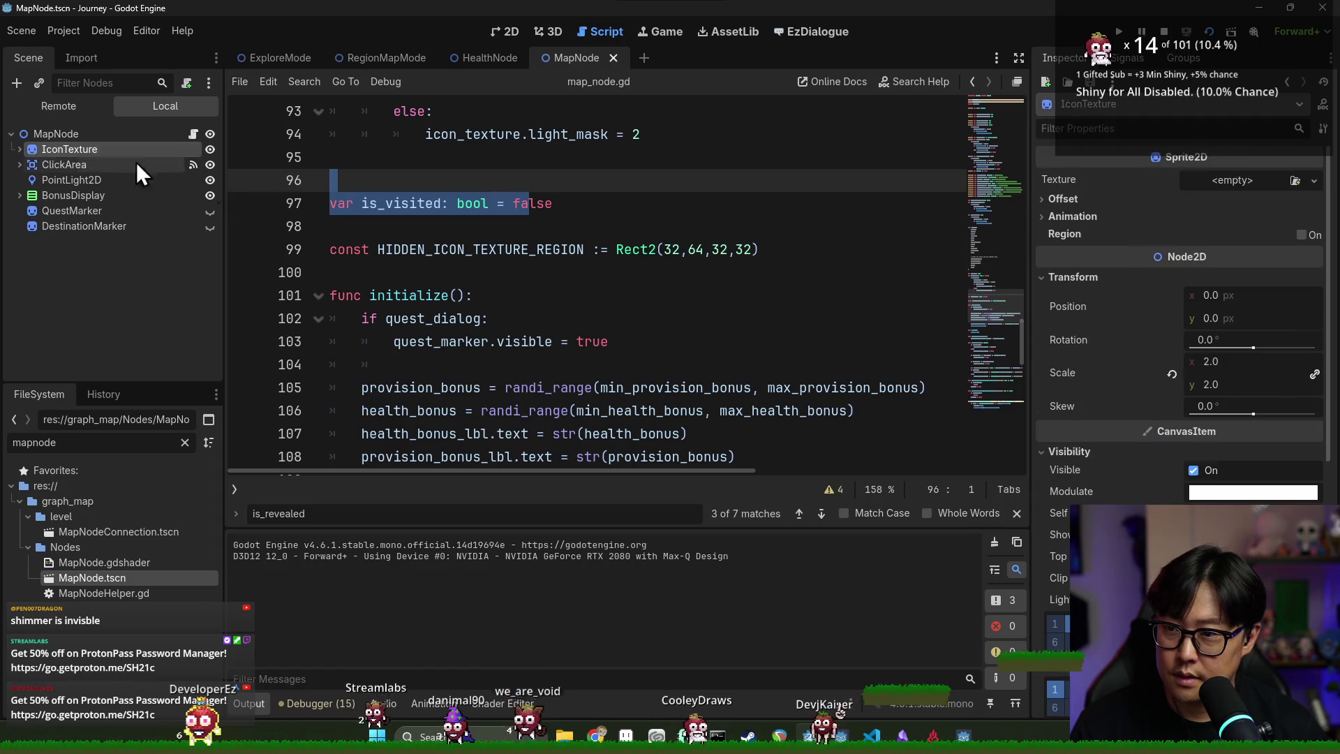
pyautogui.scroll(-5, 1186, 349)
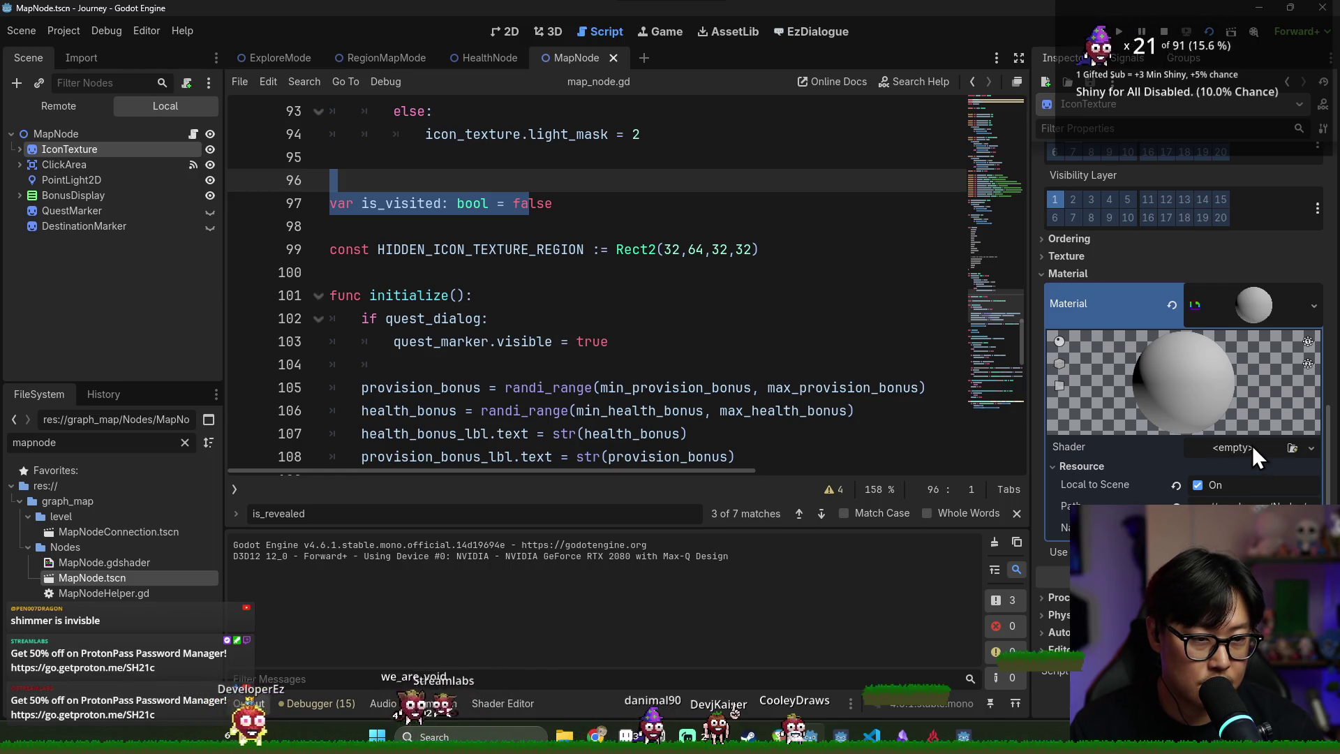
pyautogui.click(19, 149)
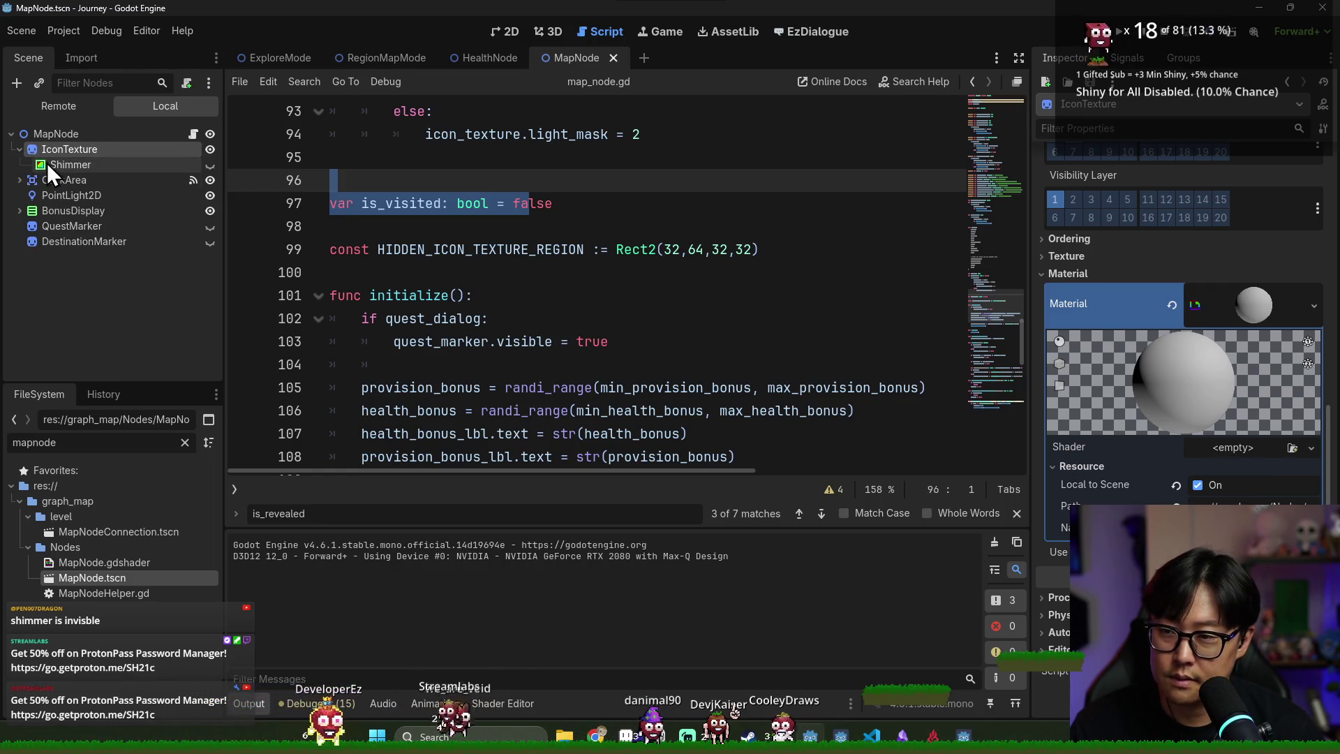
pyautogui.click(47, 162)
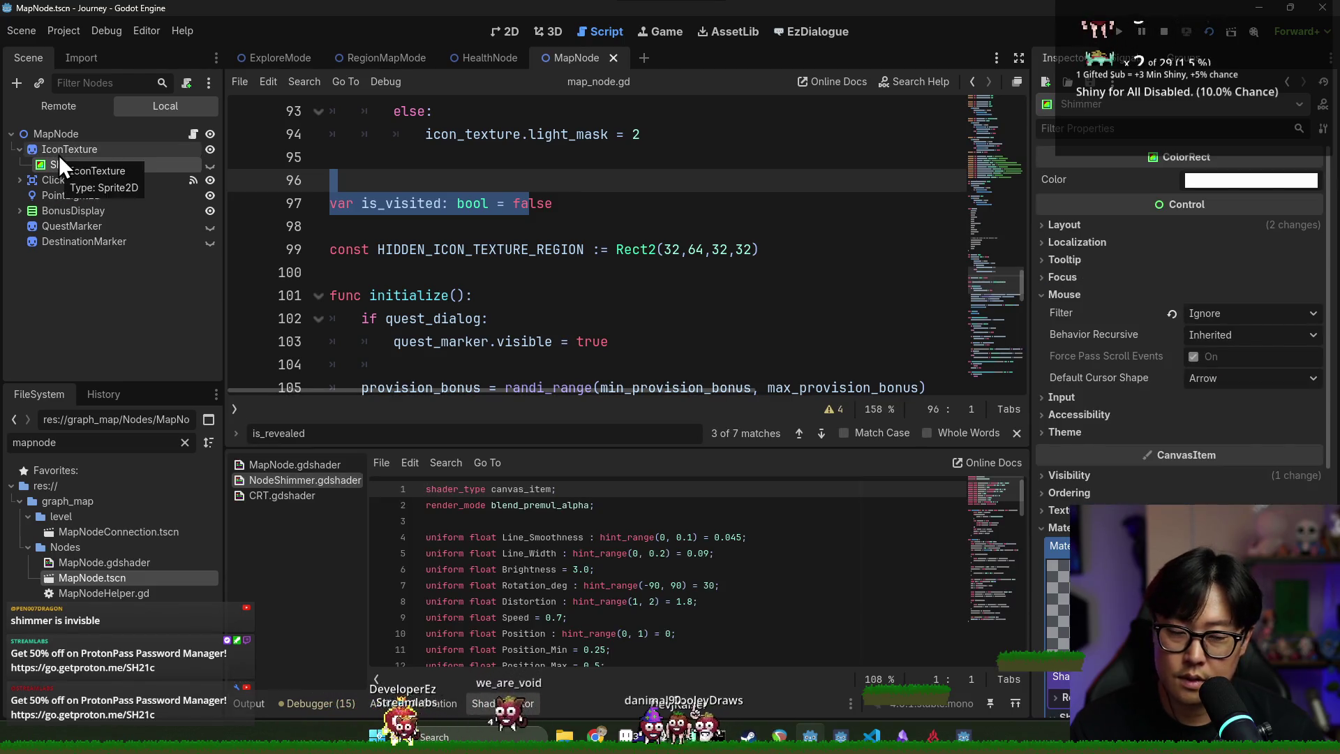
pyautogui.click(59, 153)
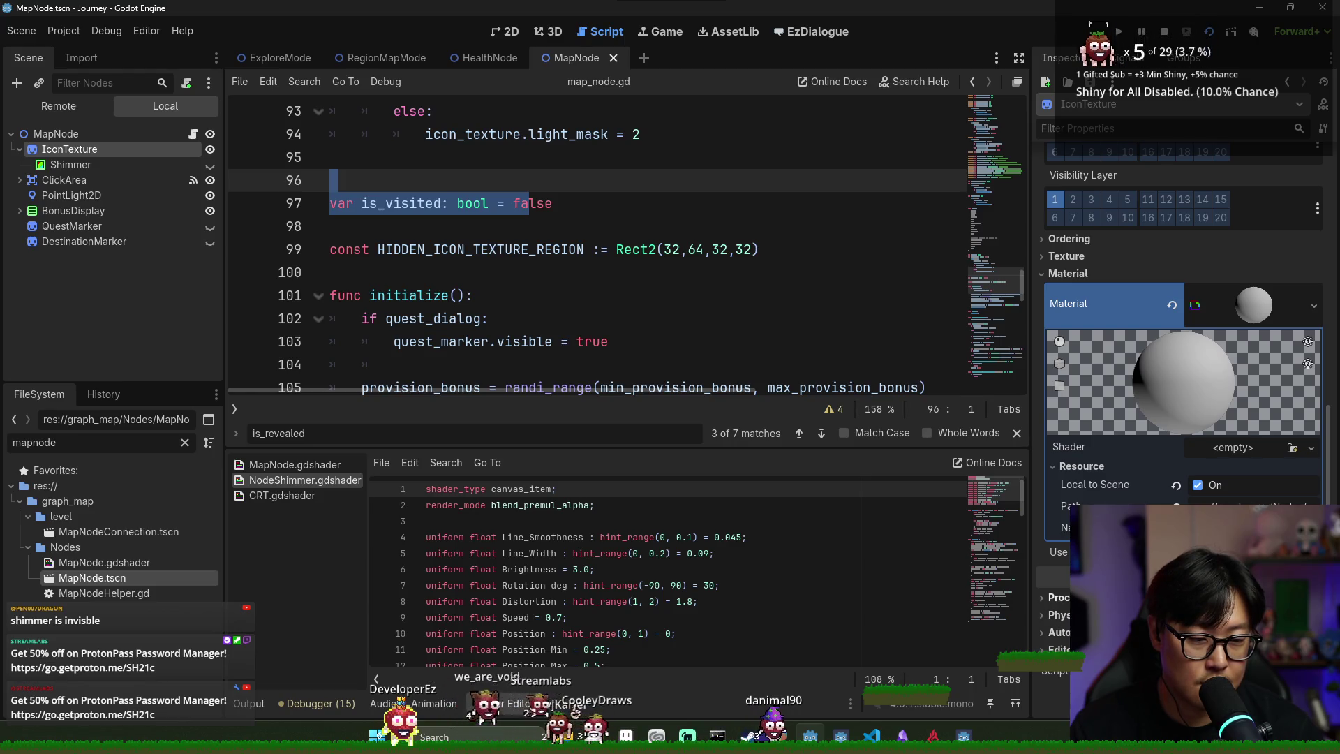
# Step: Filter the Inspector by 'loca' to confirm Local to Scene is on, then close MapNode
pyautogui.scroll(5, 1261, 328)
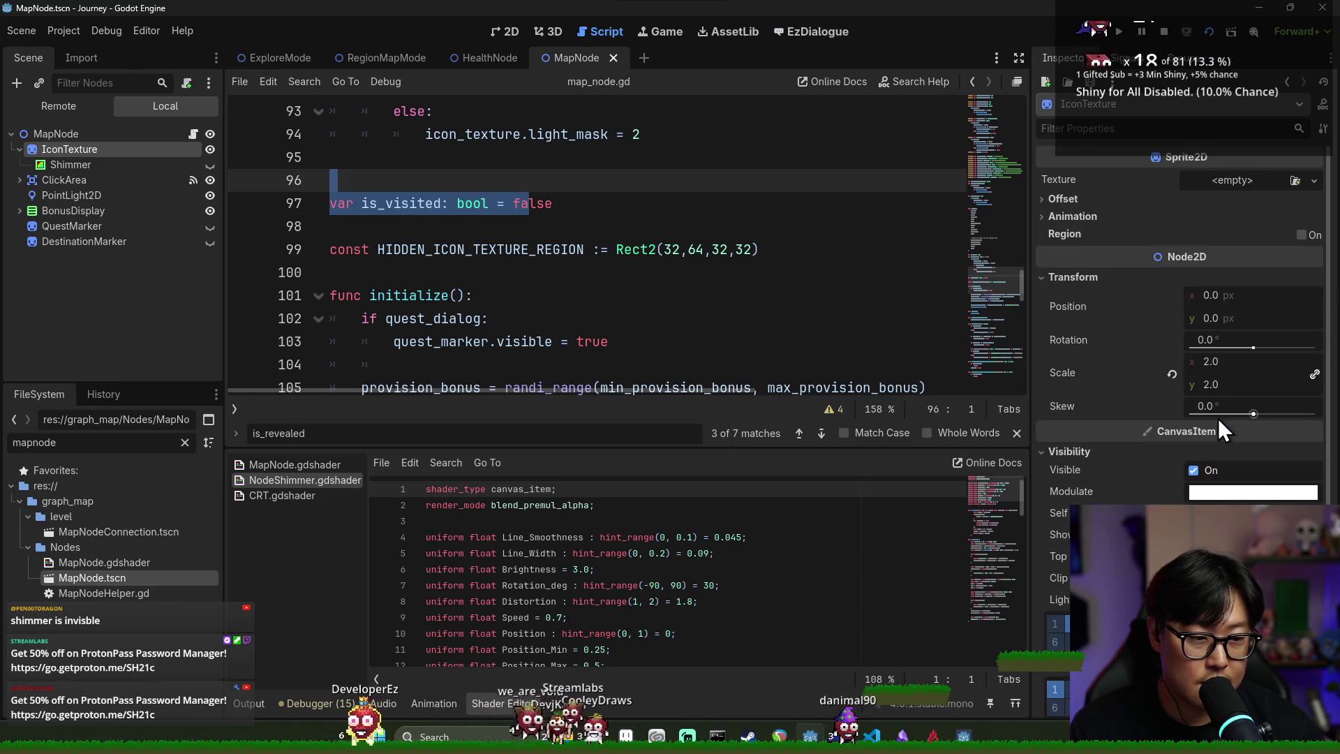
pyautogui.scroll(-1, 1094, 240)
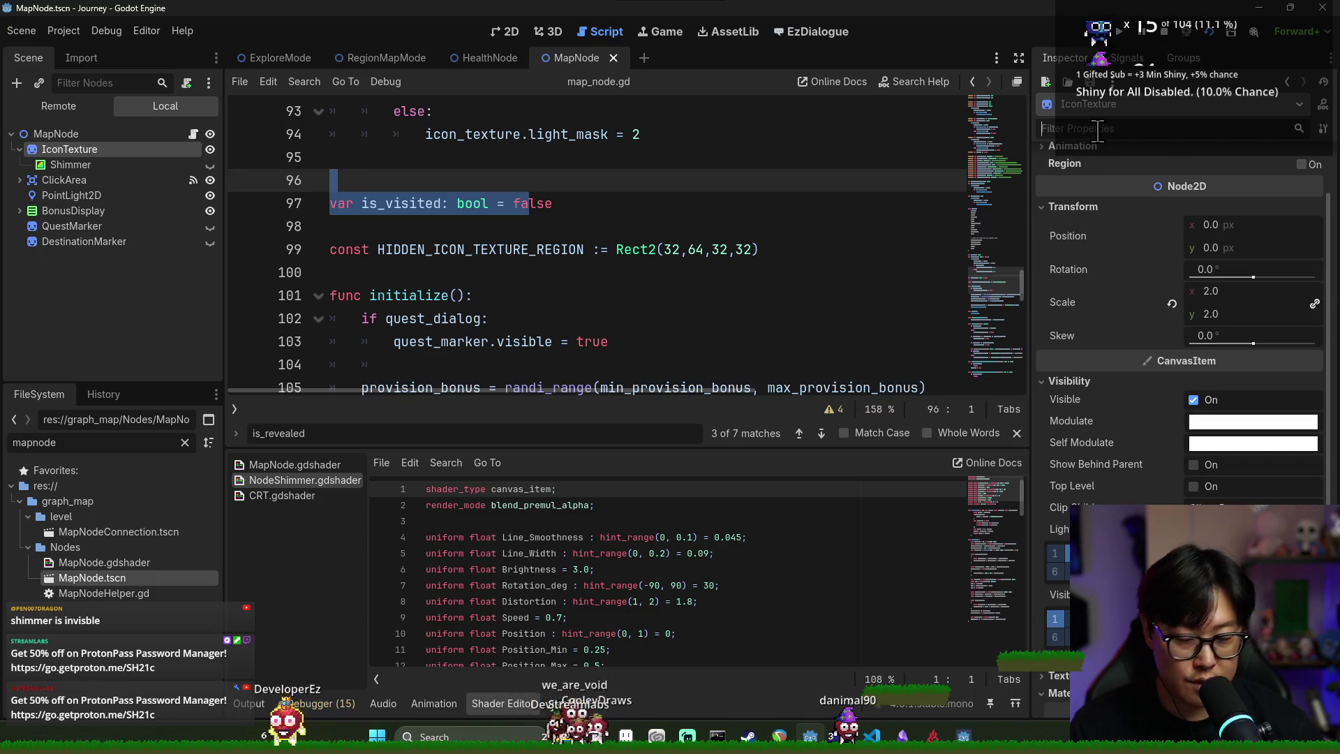
pyautogui.write('loca')
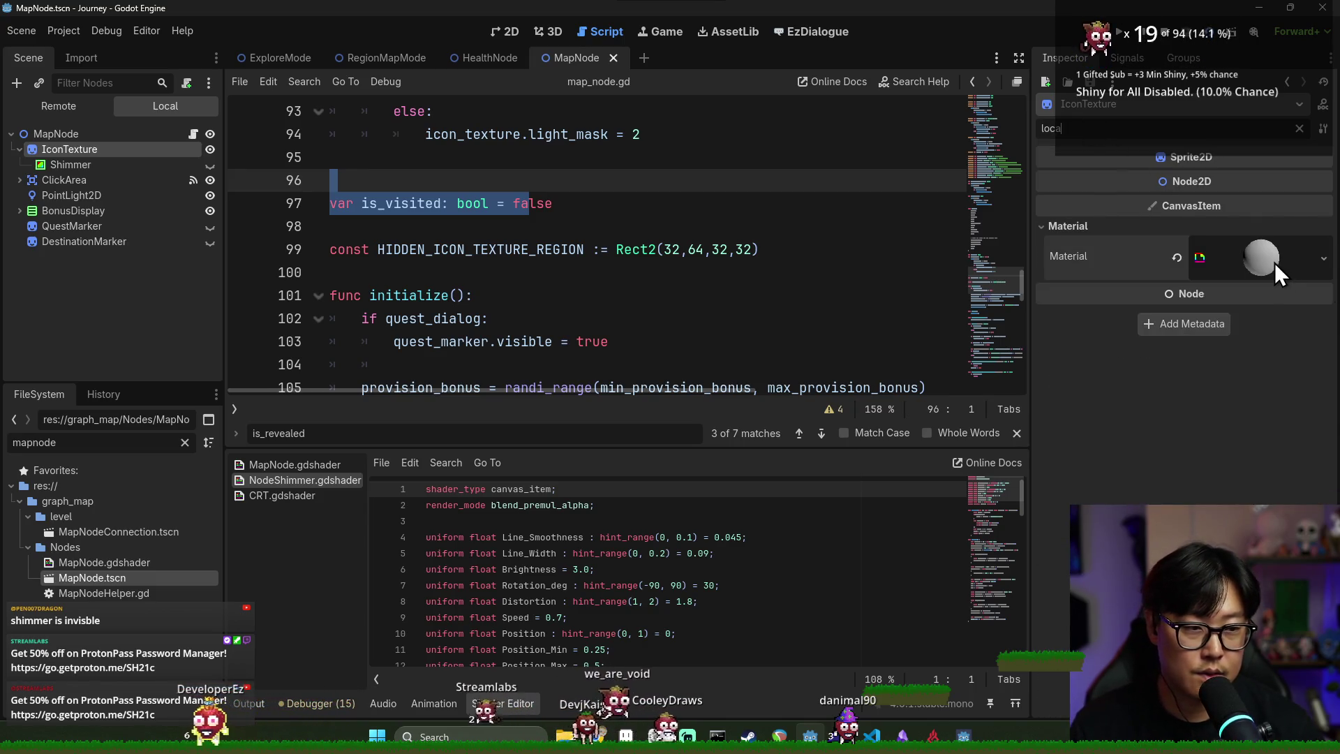
pyautogui.click(1274, 262)
pyautogui.click(776, 231)
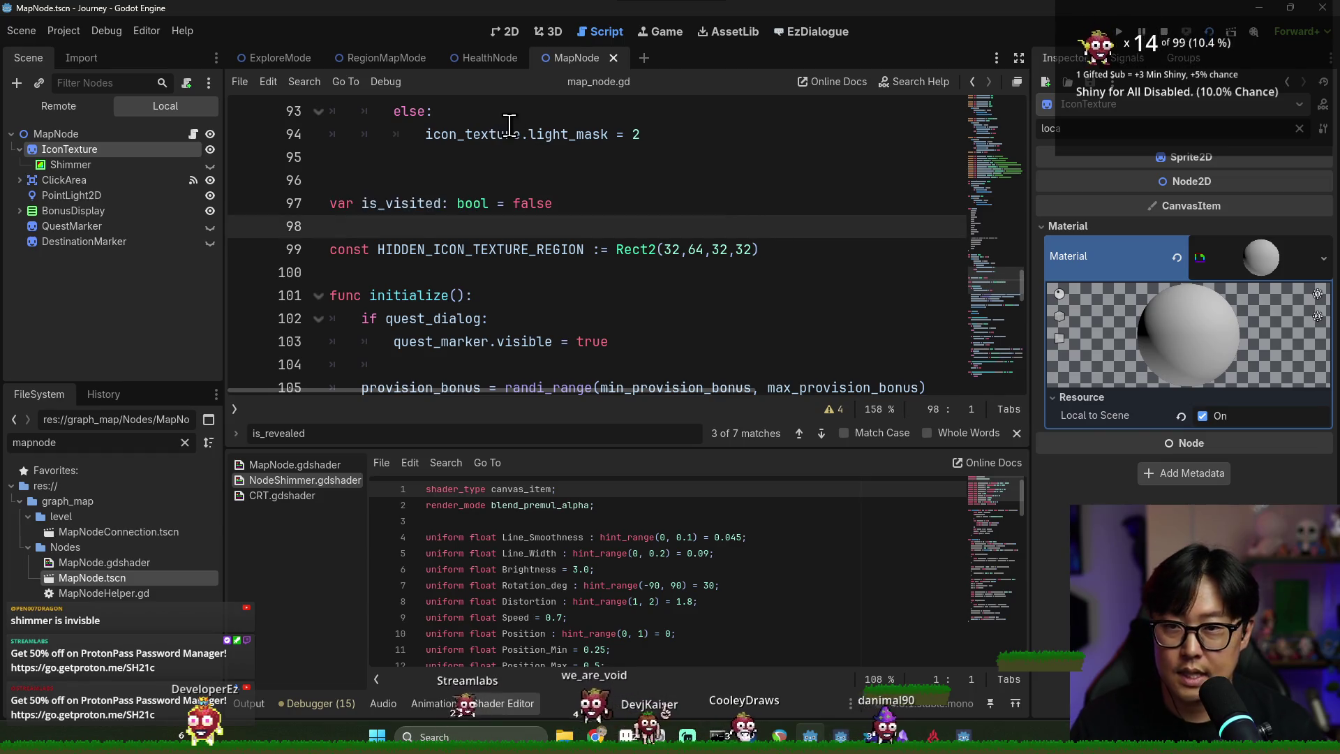
pyautogui.click(612, 57)
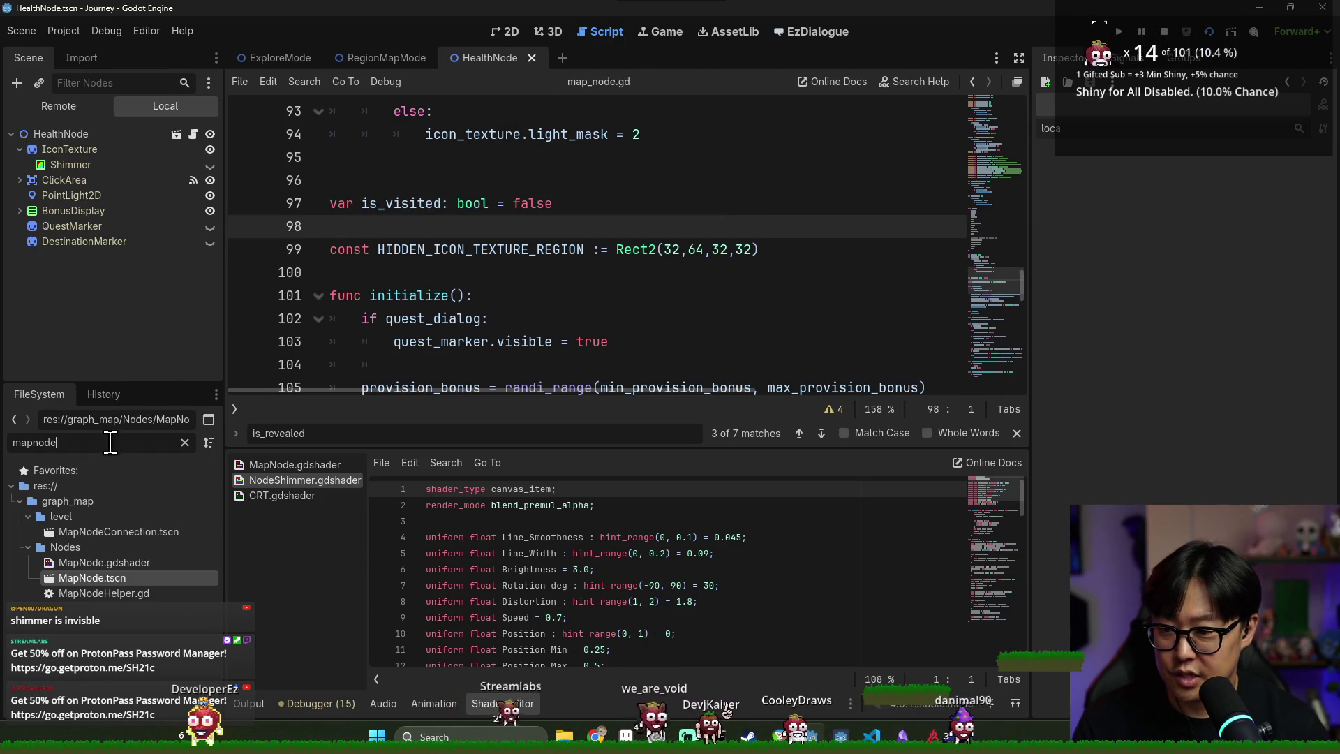
# Step: Make HealthNode's IconTexture texture resource Local to Scene
pyautogui.write('health')
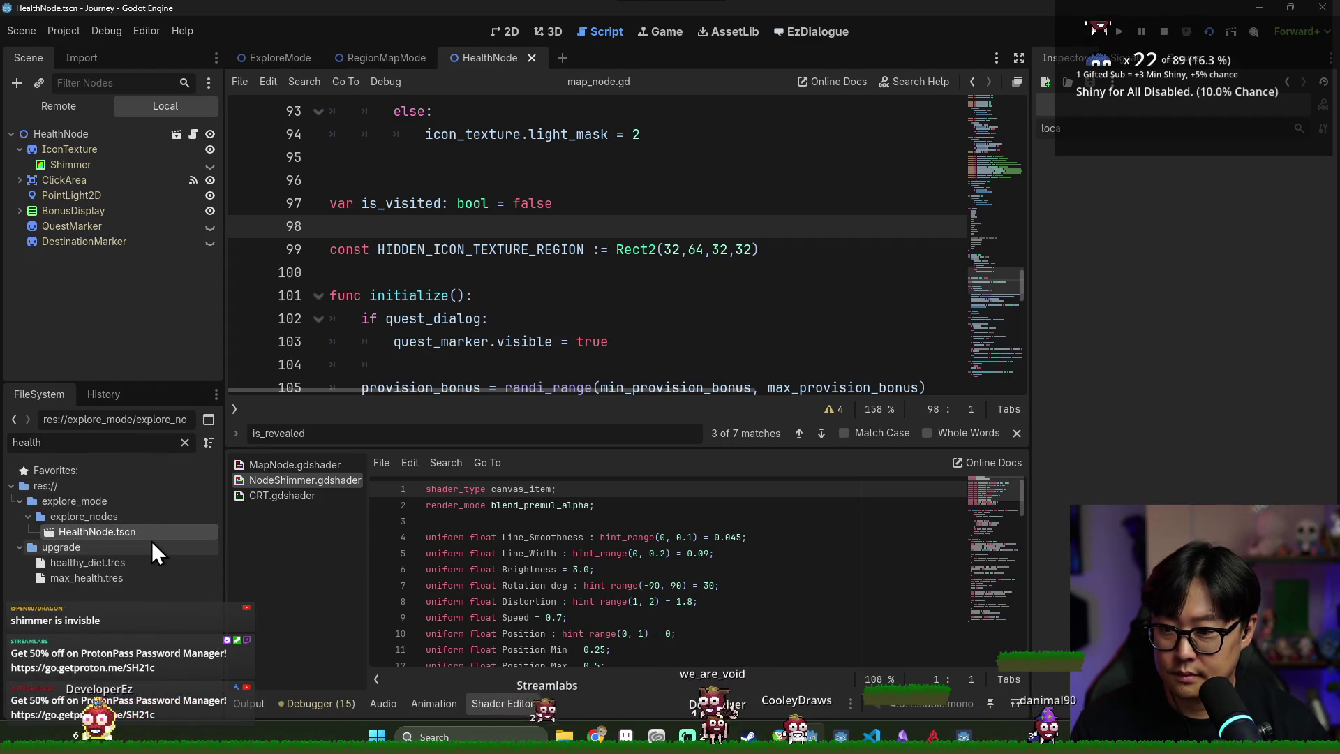
pyautogui.click(185, 442)
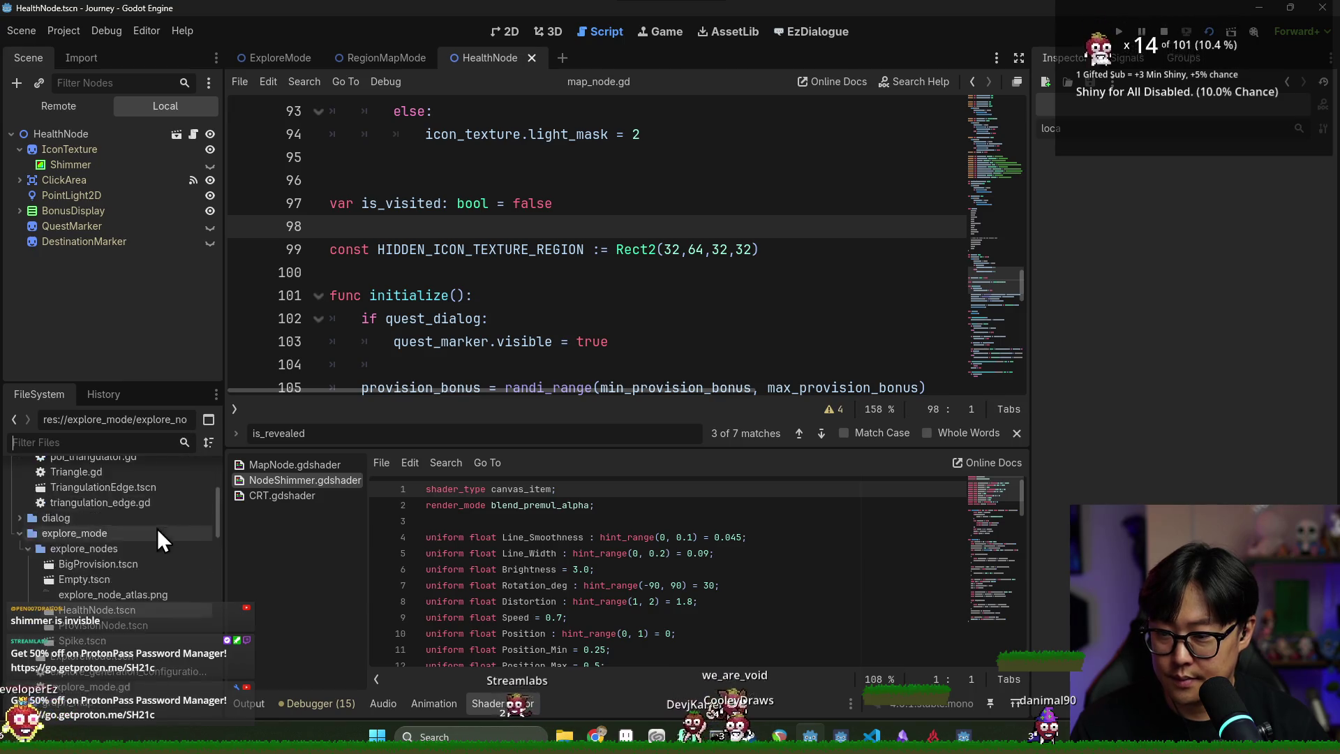
pyautogui.click(506, 32)
pyautogui.click(91, 151)
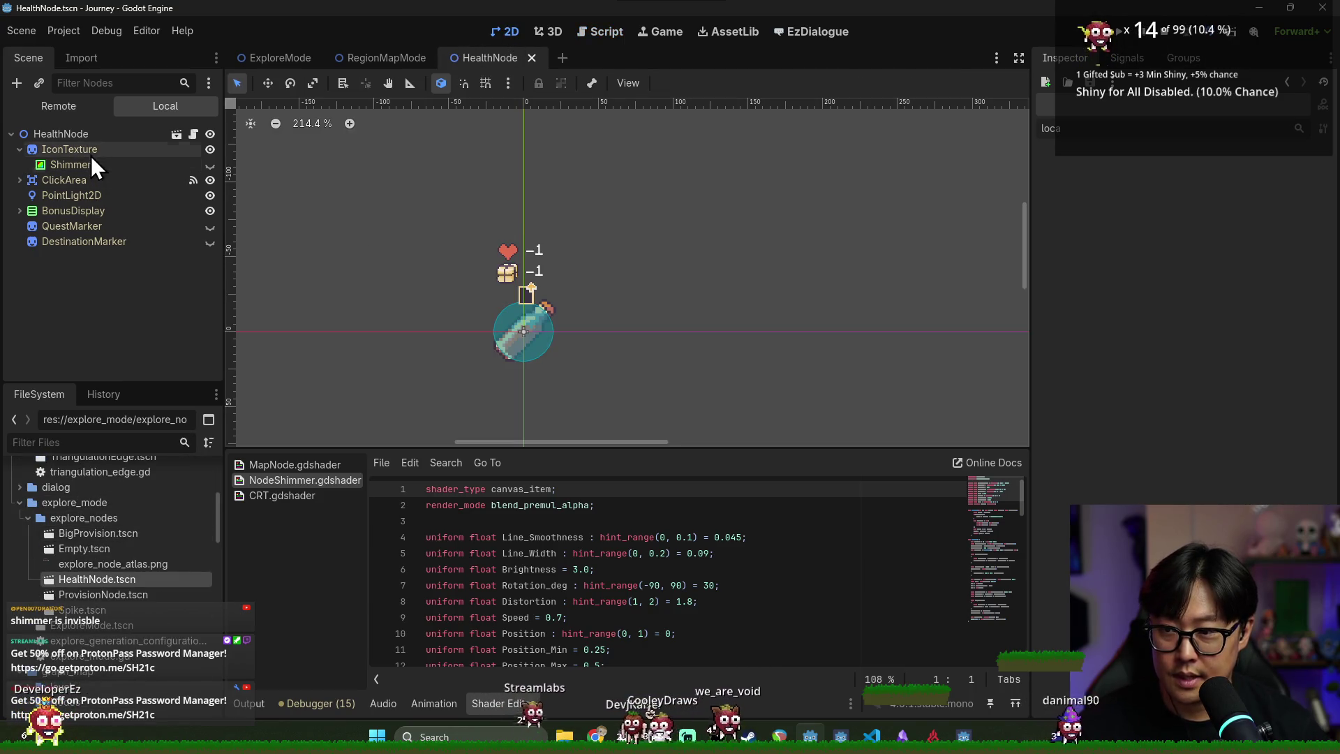
pyautogui.click(1110, 452)
pyautogui.click(1192, 471)
# Step: Do the same for ProvisionNode's IconTexture, save it, and open Spike.tscn
pyautogui.doubleClick(94, 593)
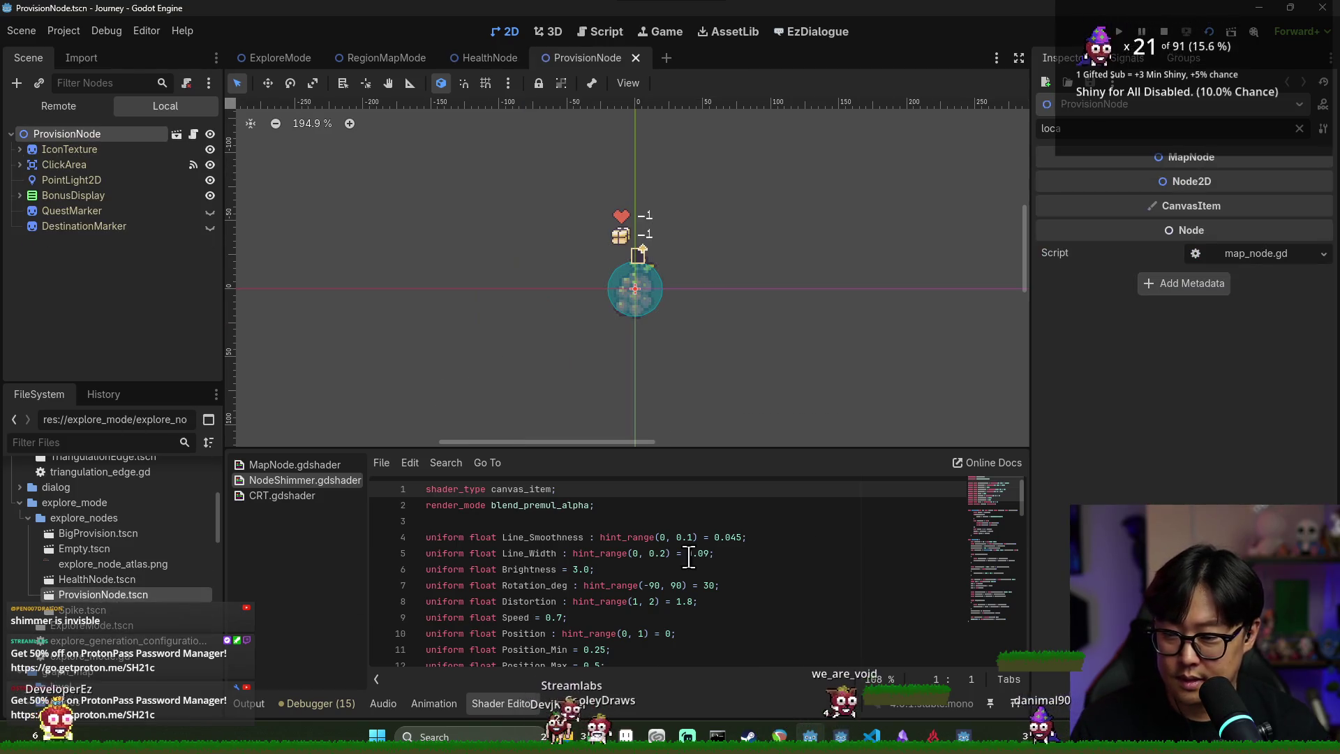
pyautogui.click(1299, 128)
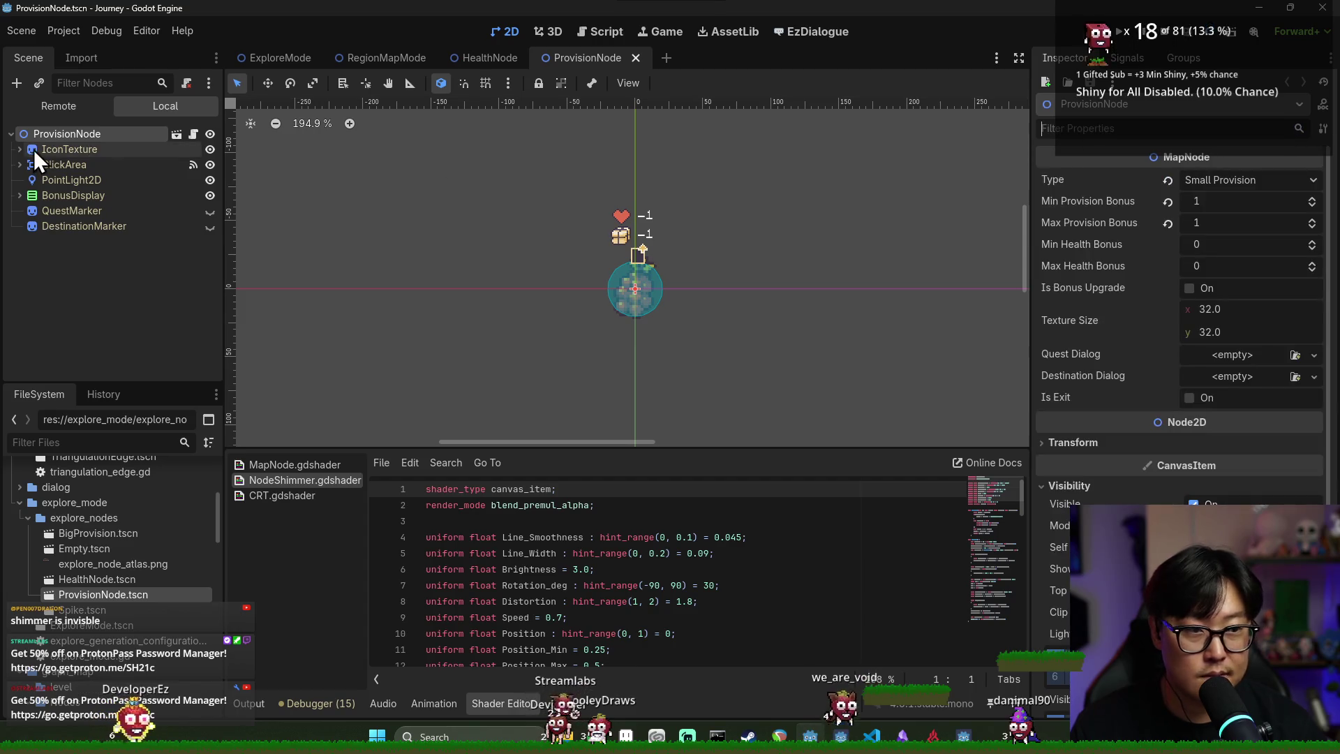
pyautogui.click(34, 149)
pyautogui.scroll(-3, 1238, 459)
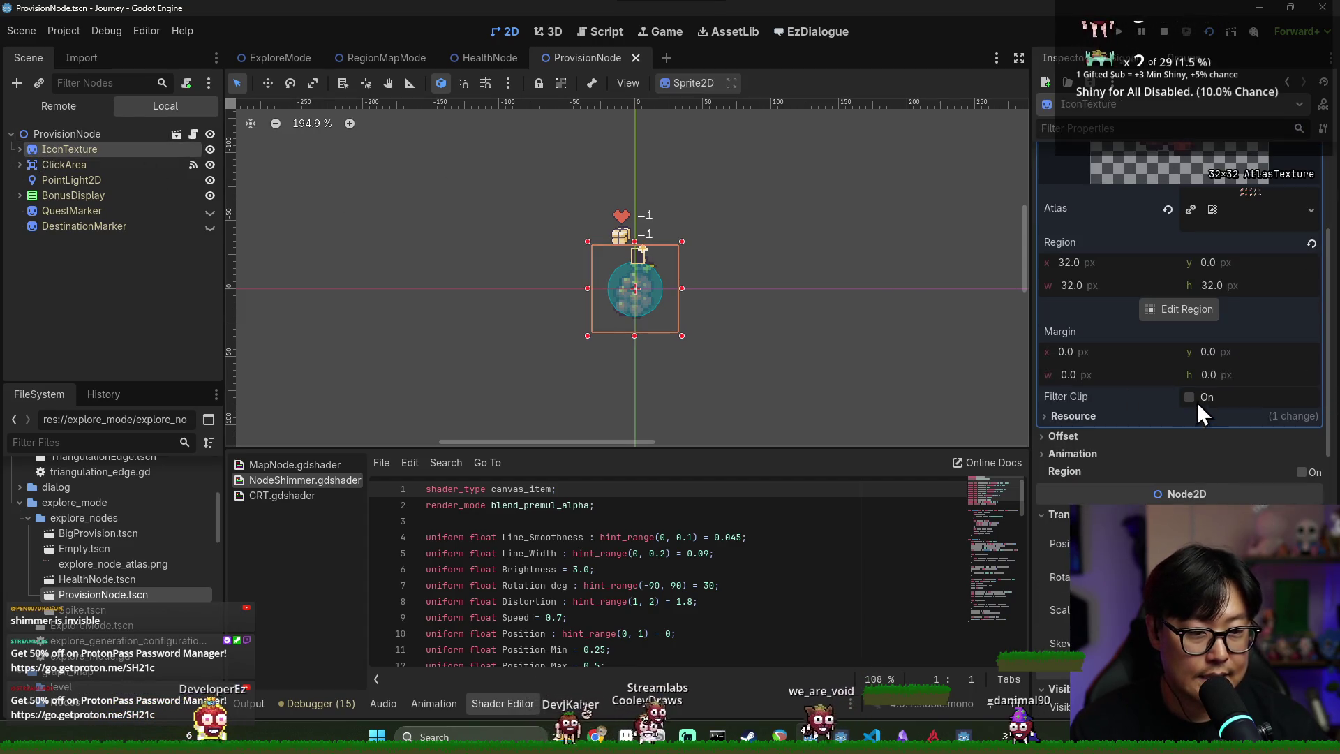
pyautogui.scroll(-10, 1095, 453)
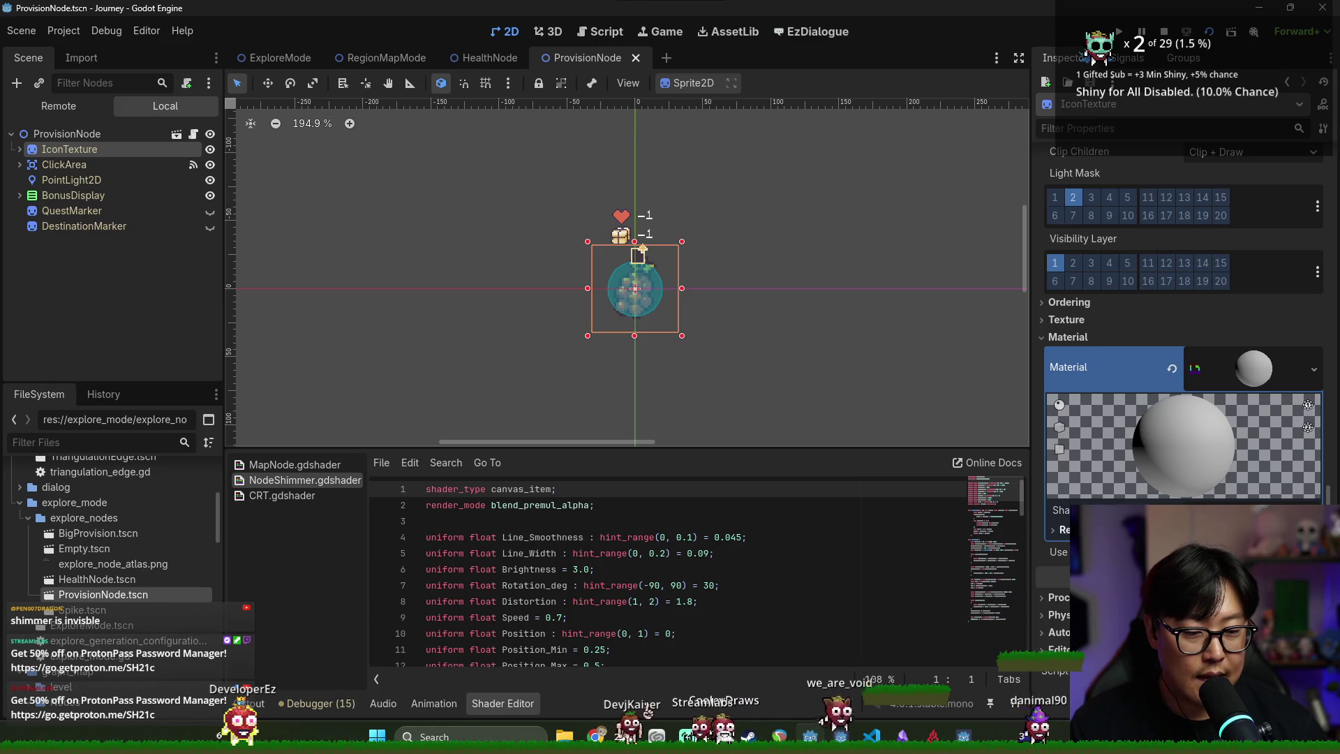
pyautogui.scroll(10, 1146, 345)
pyautogui.click(1062, 628)
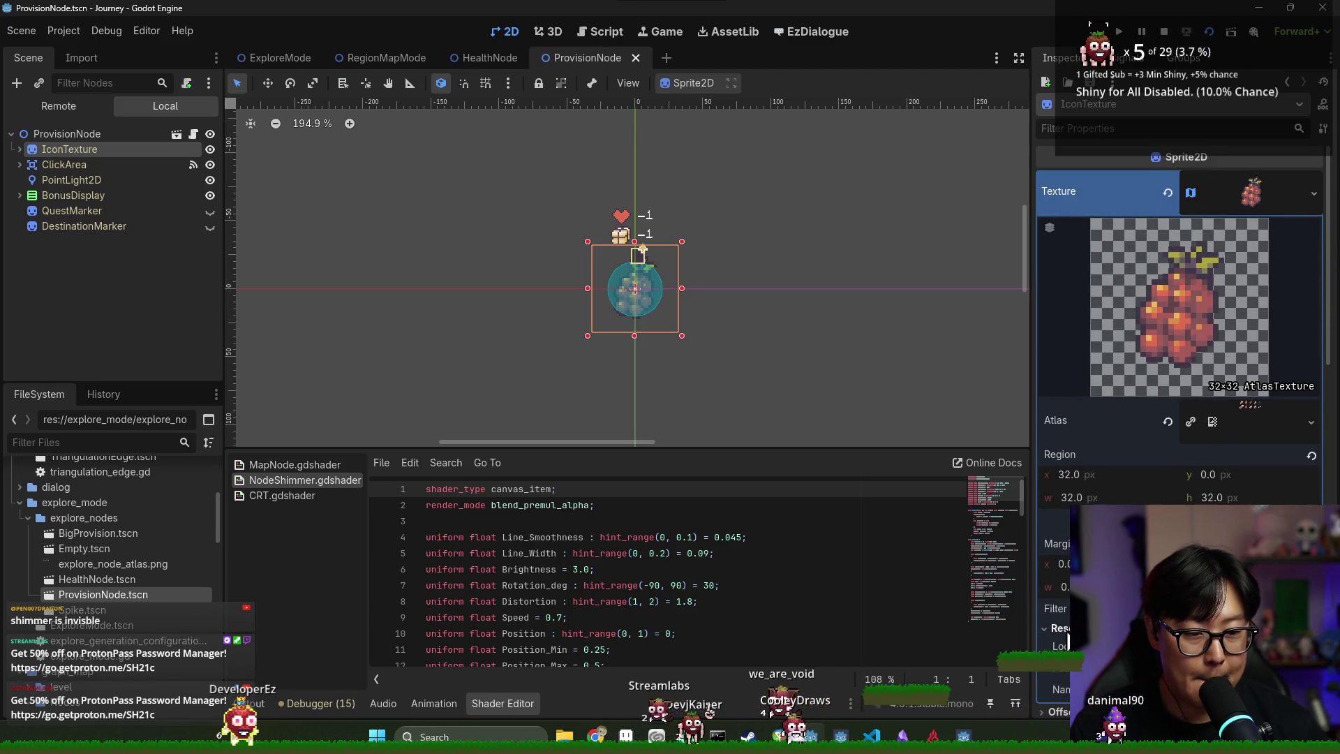
pyautogui.hotkey('ctrl', 's')
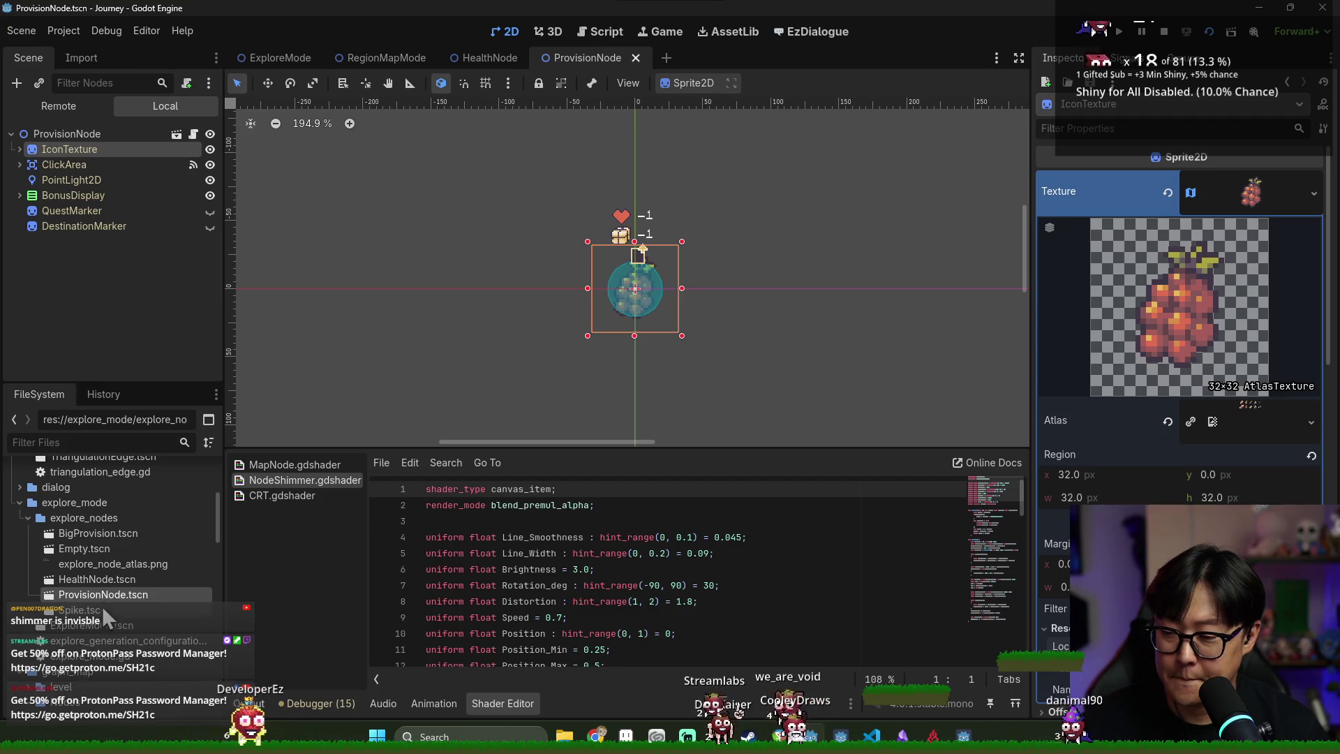
pyautogui.doubleClick(102, 609)
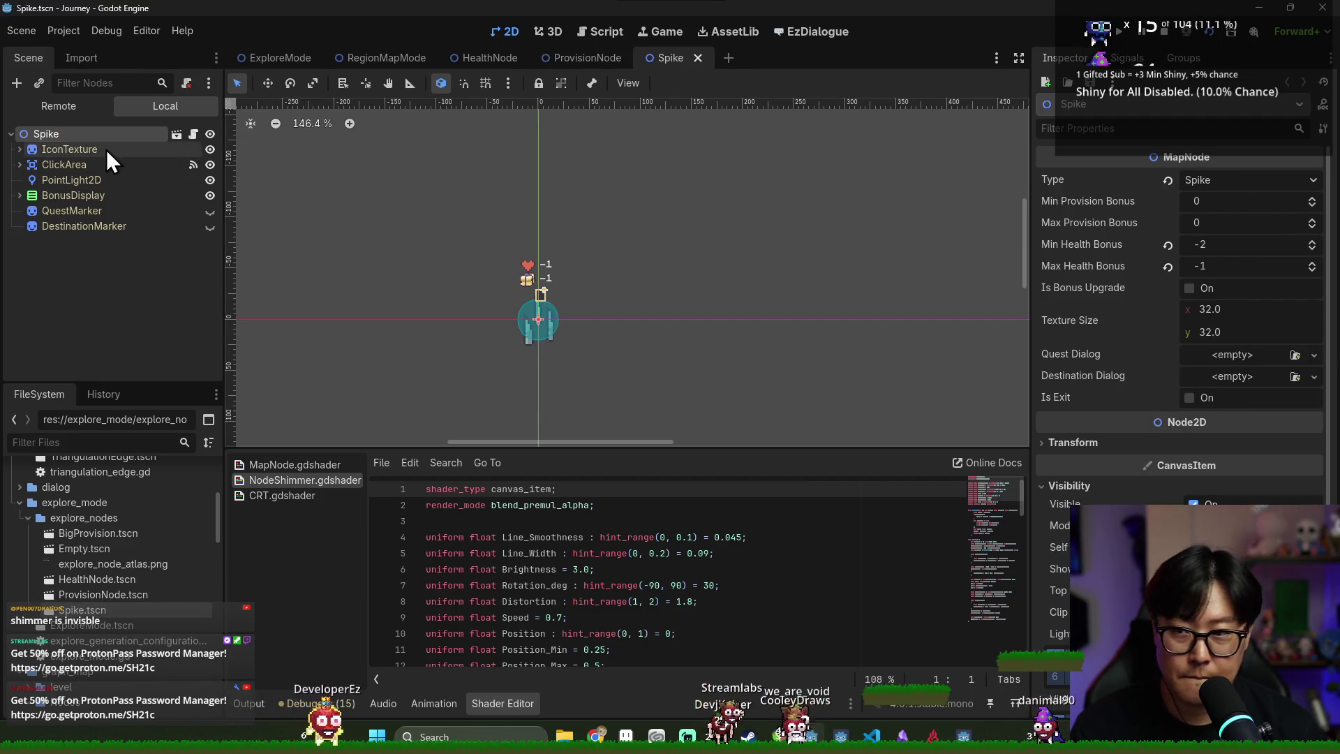
# Step: Make the Spike scene's icon texture Local to Scene and save the scene
pyautogui.click(106, 149)
pyautogui.scroll(-2, 1209, 488)
pyautogui.click(1058, 557)
pyautogui.hotkey('ctrl', 's')
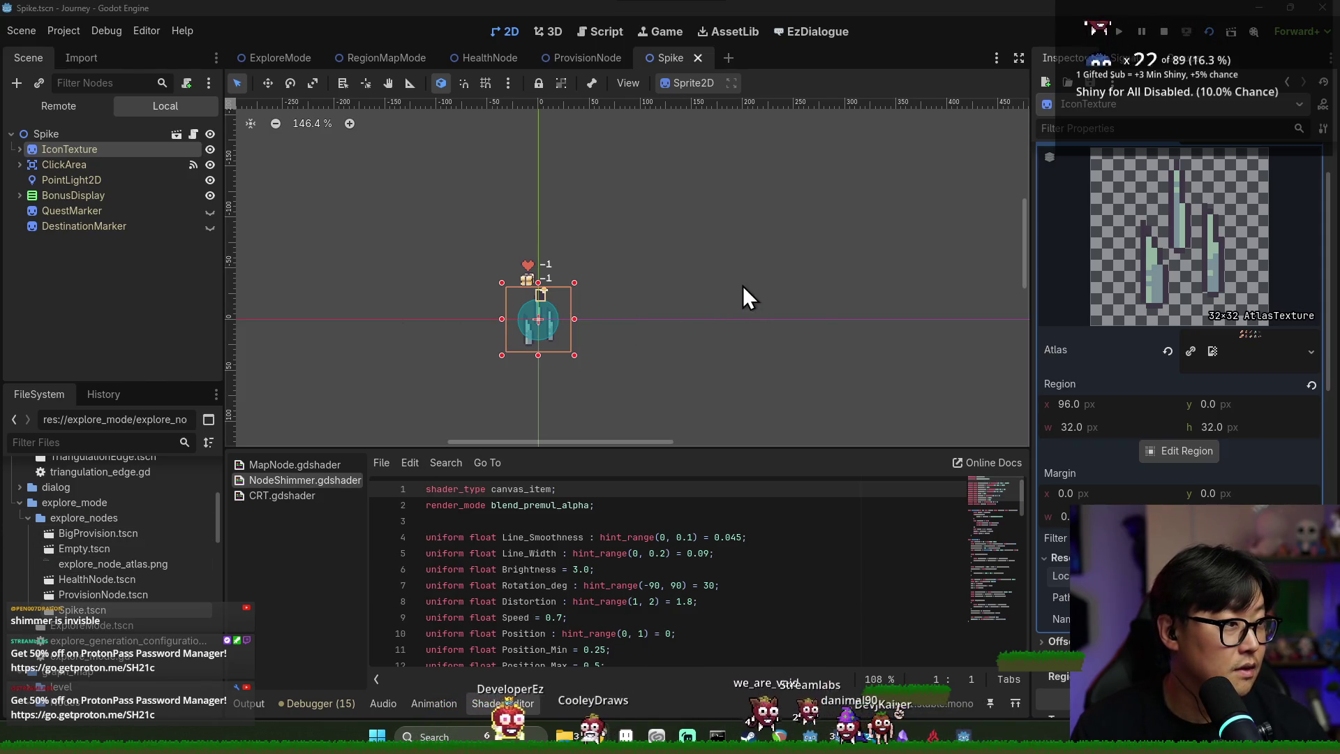
pyautogui.click(642, 297)
pyautogui.hotkey('ctrl', 's')
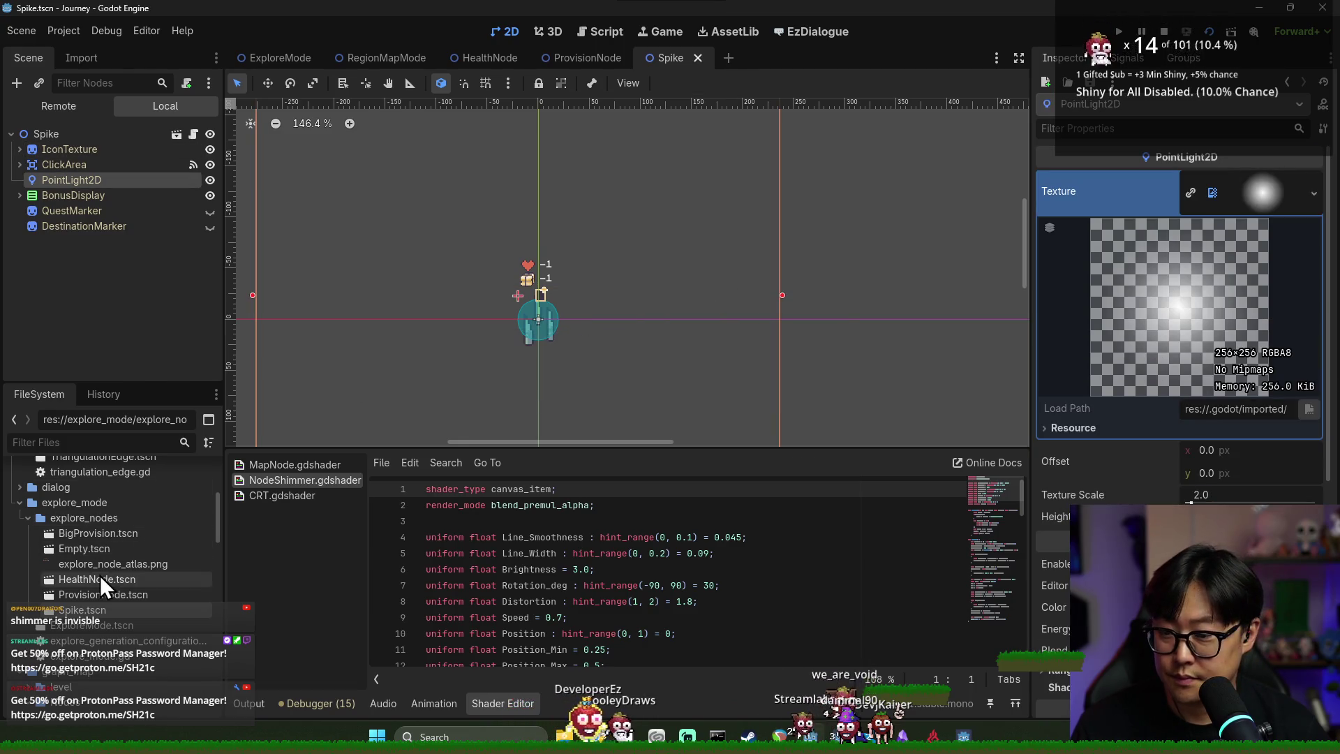
# Step: In the Empty scene, make the icon texture Local to Scene
pyautogui.doubleClick(86, 551)
pyautogui.hotkey('ctrl', 's')
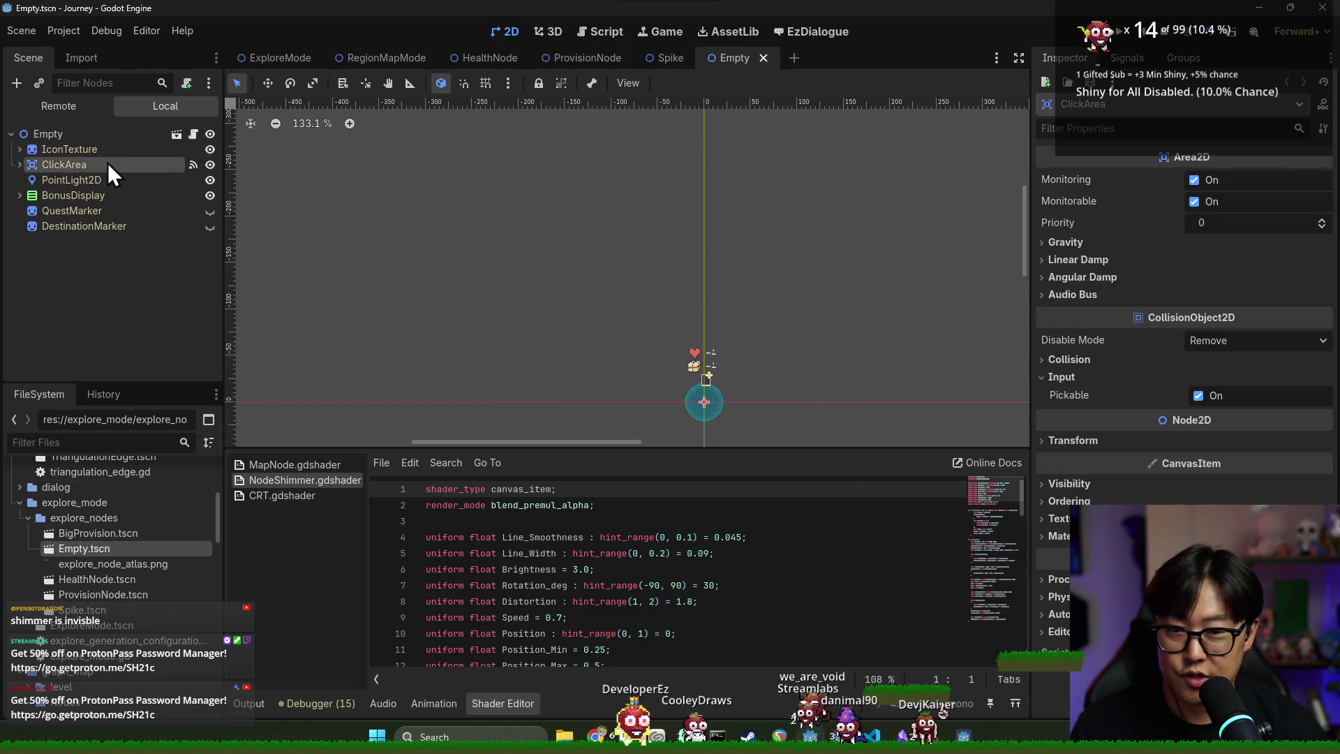
pyautogui.click(105, 150)
pyautogui.scroll(-3, 1180, 314)
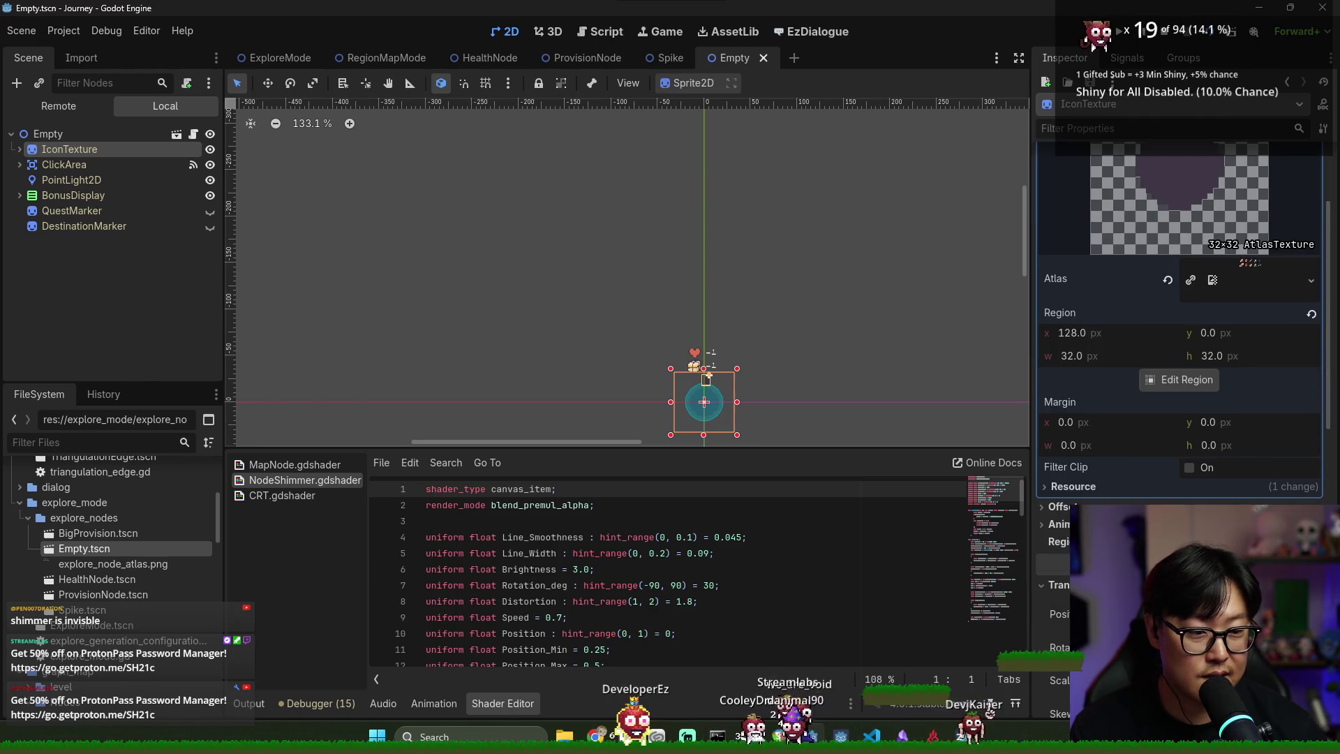
pyautogui.click(1124, 489)
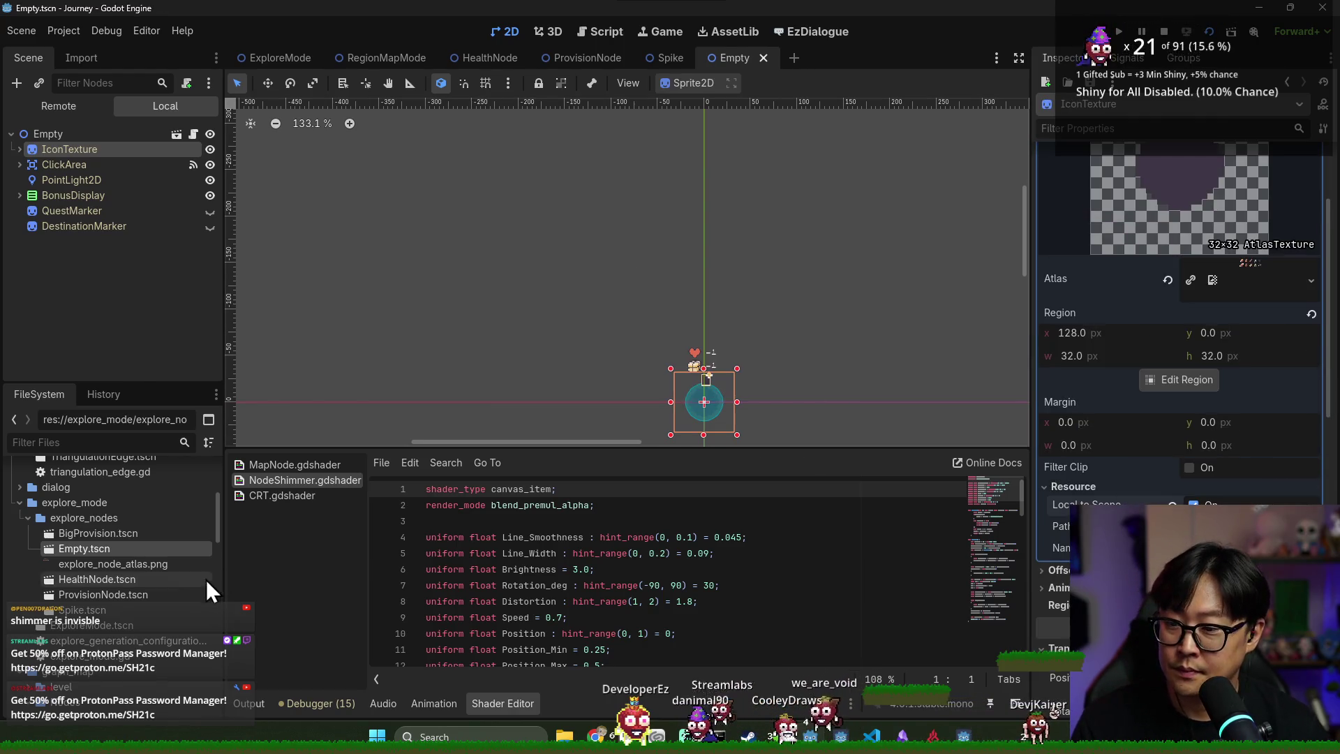
# Step: Make the BigProvision scene's icon texture Local to Scene and save BigProvision.tscn
pyautogui.doubleClick(98, 533)
pyautogui.hotkey('ctrl', 's')
pyautogui.click(73, 149)
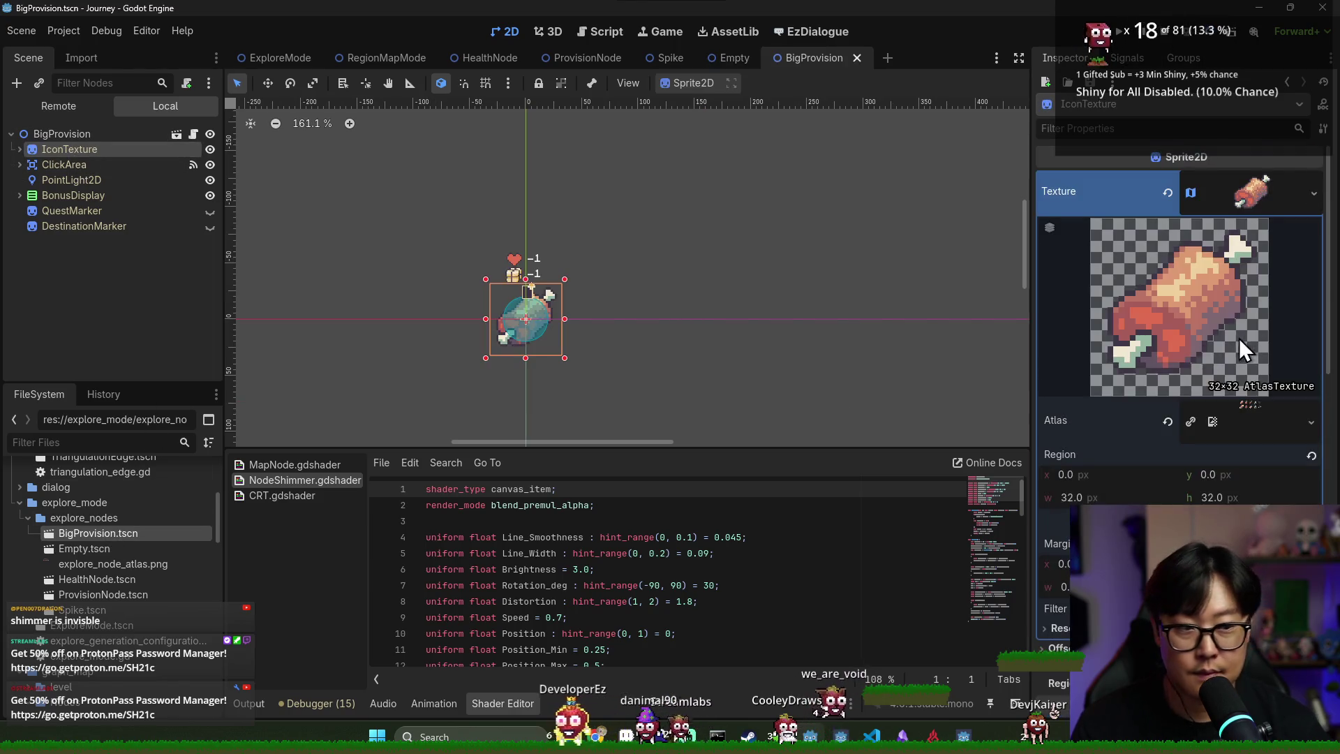
pyautogui.scroll(-3, 1241, 349)
pyautogui.click(1071, 487)
pyautogui.click(1193, 504)
pyautogui.hotkey('ctrl', 's')
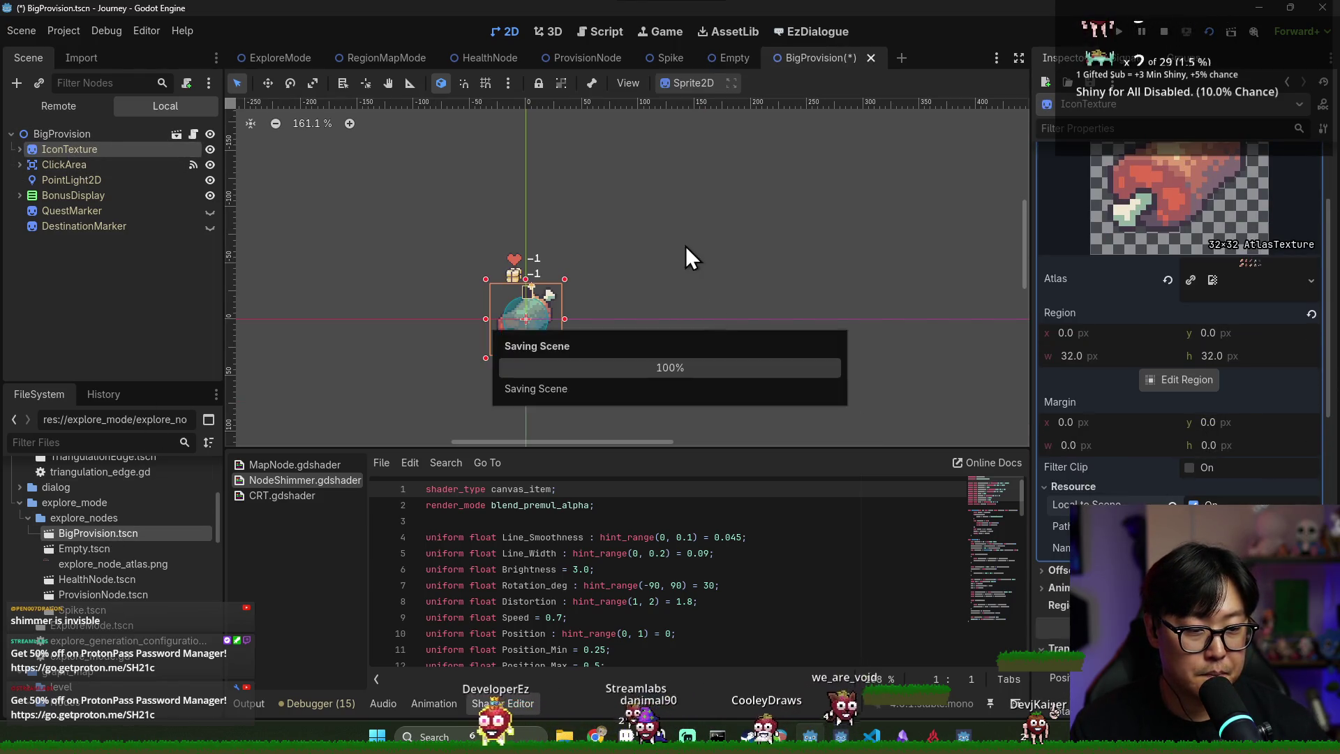
# Step: Close the BigProvision, Empty and Spike scenes and run the game to check the map icons
pyautogui.click(870, 58)
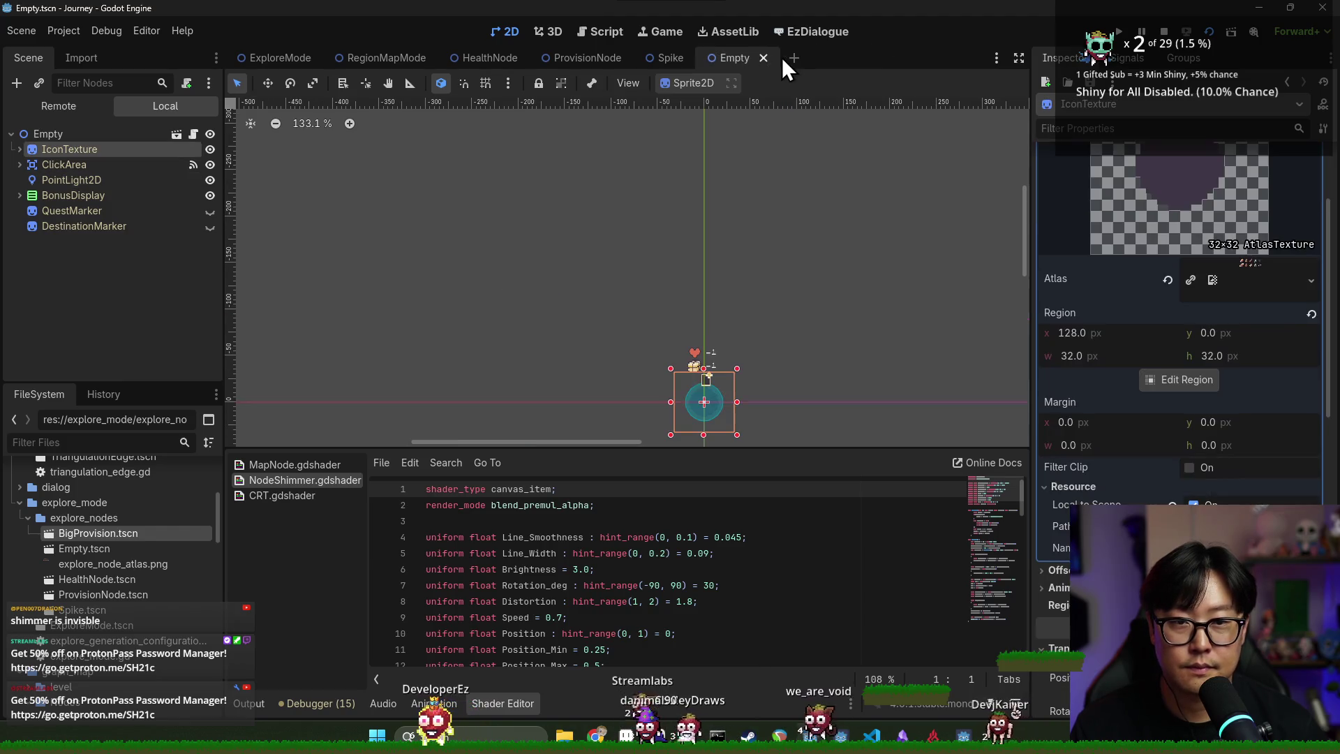
pyautogui.click(763, 58)
pyautogui.click(706, 58)
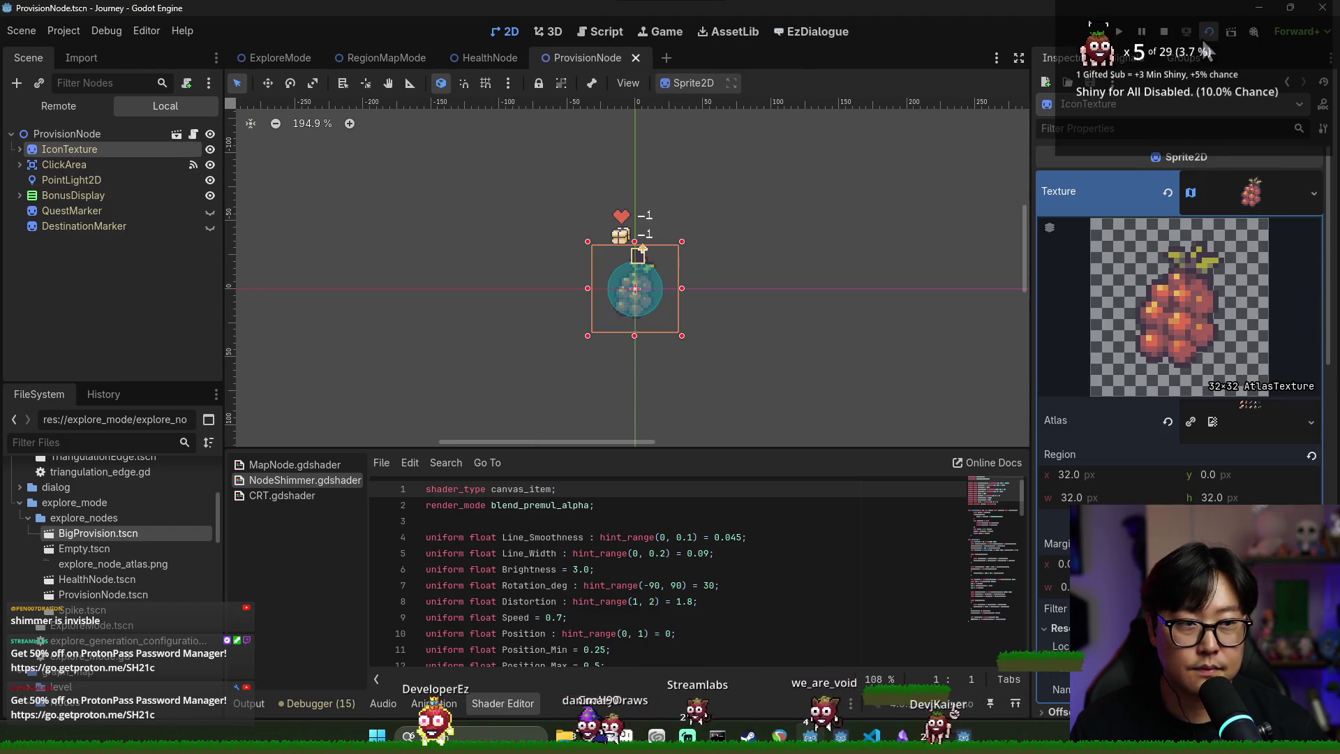
pyautogui.click(1201, 39)
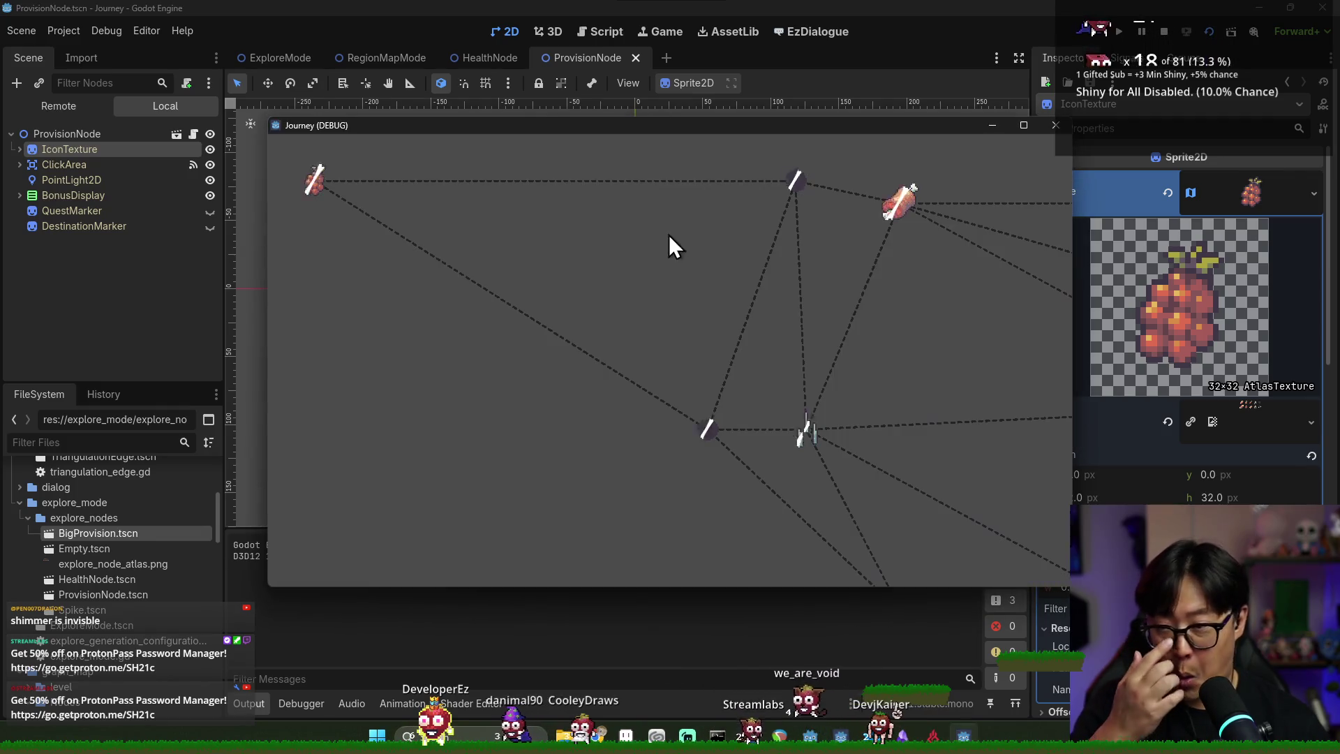
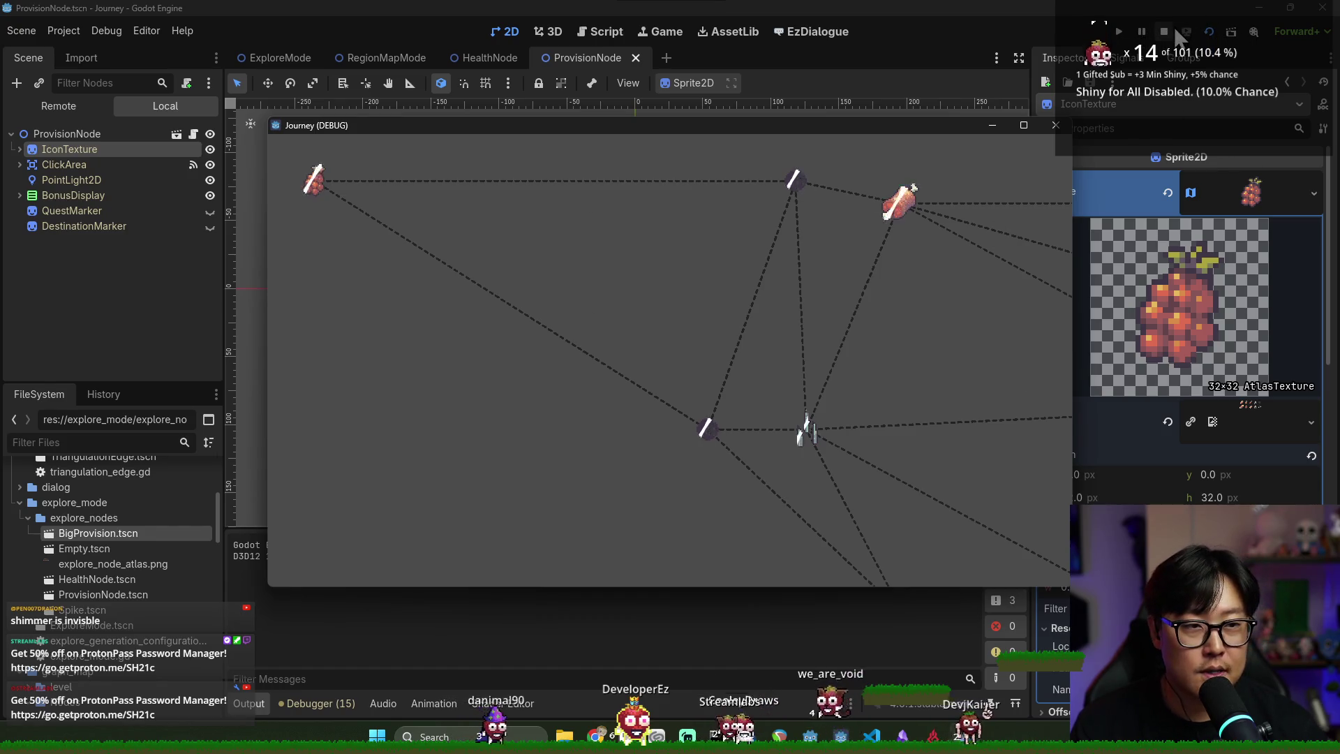
# Step: Stop the running game, switch to the ExploreMode scene and save it
pyautogui.click(1055, 125)
pyautogui.click(564, 331)
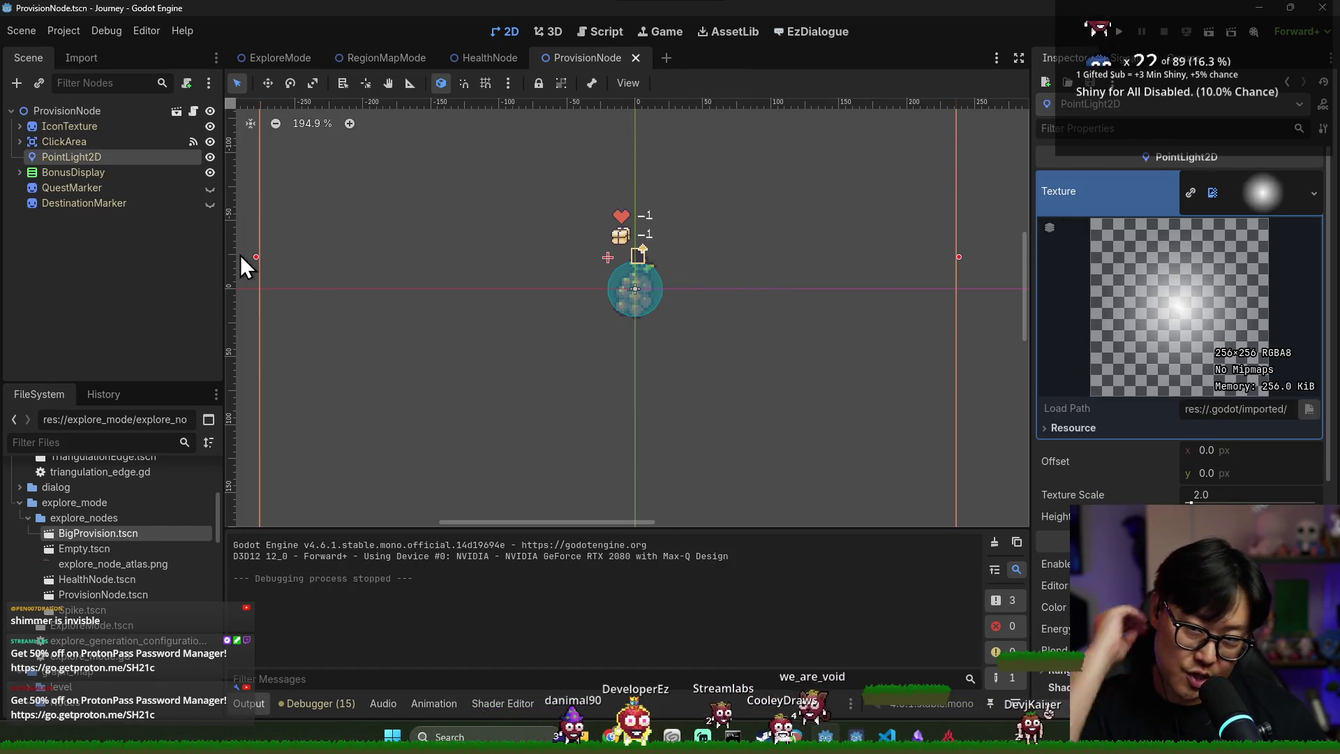
pyautogui.click(264, 59)
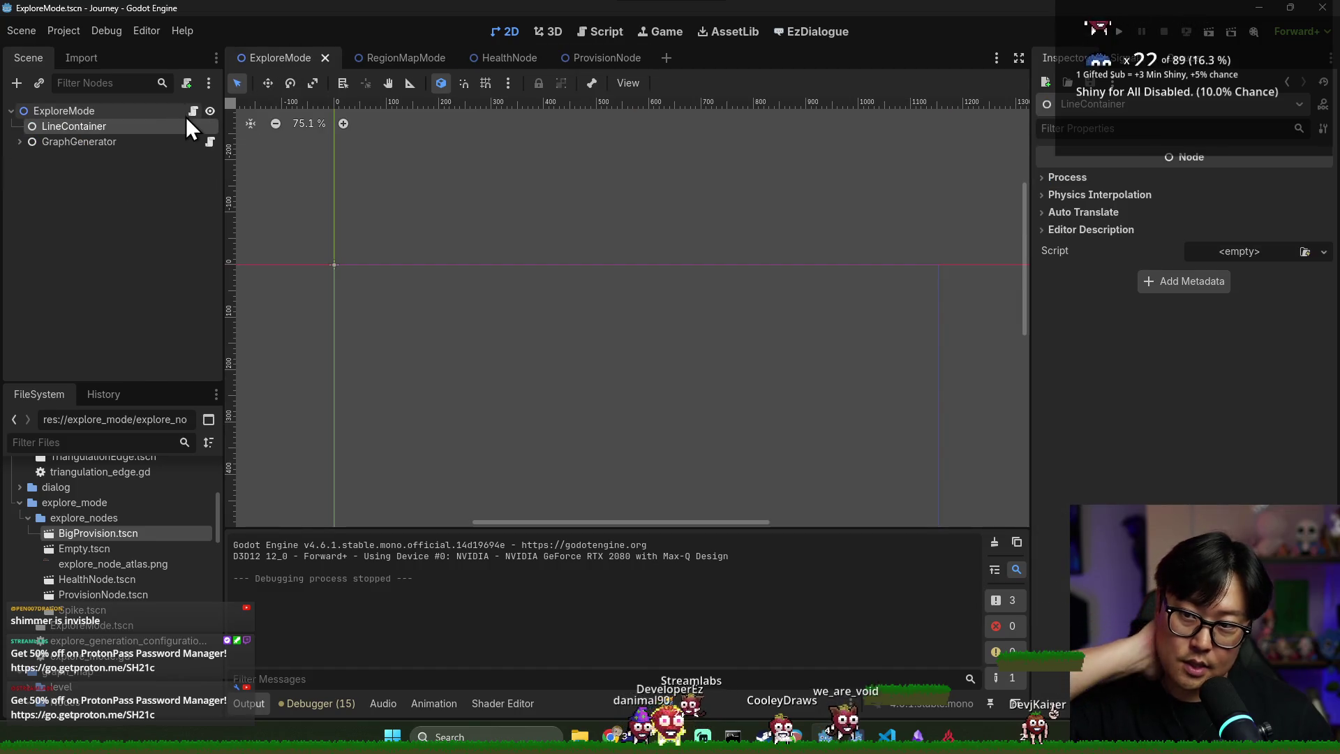
pyautogui.click(192, 112)
pyautogui.click(460, 272)
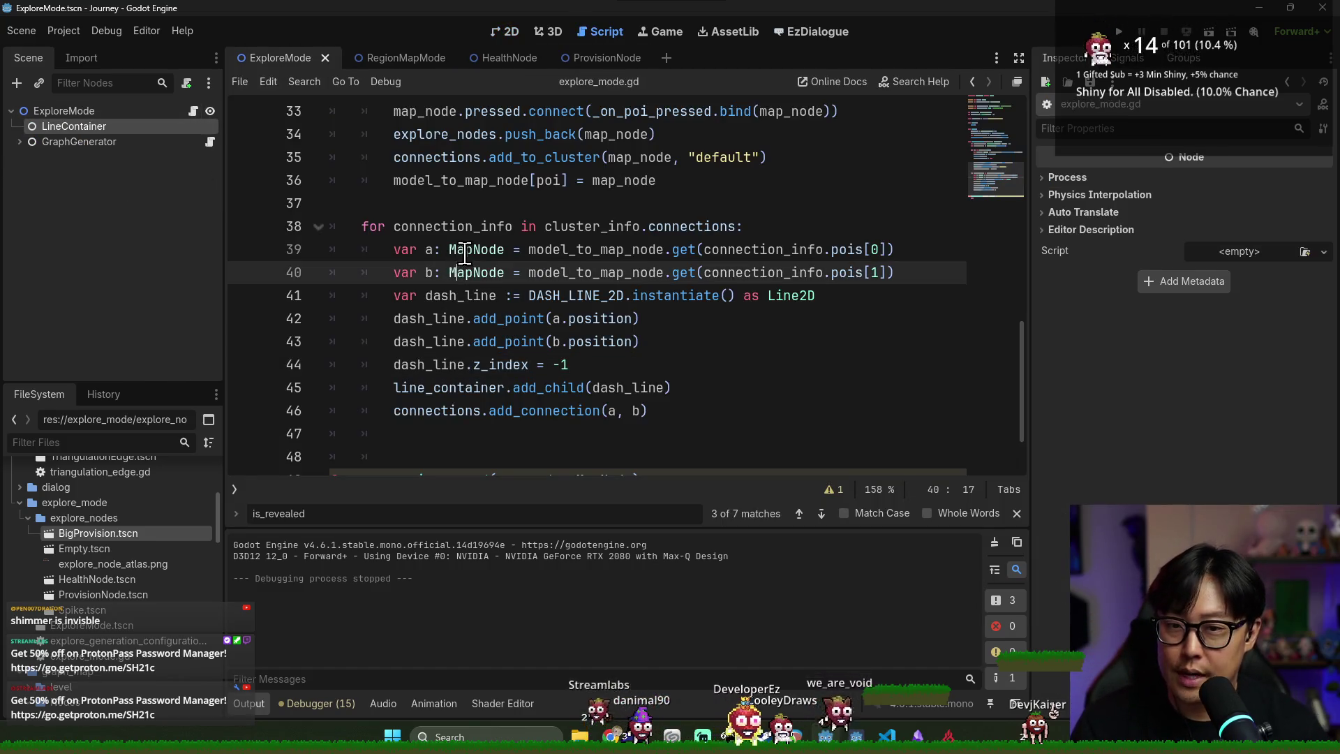
pyautogui.hotkey('ctrl', 's')
pyautogui.scroll(6, 460, 273)
pyautogui.hotkey('ctrl', 's')
# Step: Select GraphGenerator, open level_generator.gd, and inspect its BSPGenerator child
pyautogui.click(144, 142)
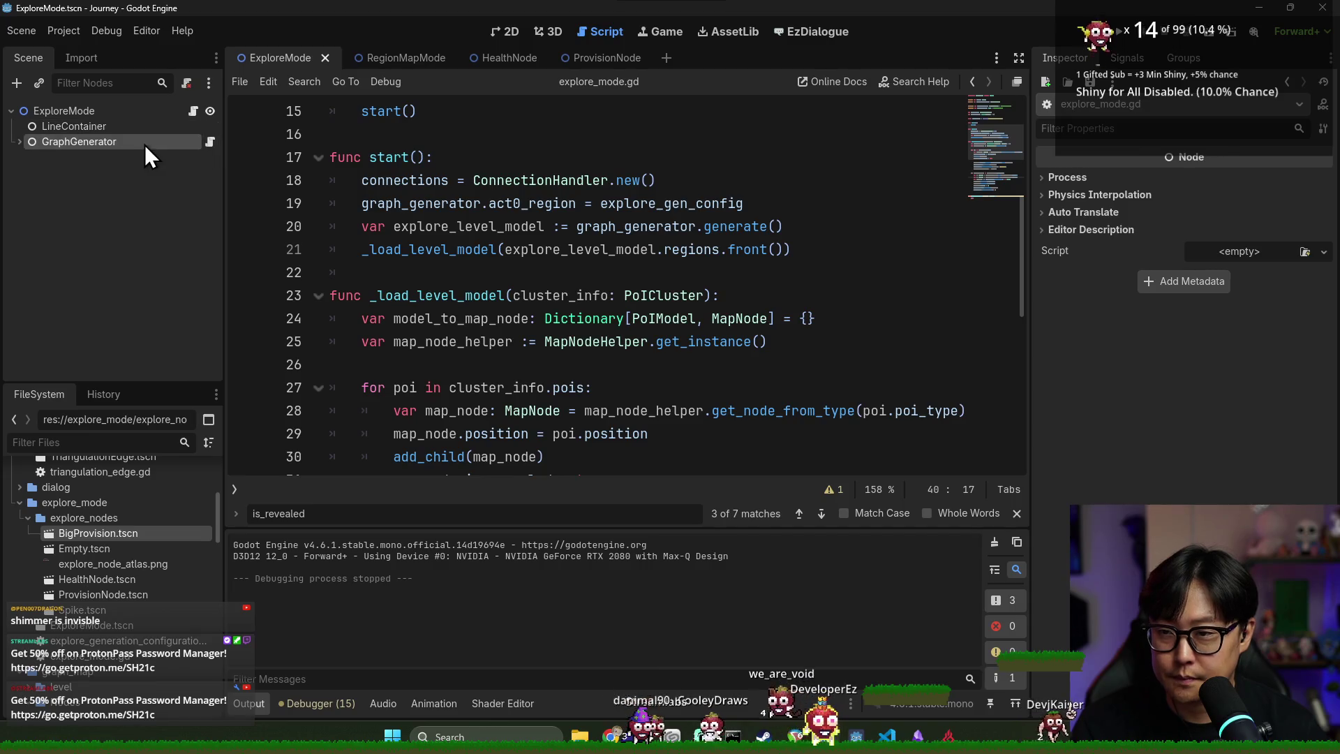
pyautogui.scroll(3, 551, 290)
pyautogui.hotkey('ctrl', 's')
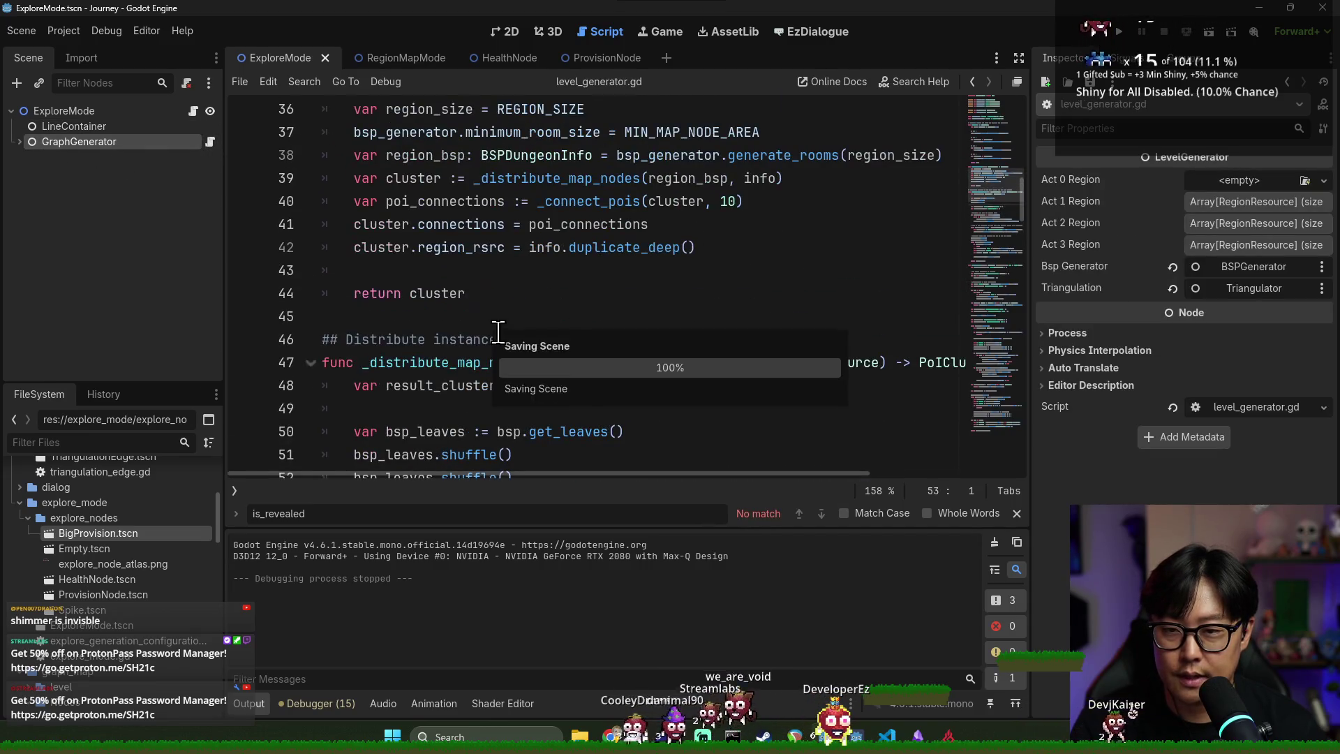
pyautogui.click(18, 142)
pyautogui.scroll(12, 454, 270)
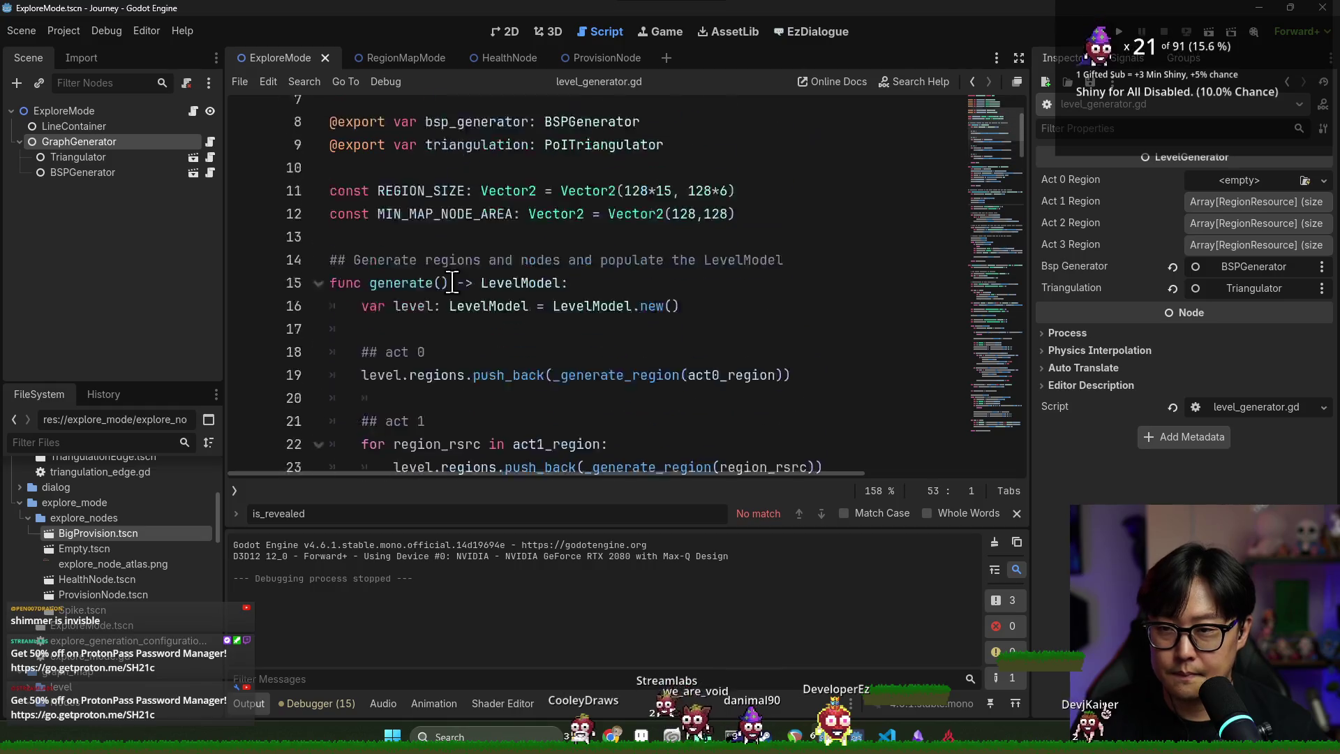
pyautogui.click(108, 172)
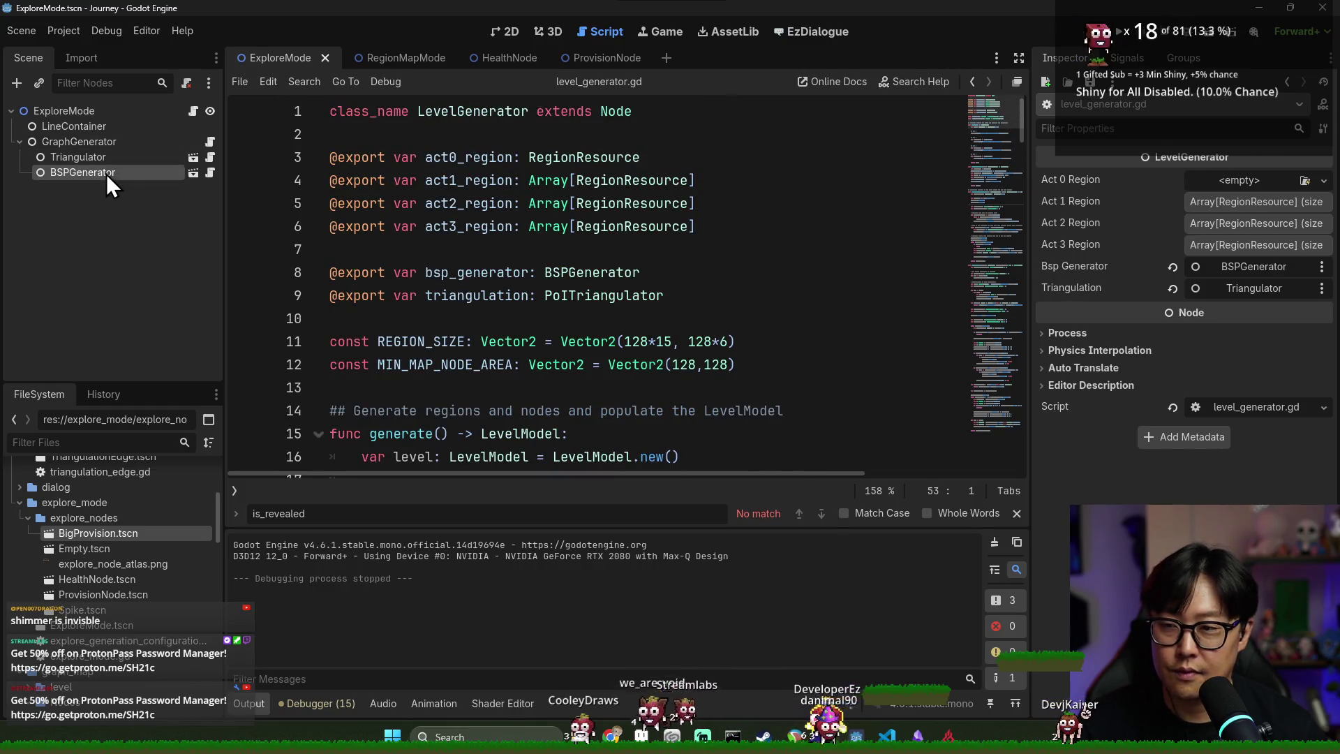
pyautogui.click(82, 142)
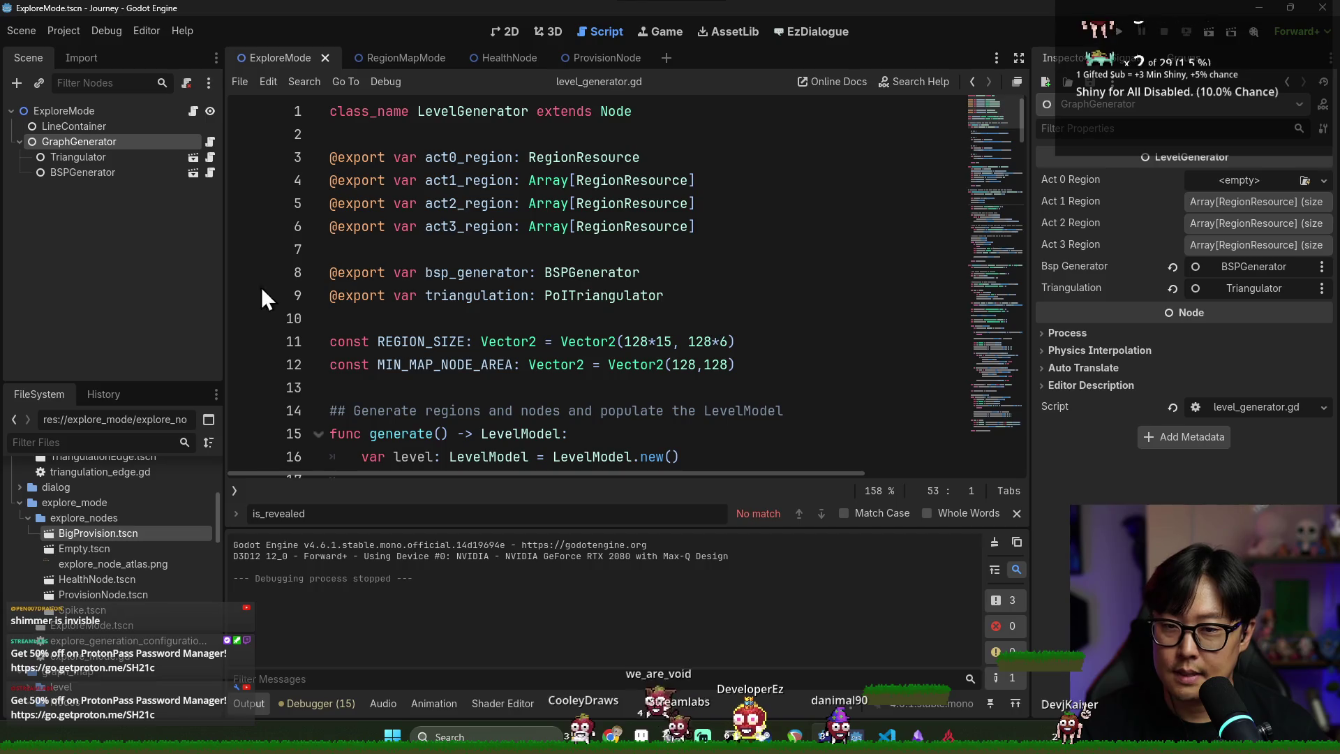
# Step: Add blank lines below the triangulation export in level_generator.gd
pyautogui.click(730, 233)
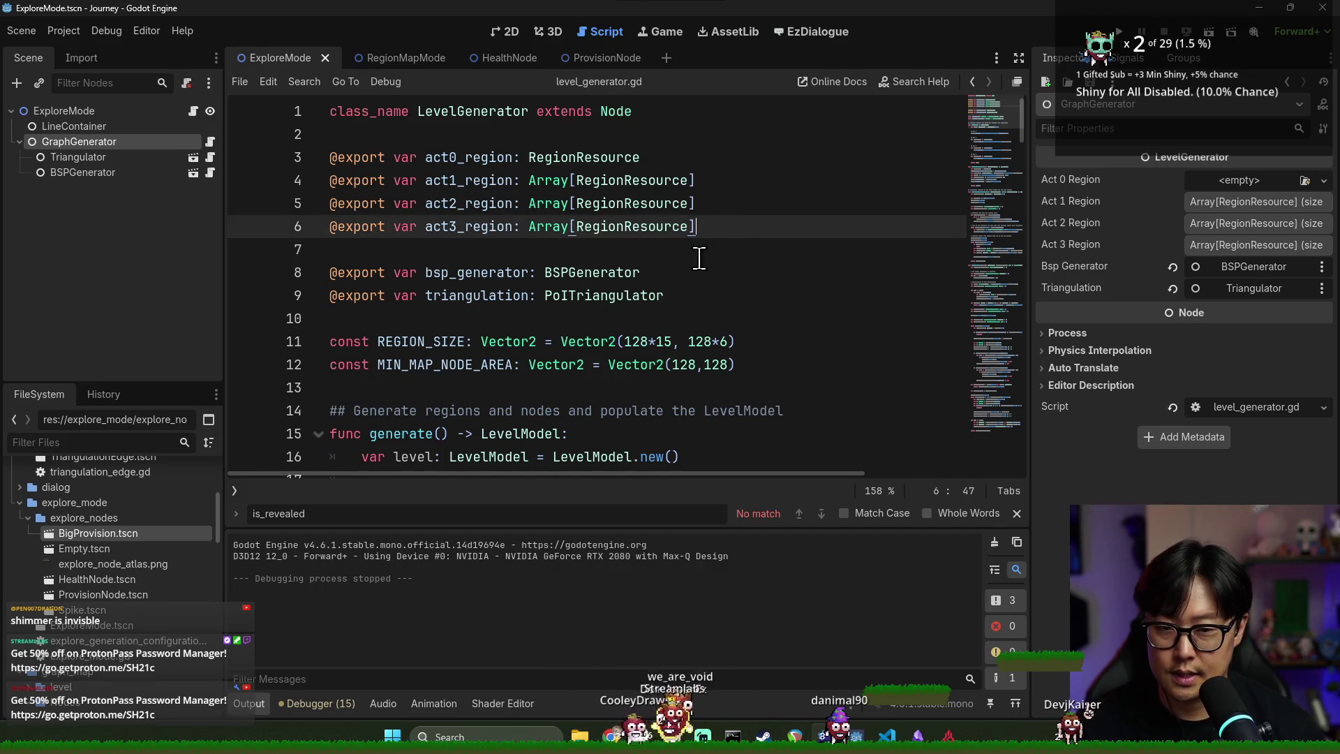
pyautogui.click(689, 300)
pyautogui.press('Return')
pyautogui.press('Return')
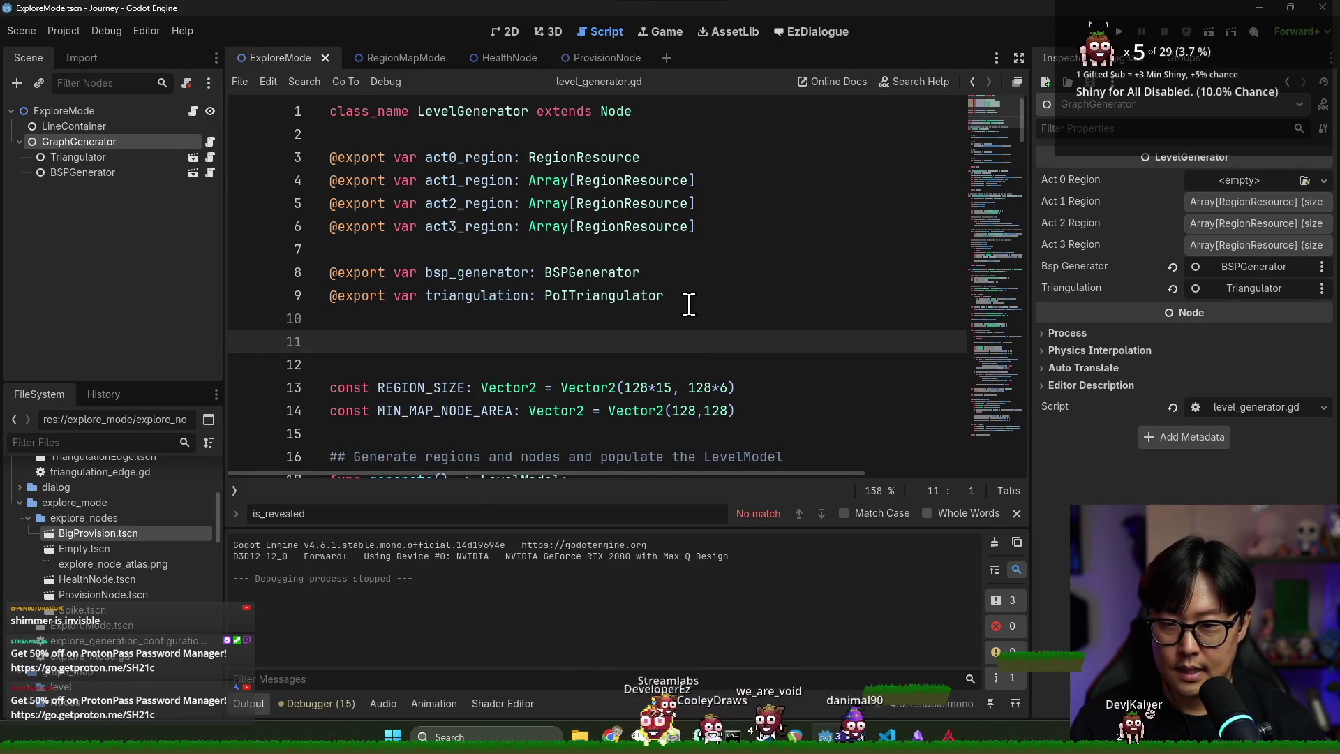
# Step: Declare exported Vector2 variables region_size and min_map_node_are below the triangulation export
pyautogui.press('BackSpace')
pyautogui.press('BackSpace')
pyautogui.press('Return')
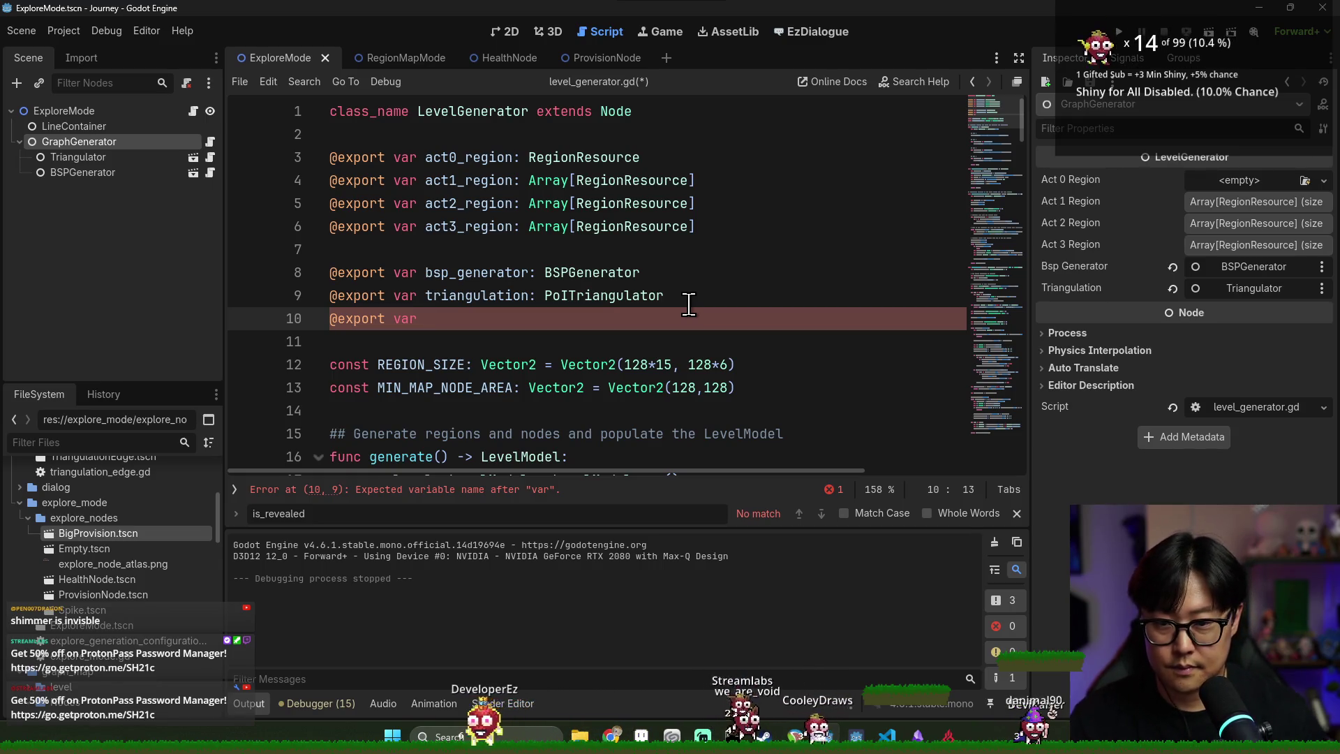
pyautogui.write('e: Vector2')
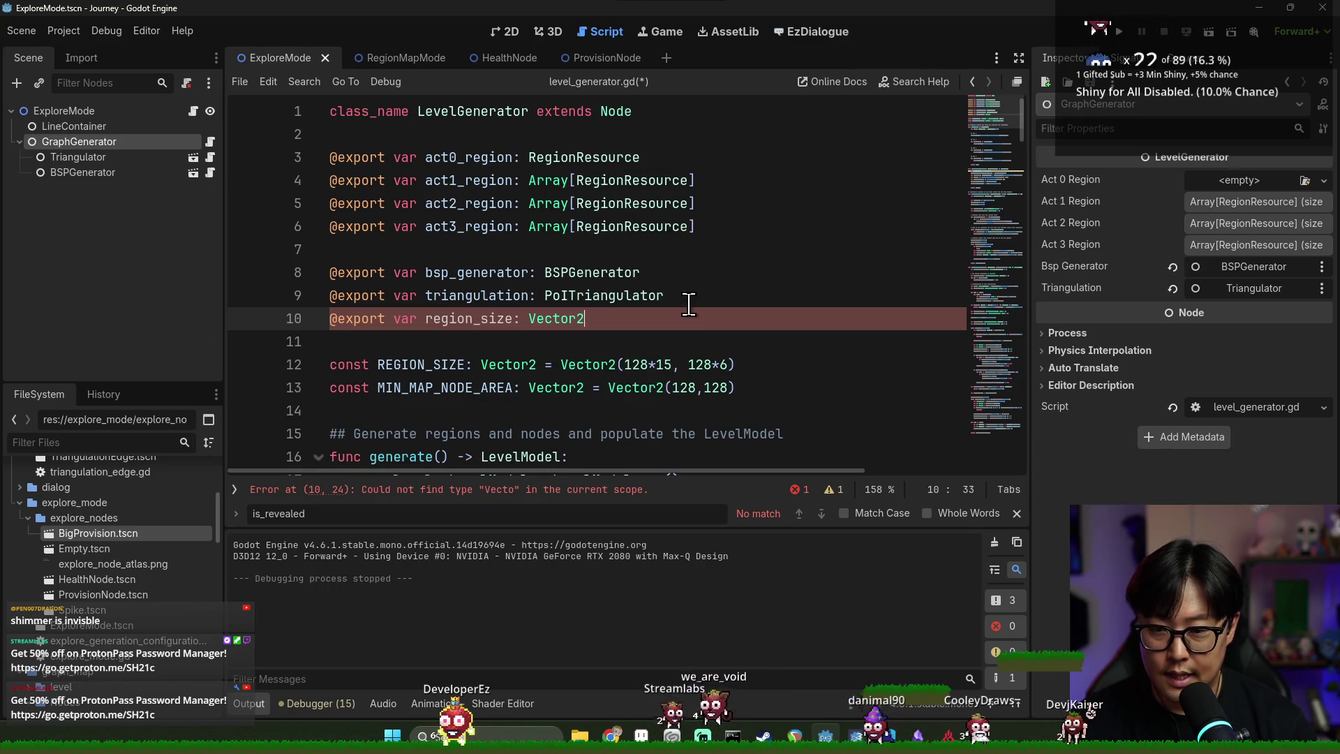
pyautogui.press('Return')
pyautogui.write('@export var min_map_nod')
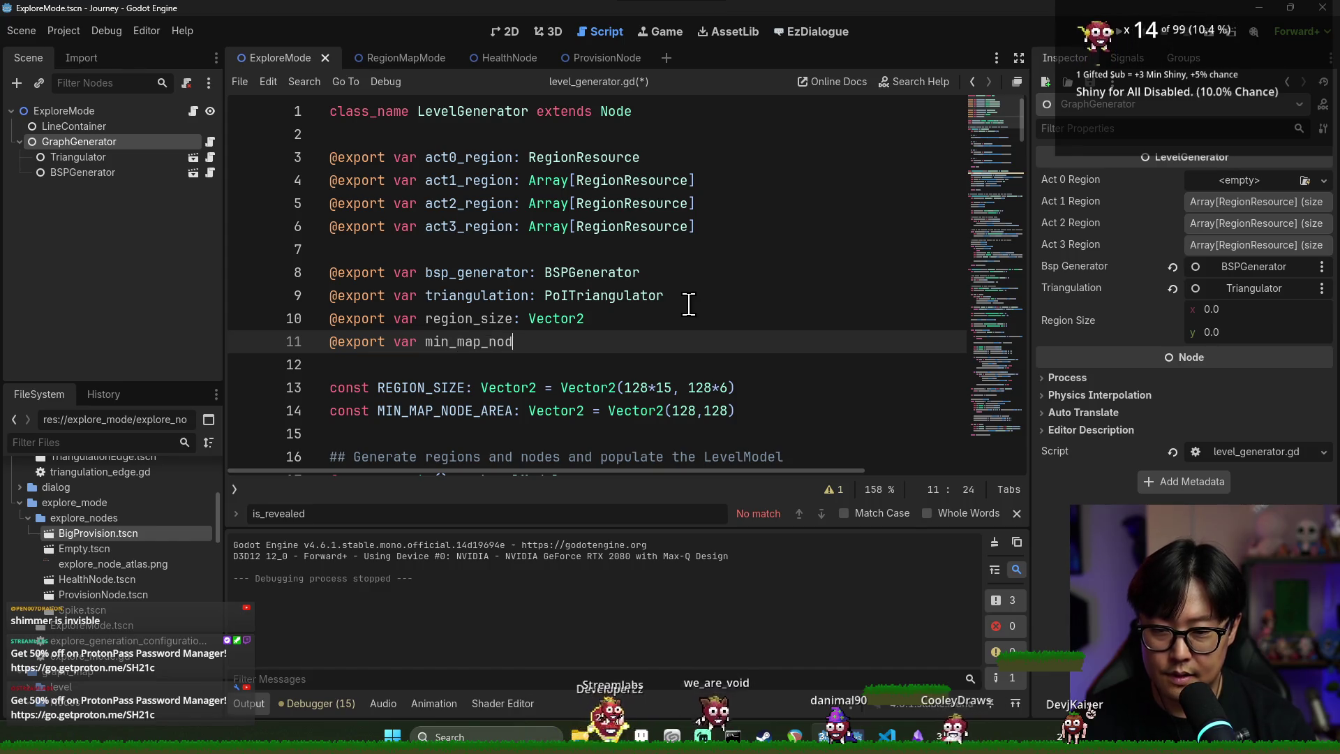
pyautogui.write('r2')
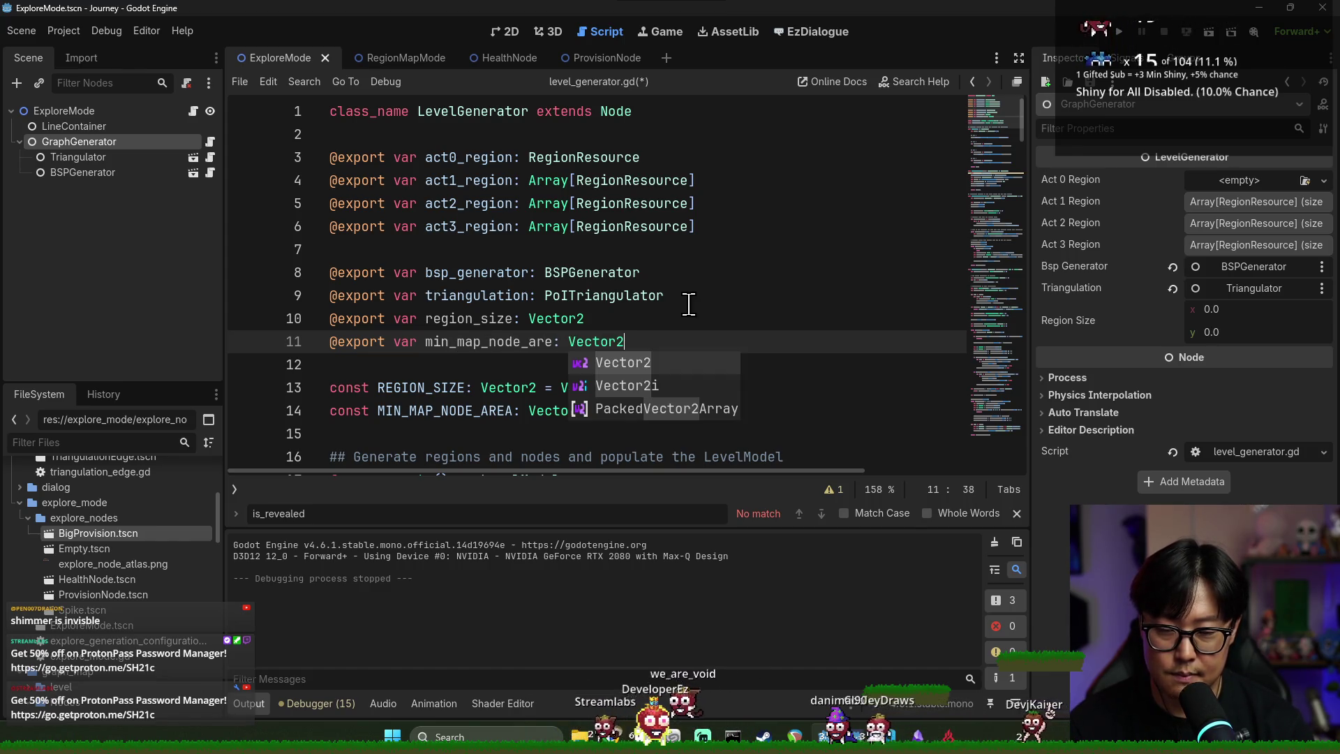
pyautogui.press('Escape')
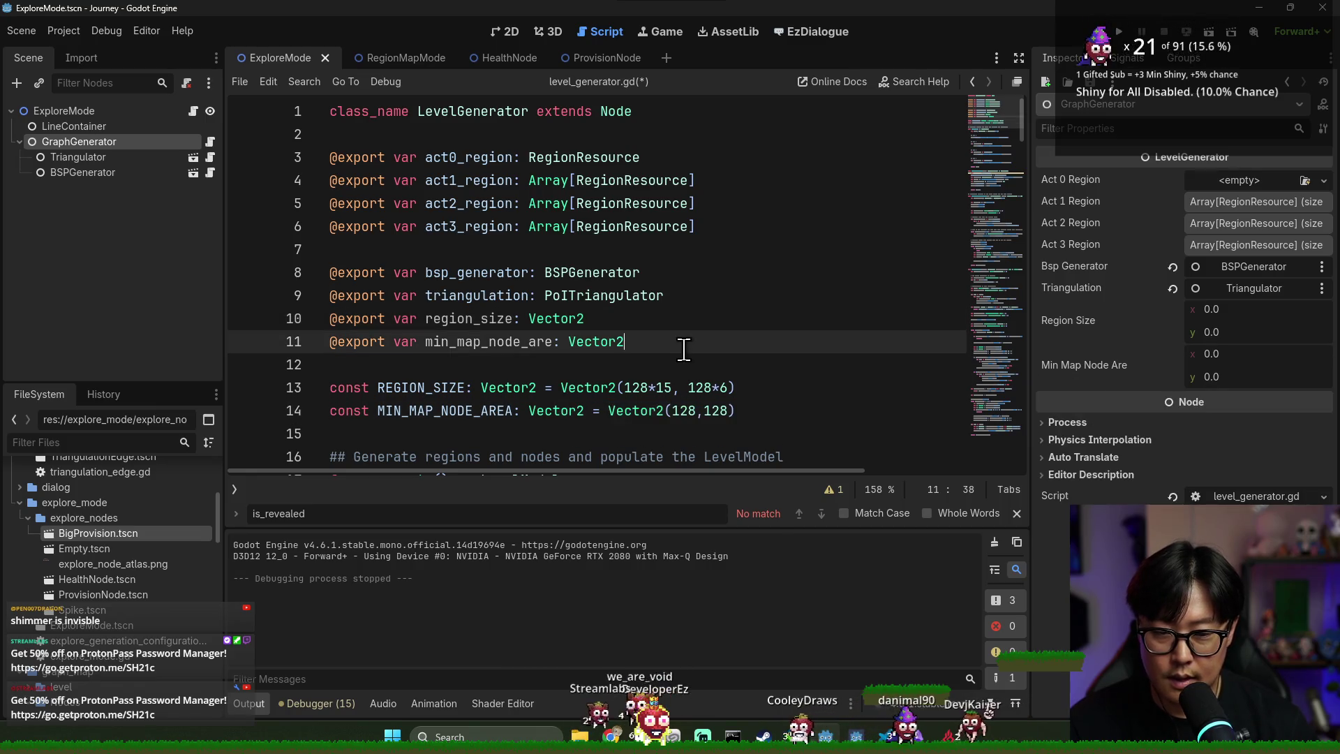
# Step: Give region_size the old REGION_SIZE default, delete both old constants, and save
pyautogui.click(547, 387)
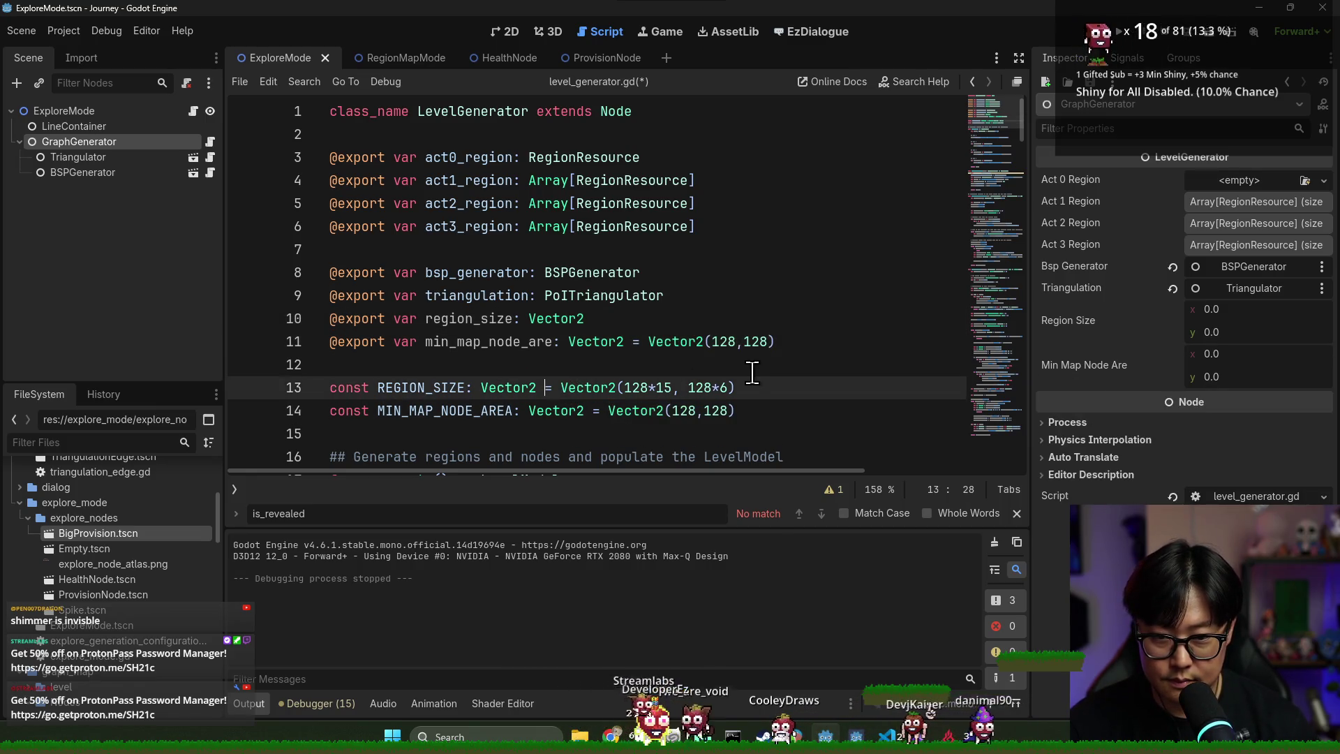
pyautogui.hotkey('shift', 'End')
pyautogui.hotkey('ctrl', 'c')
pyautogui.click(586, 318)
pyautogui.hotkey('ctrl', 'v')
pyautogui.click(551, 387)
pyautogui.moveTo(653, 370); pyautogui.dragTo(747, 405)
pyautogui.press('Delete')
pyautogui.hotkey('ctrl', 's')
# Step: Delete the redundant local region_size assignment
pyautogui.click(471, 318)
pyautogui.doubleClick(471, 318)
pyautogui.scroll(-10, 489, 321)
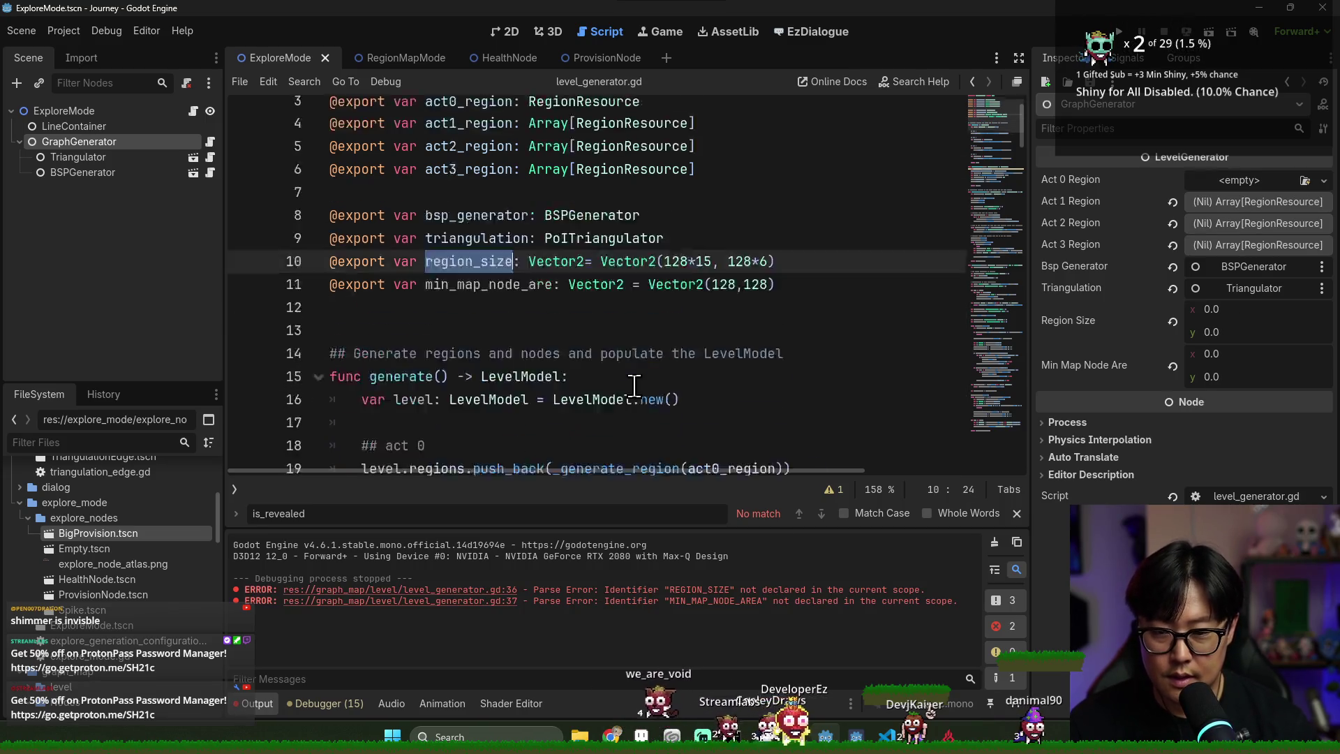
pyautogui.scroll(3, 510, 325)
pyautogui.tripleClick(495, 301)
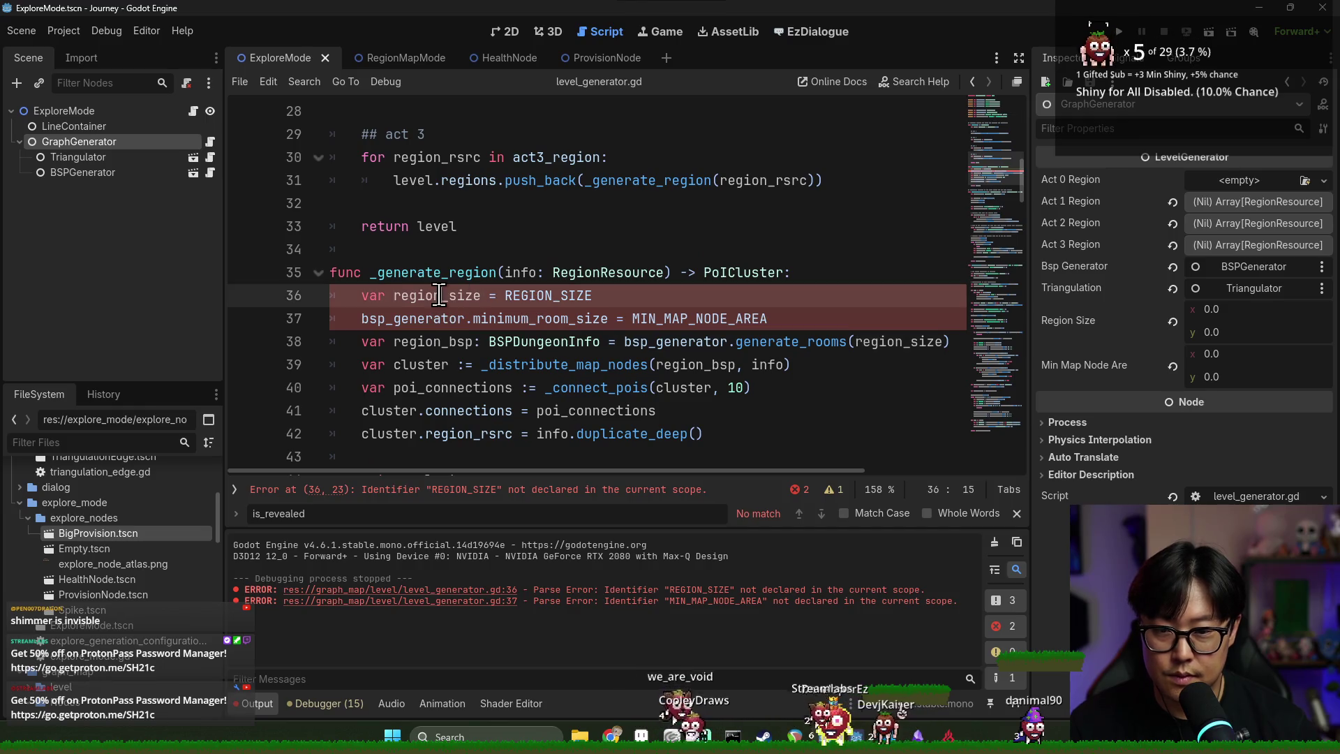
pyautogui.press('Delete')
# Step: Replace MIN_MAP_NODE_AREA in _generate_region with min_map_node_are and save
pyautogui.scroll(1, 642, 309)
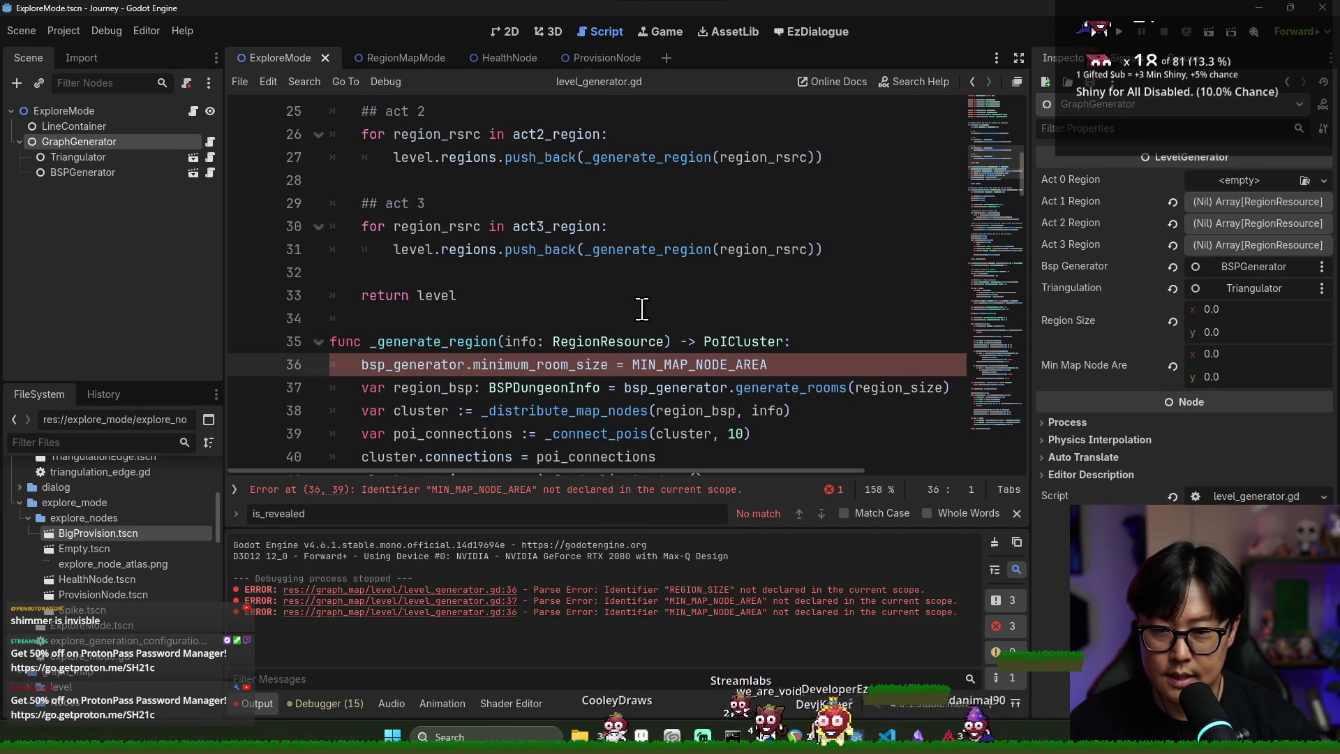
pyautogui.scroll(8, 680, 363)
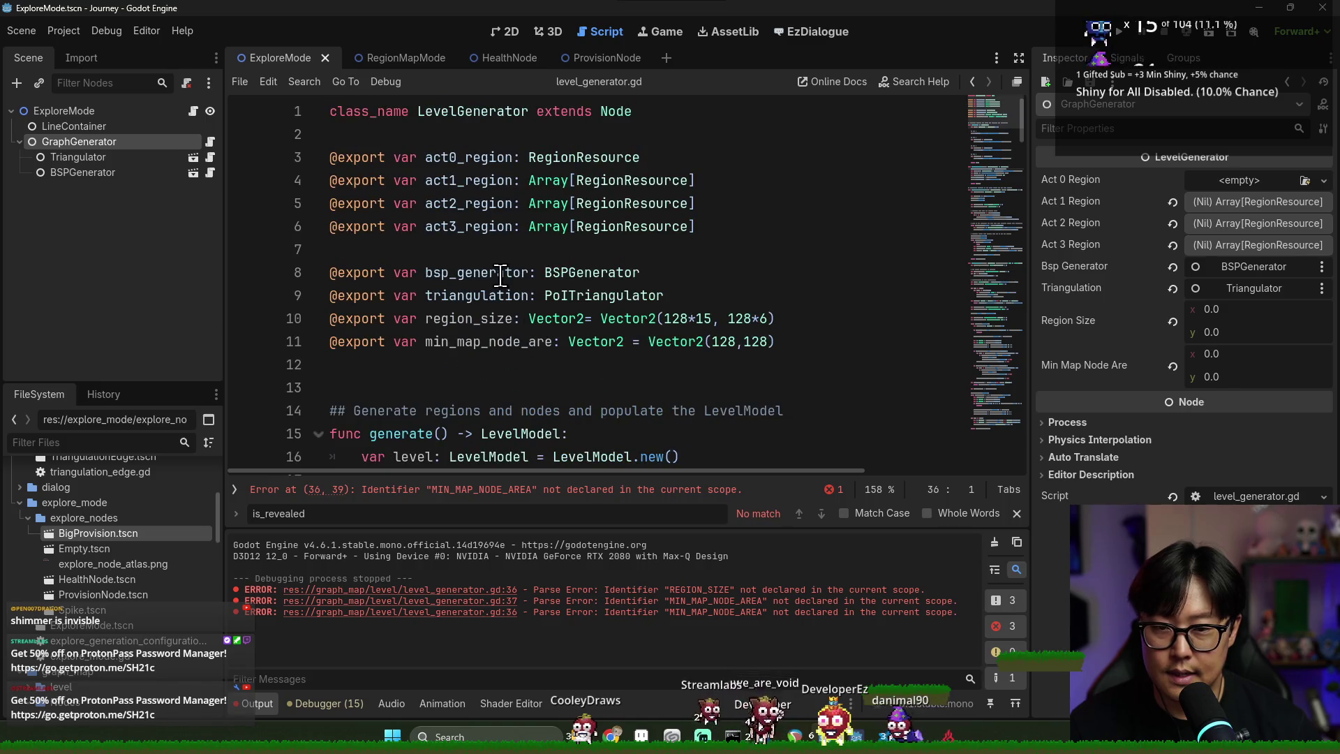
pyautogui.doubleClick(466, 341)
pyautogui.scroll(-9, 488, 335)
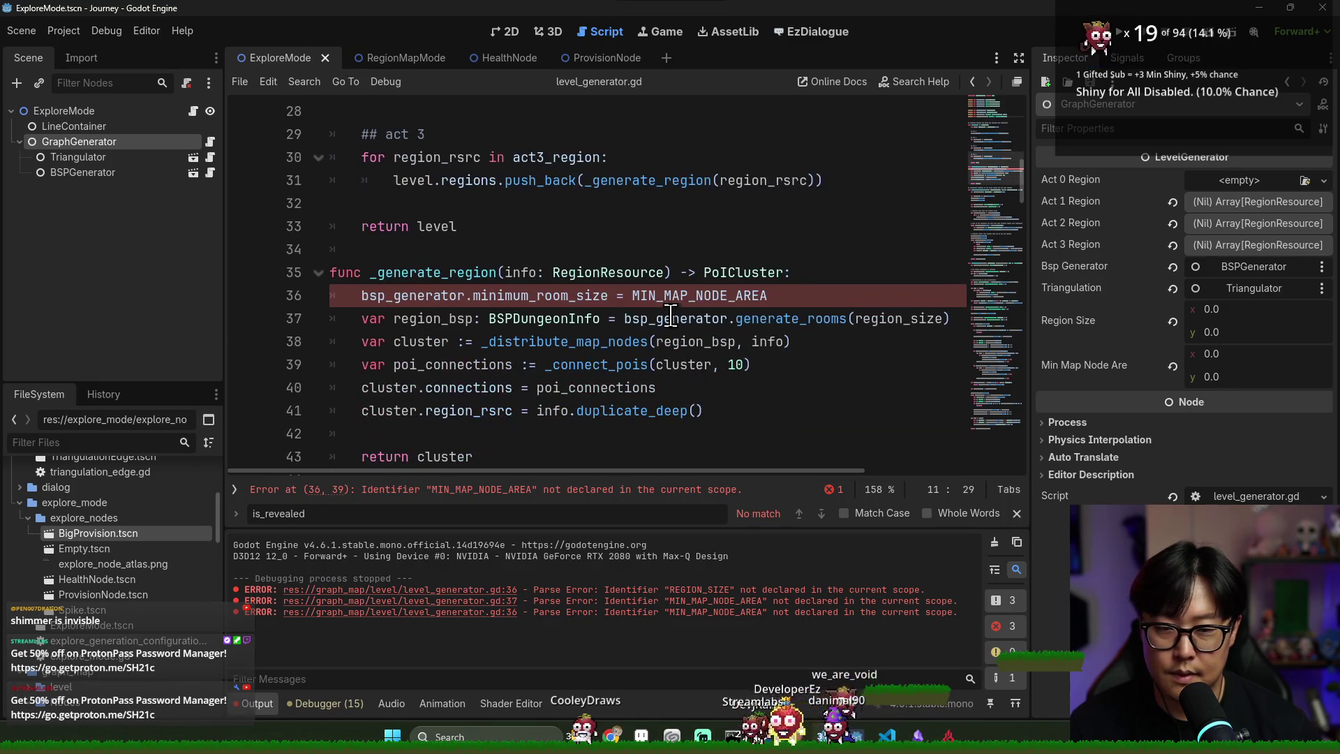
pyautogui.click(667, 296)
pyautogui.doubleClick(666, 296)
pyautogui.hotkey('ctrl', 'v')
pyautogui.hotkey('ctrl', 's')
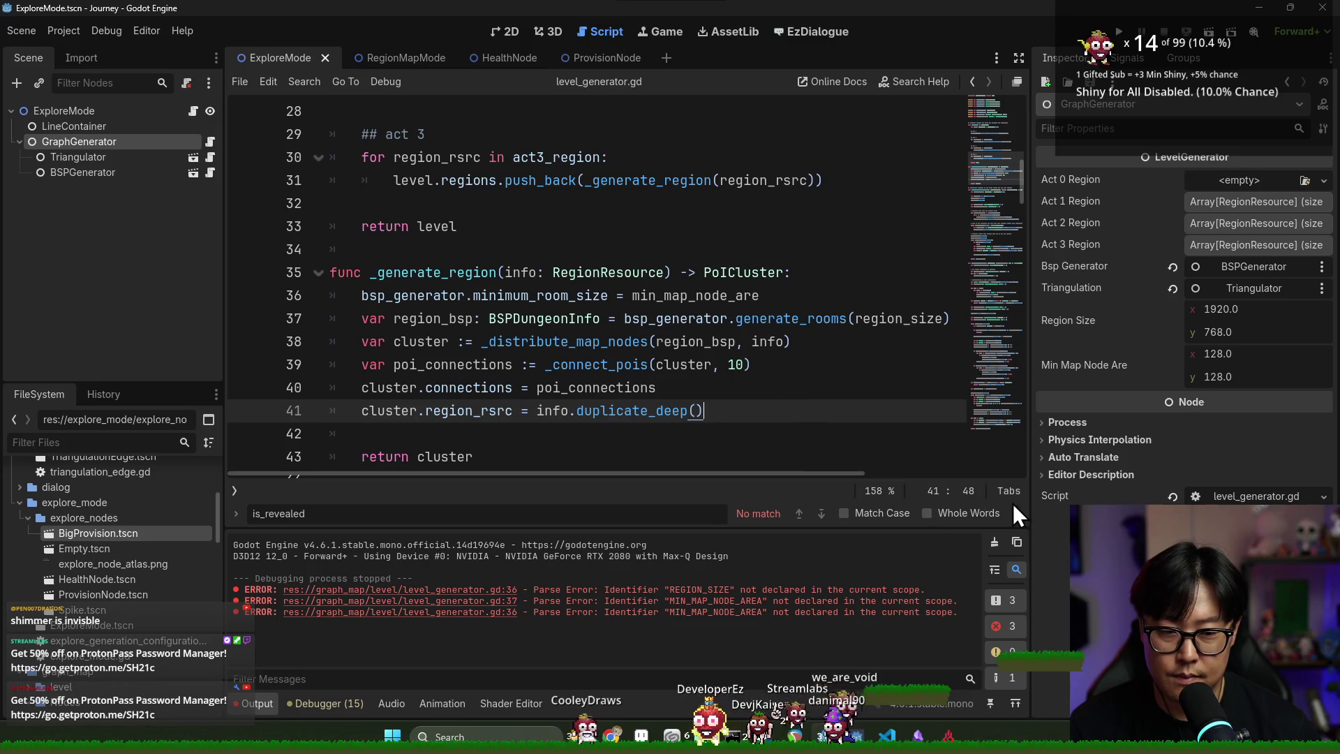
pyautogui.click(594, 363)
pyautogui.hotkey('ctrl', 's')
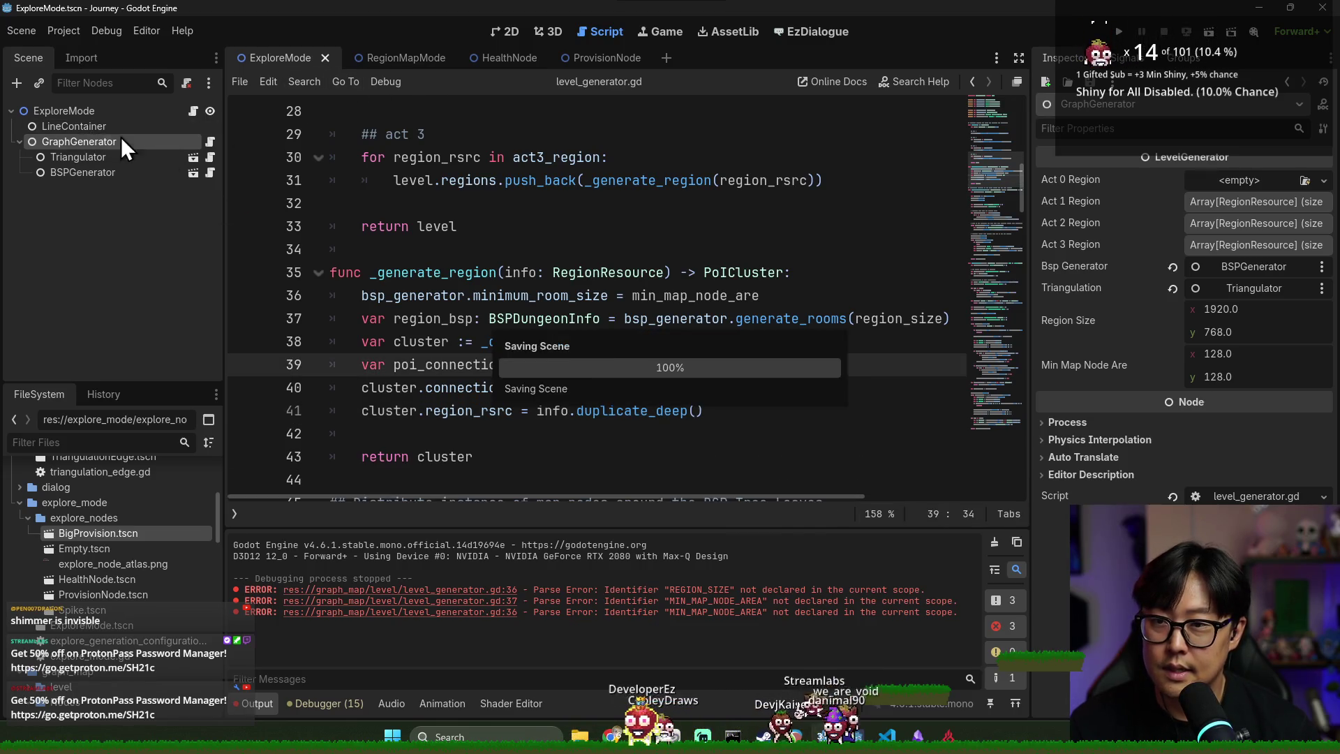
# Step: On GraphGenerator, set Min Map Node Are x back to 128 in the Inspector
pyautogui.click(94, 140)
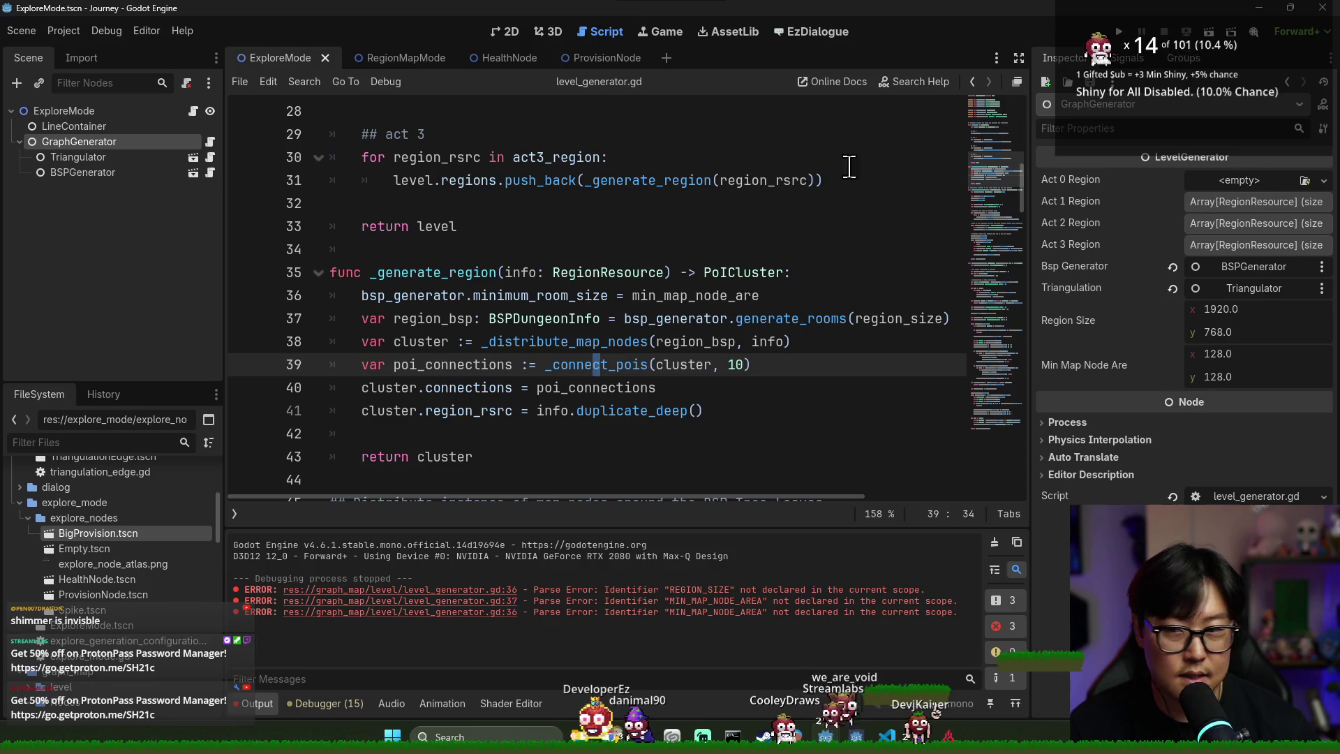
pyautogui.click(1230, 309)
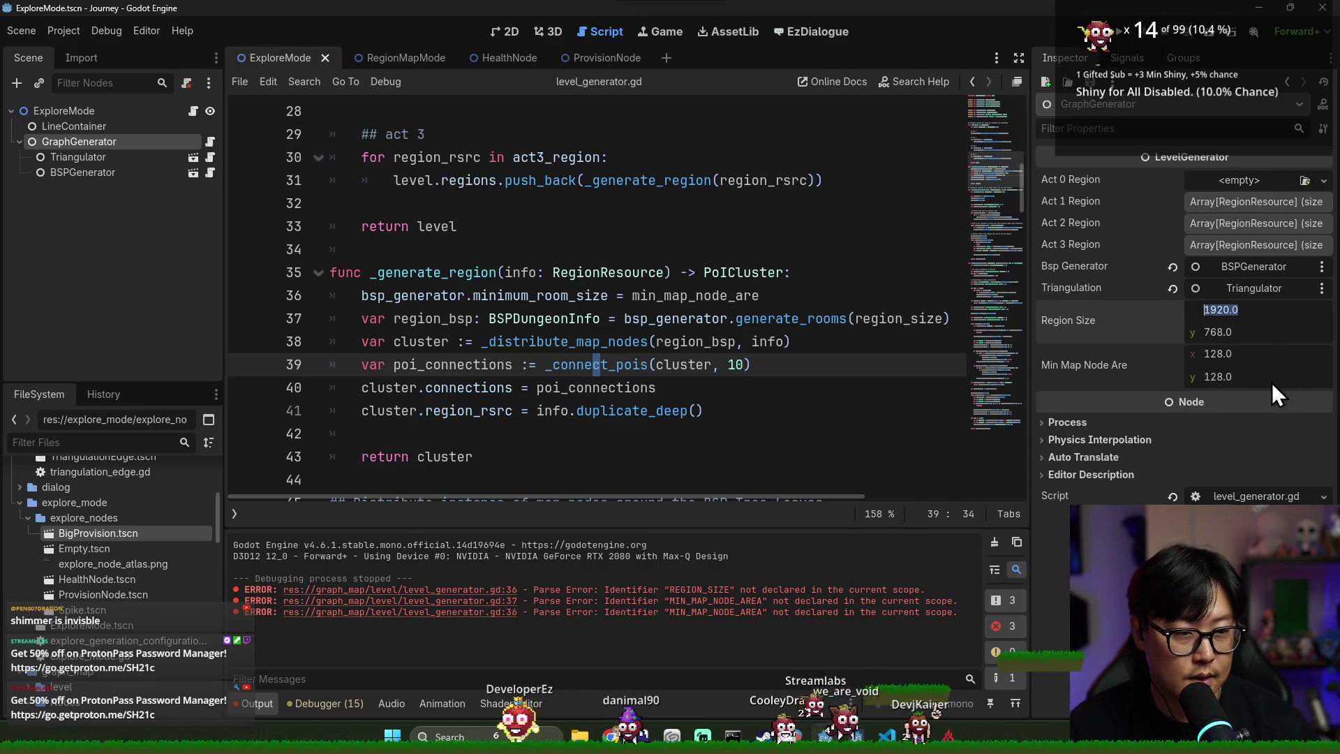
pyautogui.click(1220, 355)
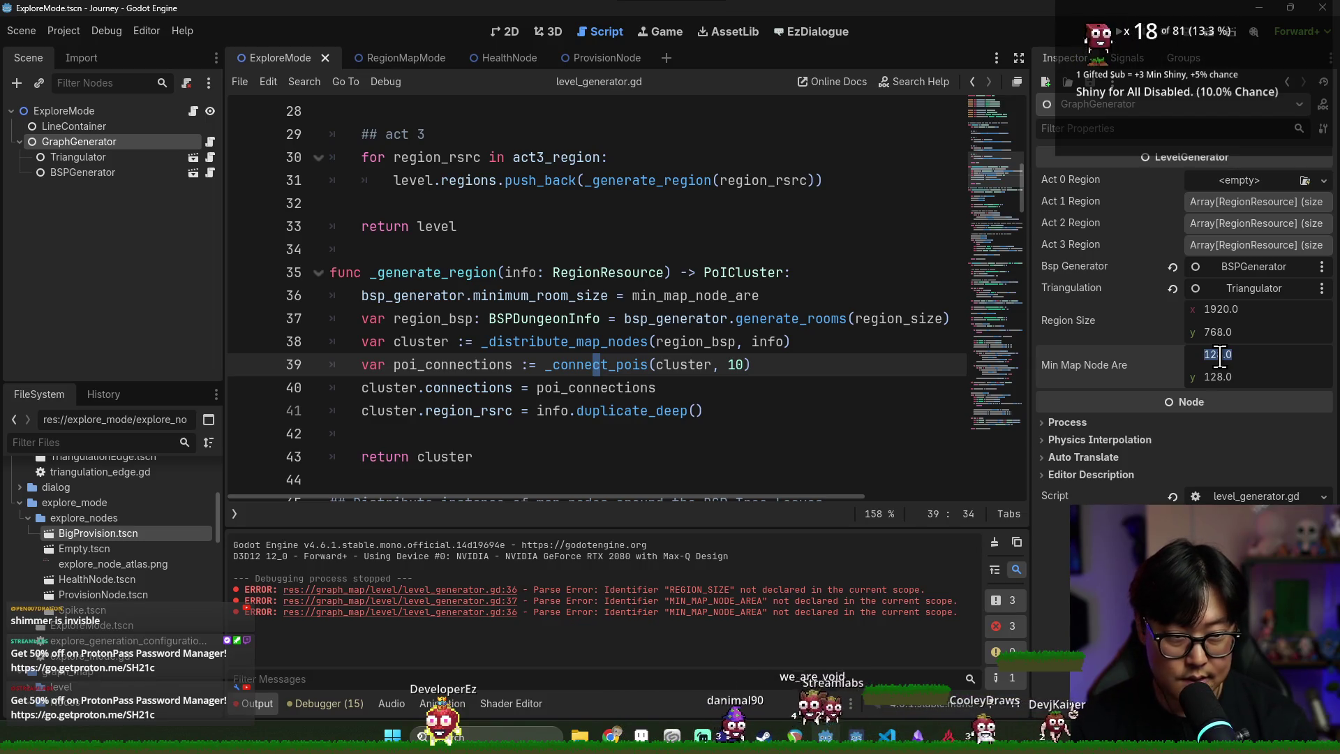
pyautogui.press('Tab')
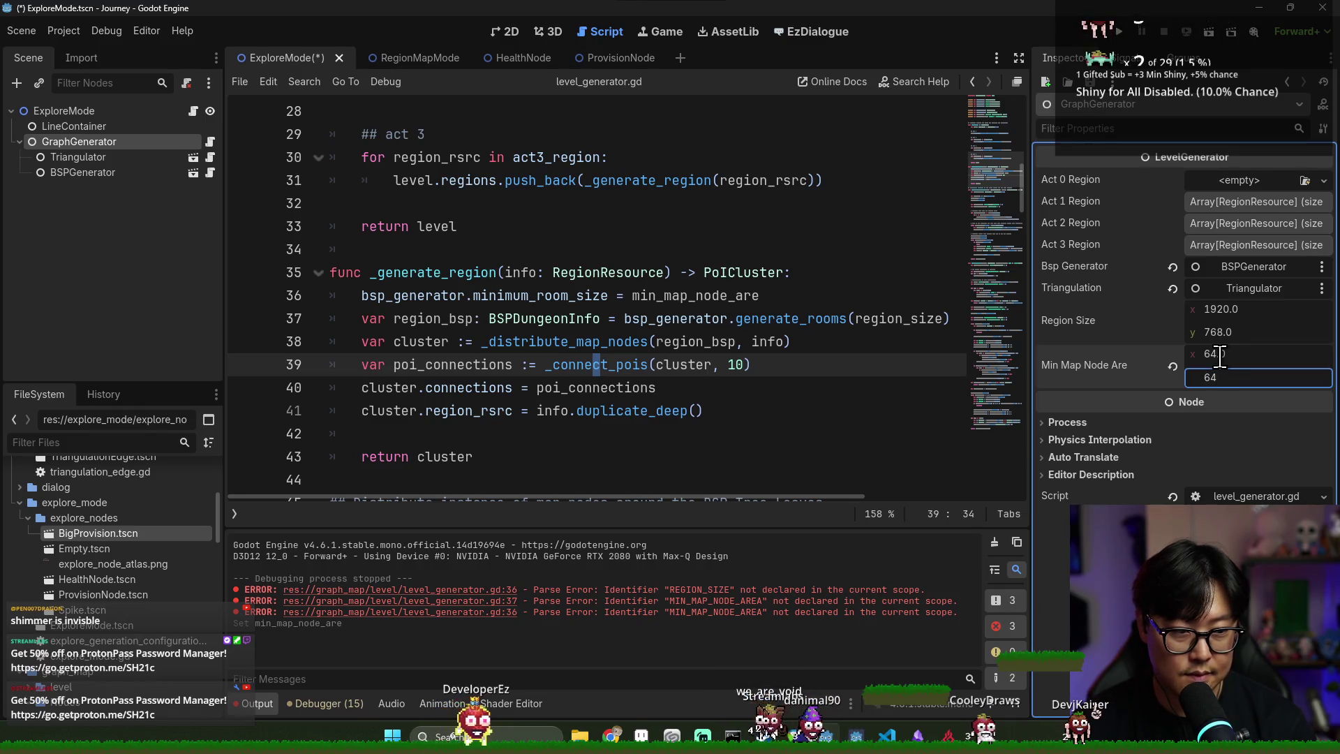
pyautogui.click(1243, 355)
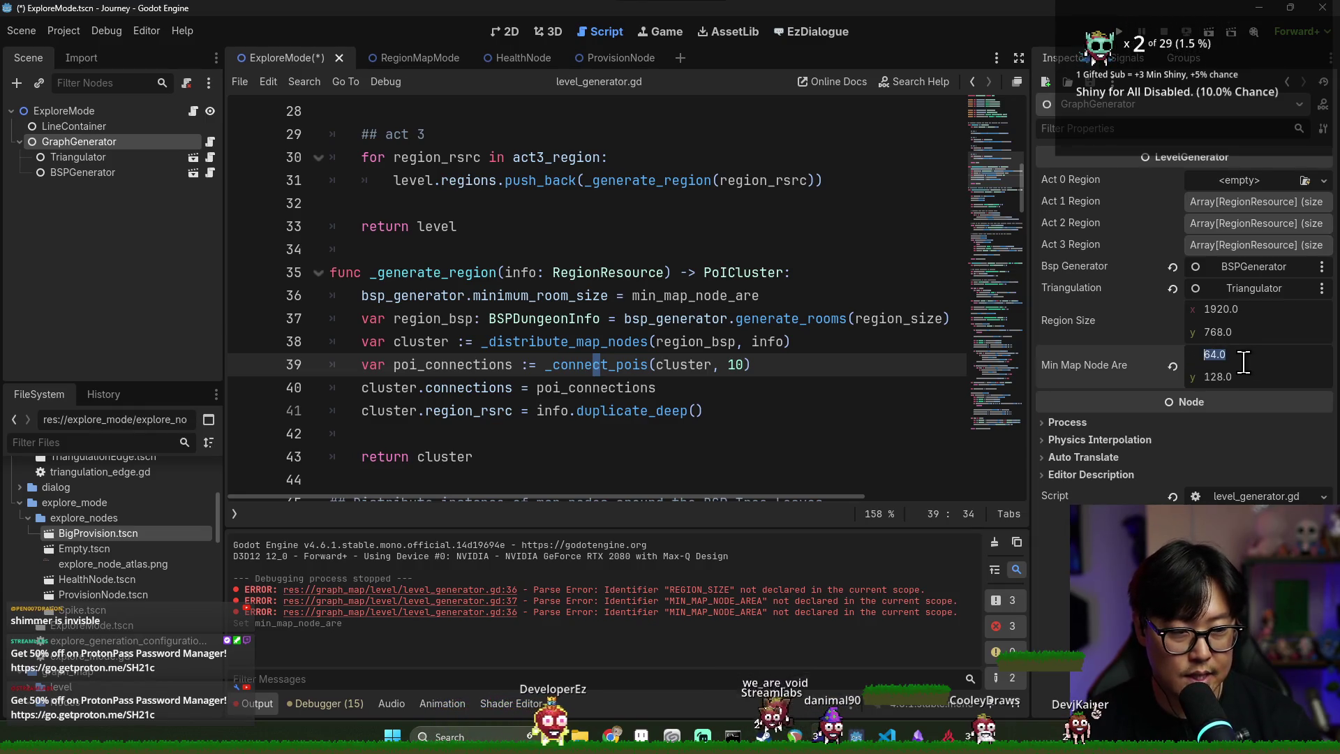
pyautogui.click(1232, 354)
pyautogui.write('128')
pyautogui.press('Tab')
pyautogui.write('12')
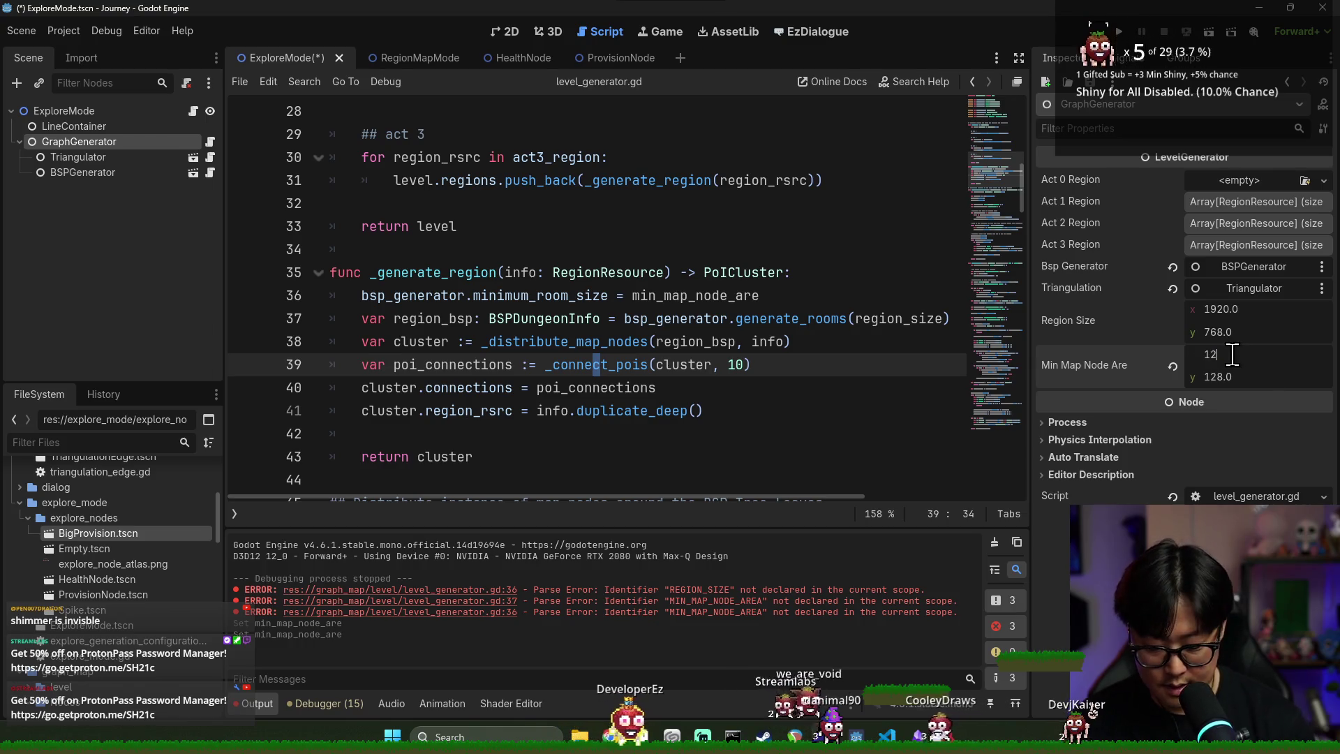
# Step: Set Region Size to 640 × 640 and save the ExploreMode scene
pyautogui.click(1249, 311)
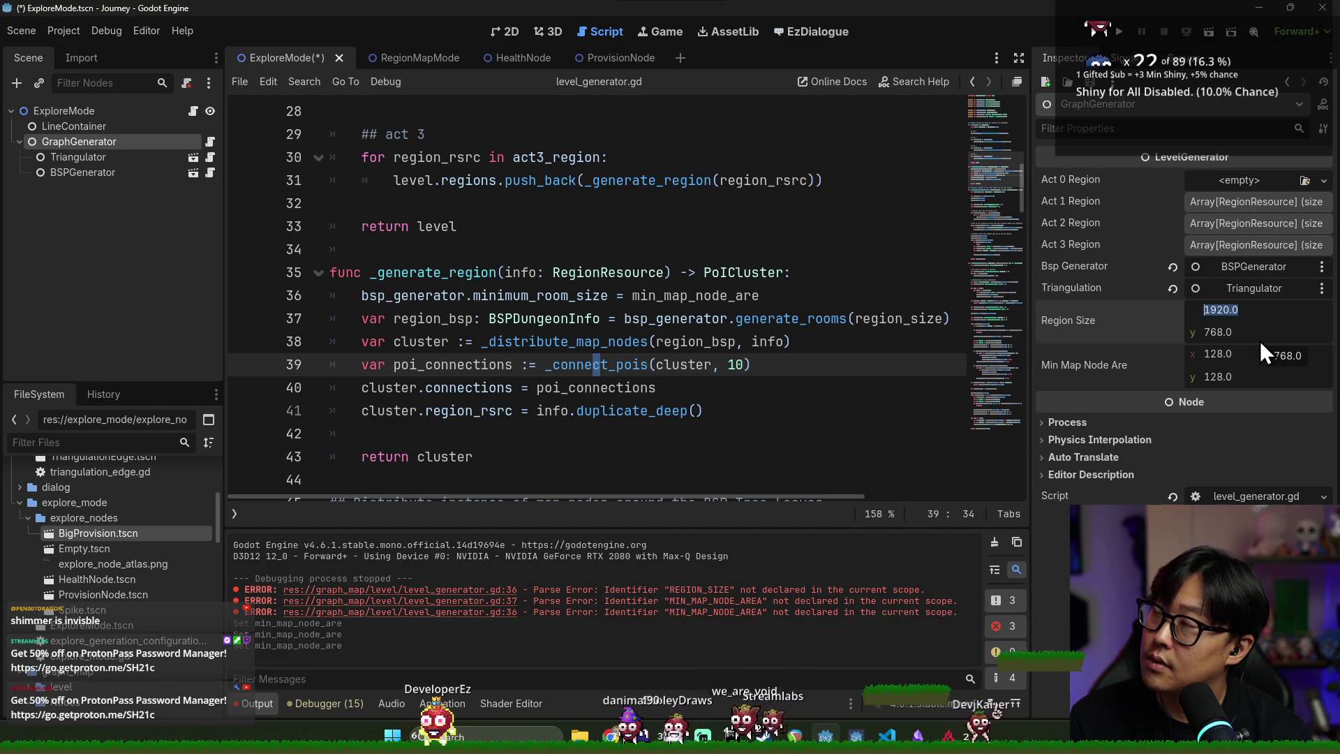
pyautogui.write('128')
pyautogui.write('5')
pyautogui.press('Tab')
pyautogui.write('128*')
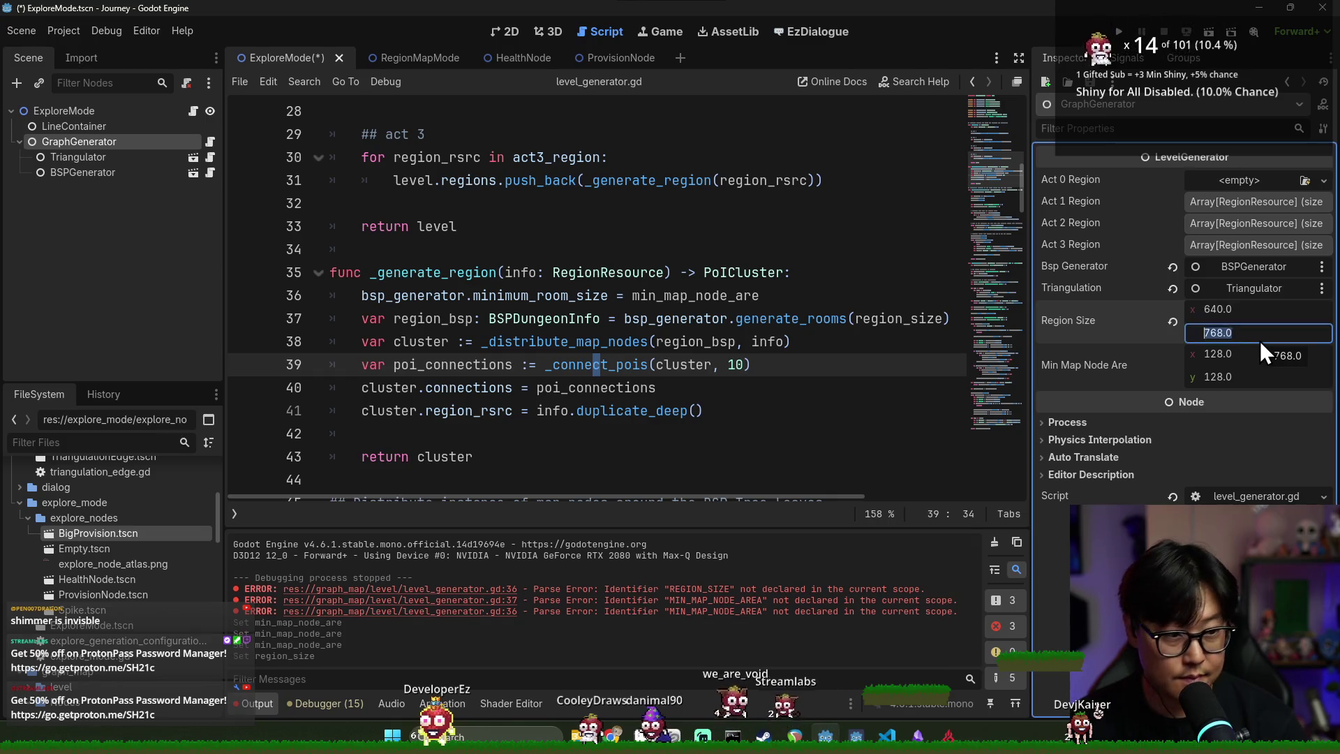
pyautogui.write('5')
pyautogui.press('Return')
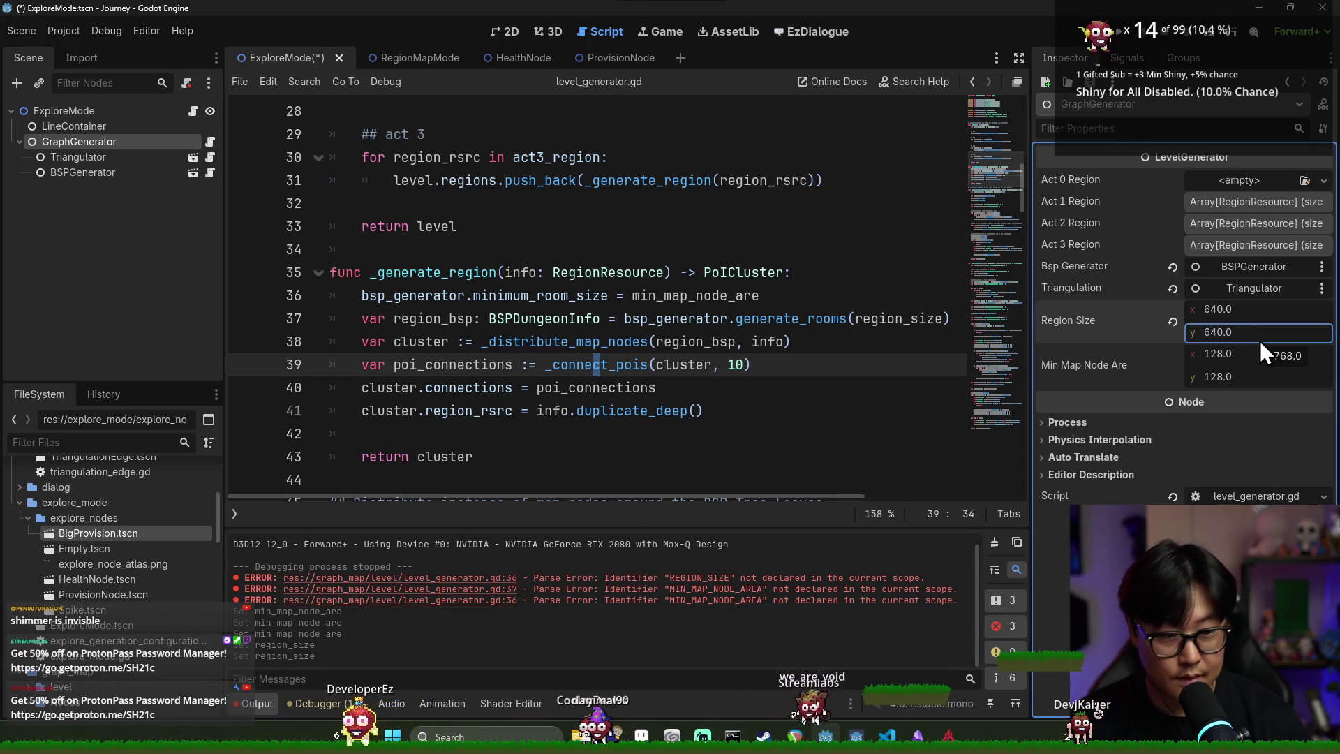
pyautogui.click(795, 227)
pyautogui.hotkey('ctrl', 's')
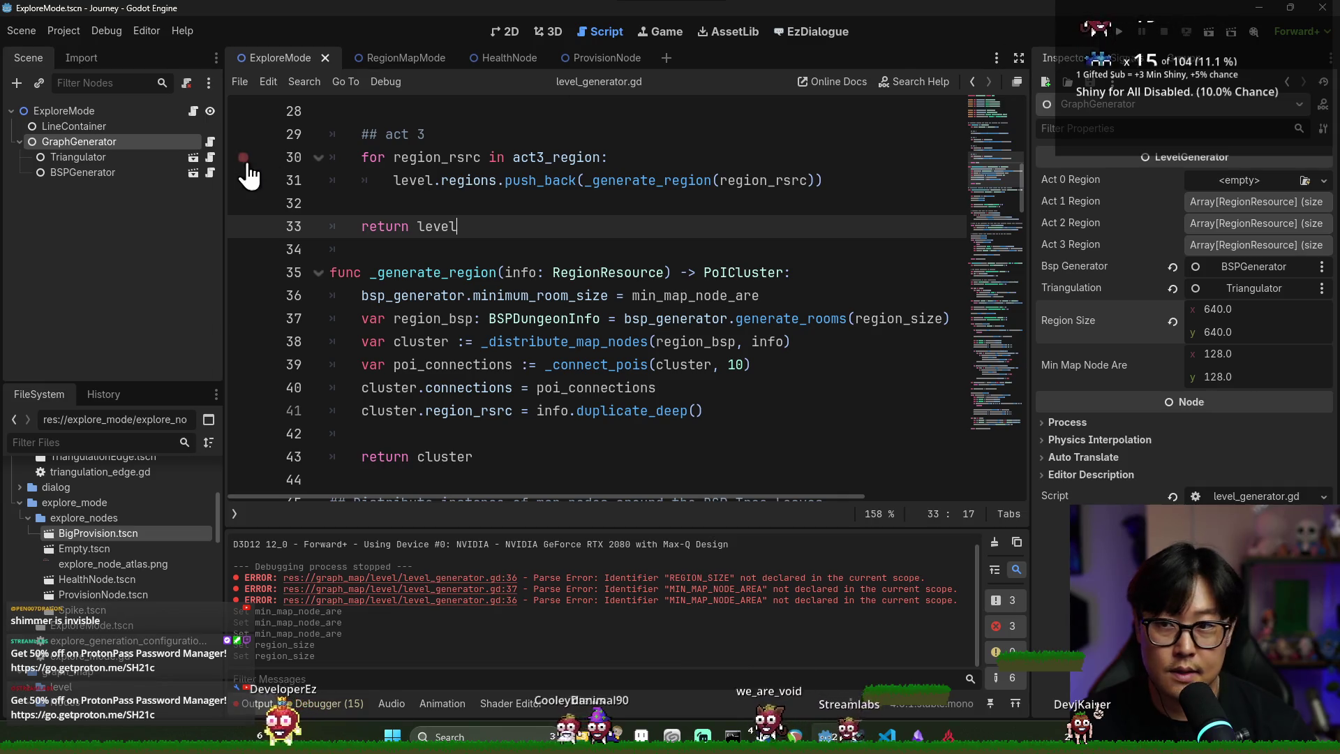
pyautogui.click(145, 113)
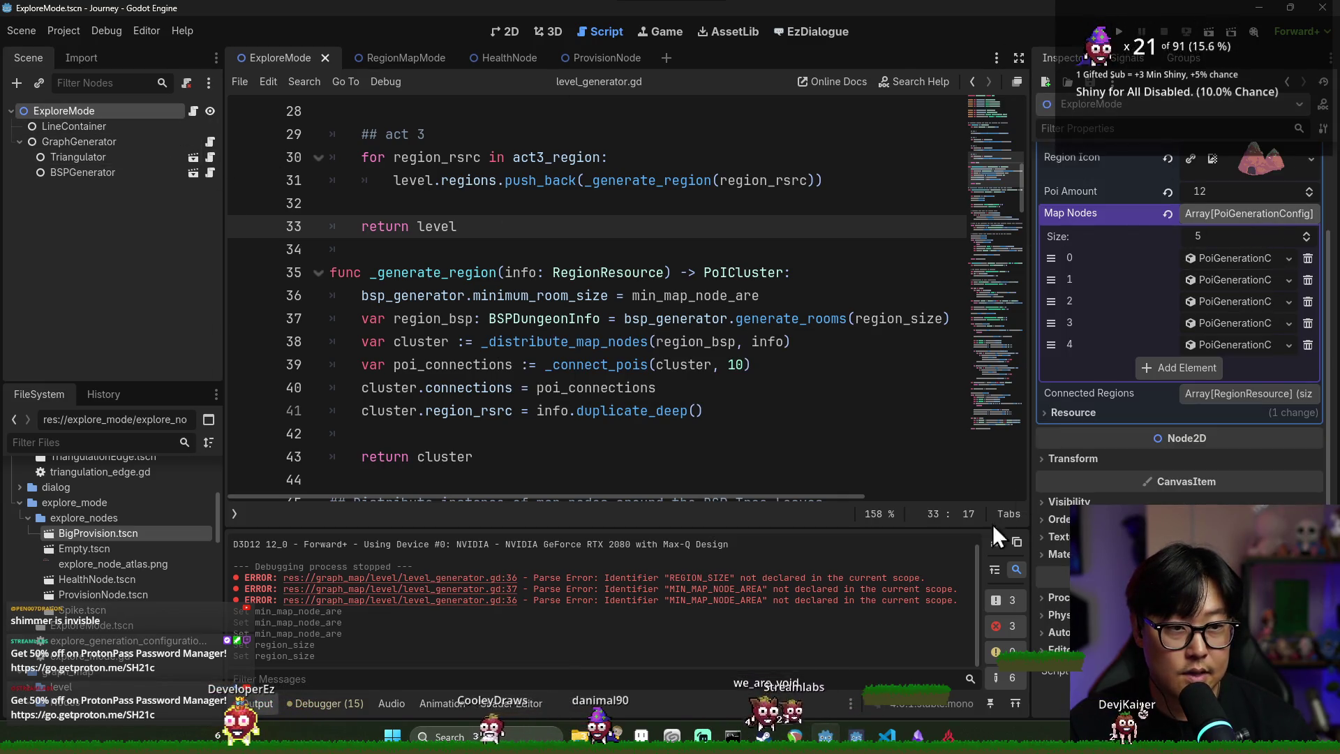
# Step: Clear the Output errors, run the game to view the generated node map, then close it
pyautogui.click(993, 542)
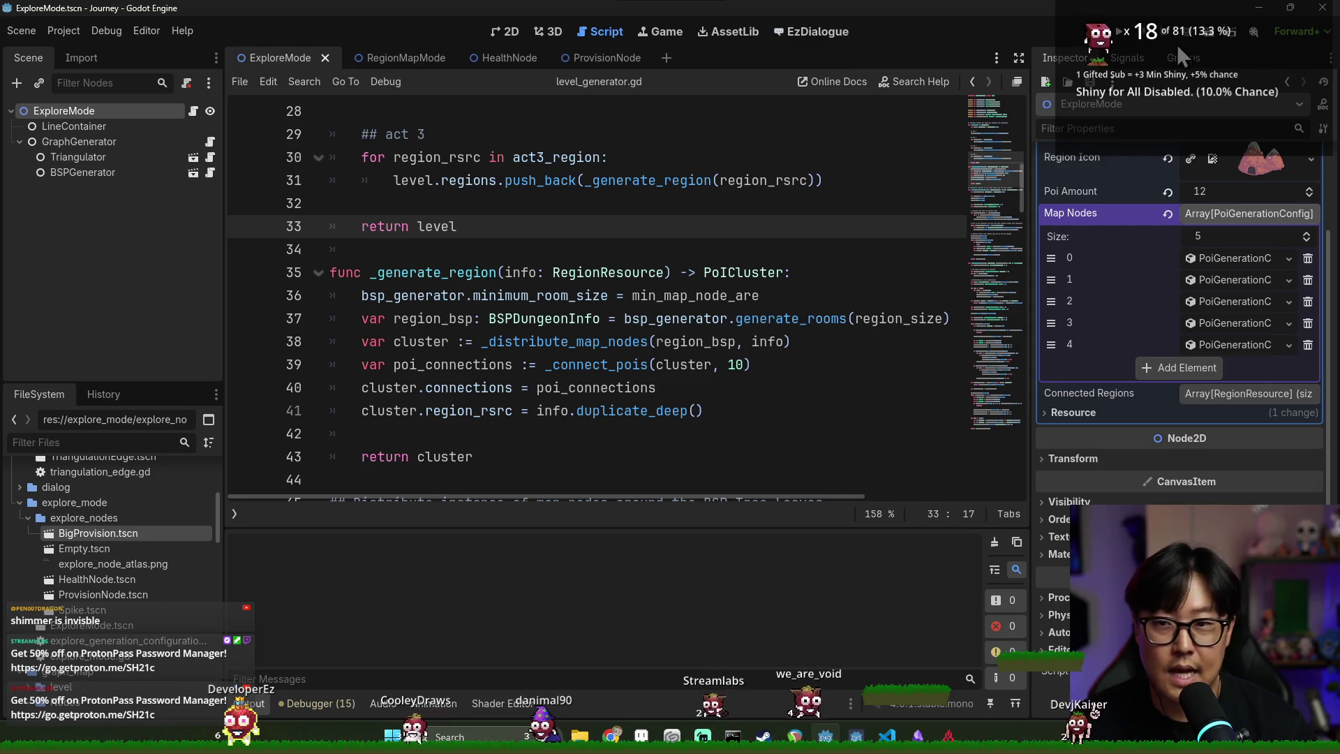
pyautogui.click(1206, 33)
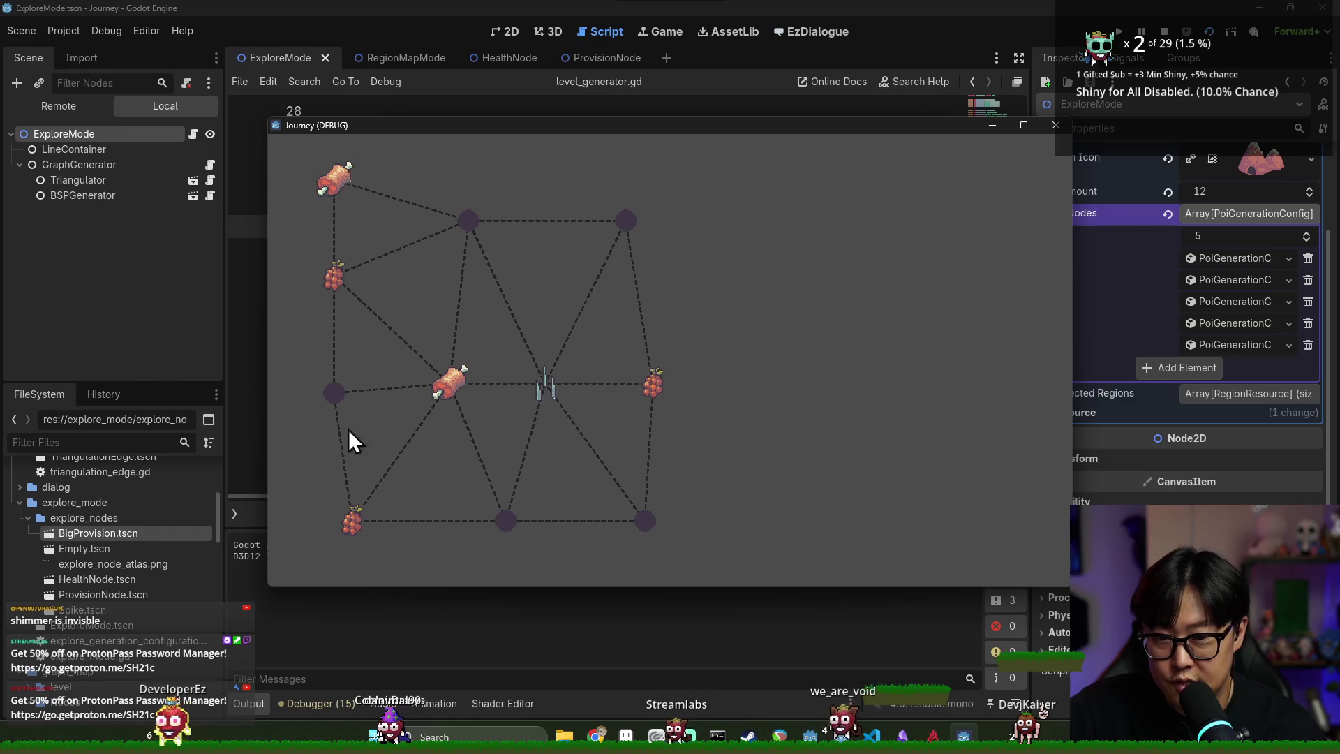
pyautogui.moveTo(623, 220)
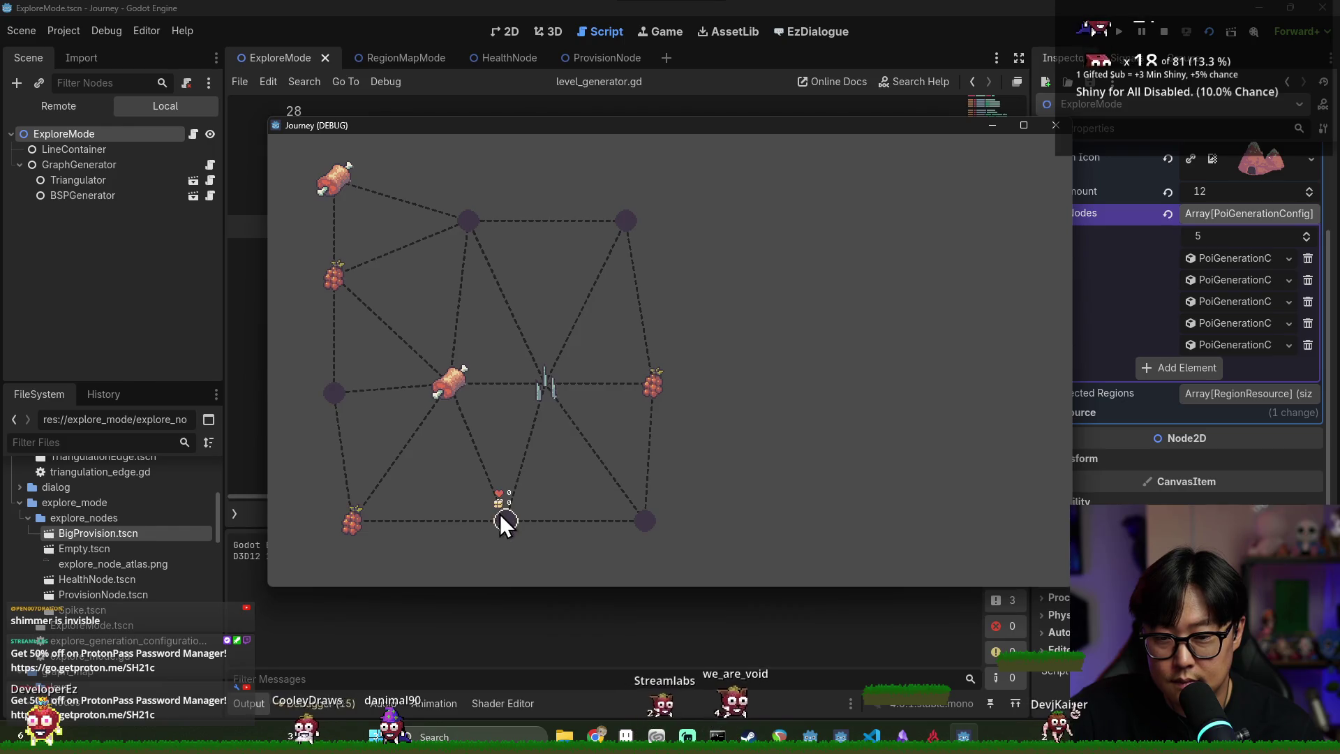
pyautogui.moveTo(520, 520)
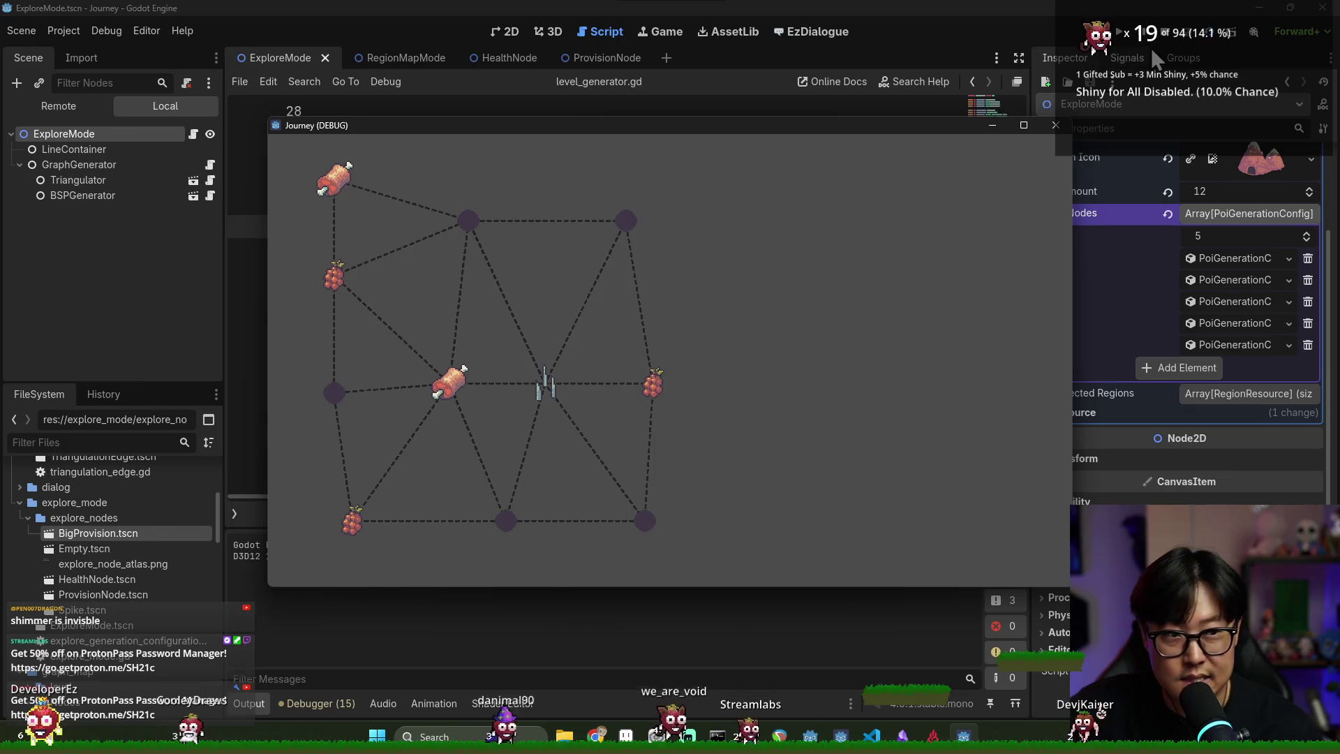
pyautogui.click(1159, 31)
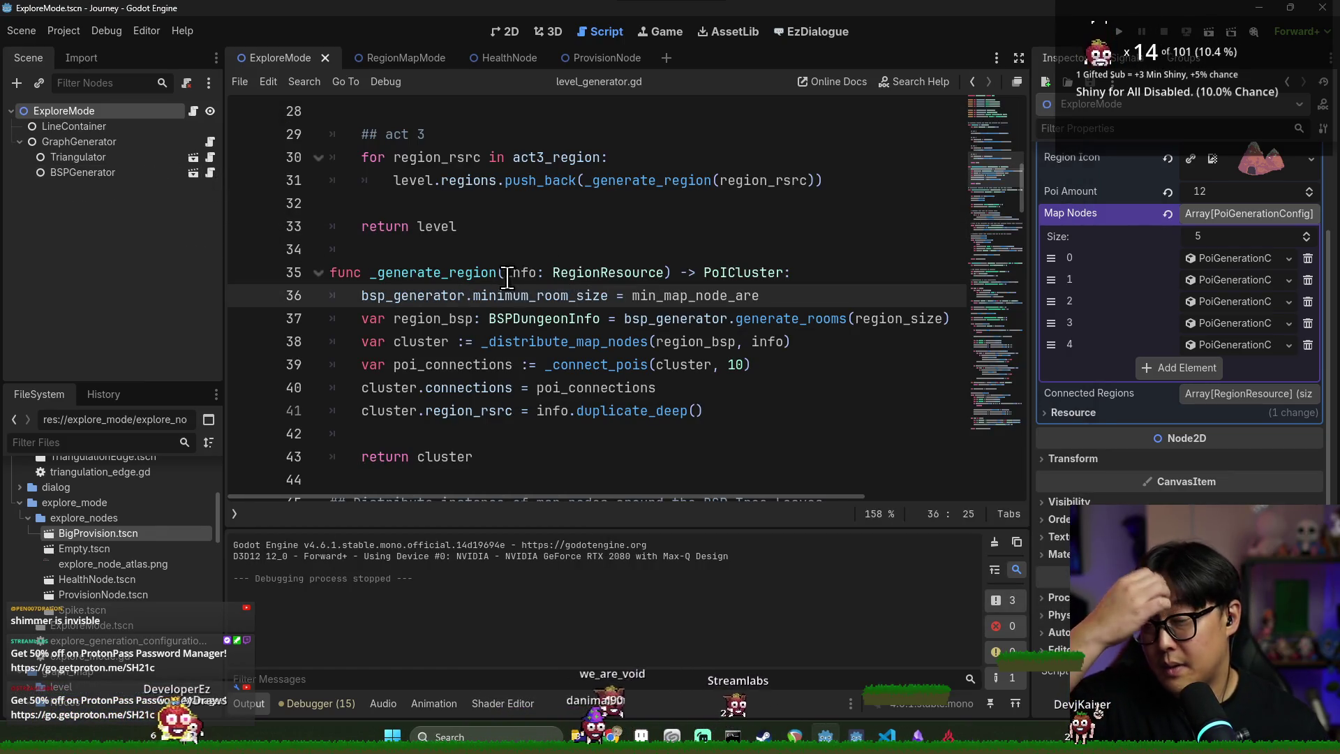
# Step: Change Poi Amount from 12 to 20 and rerun the game to see the denser map
pyautogui.scroll(2, 338, 290)
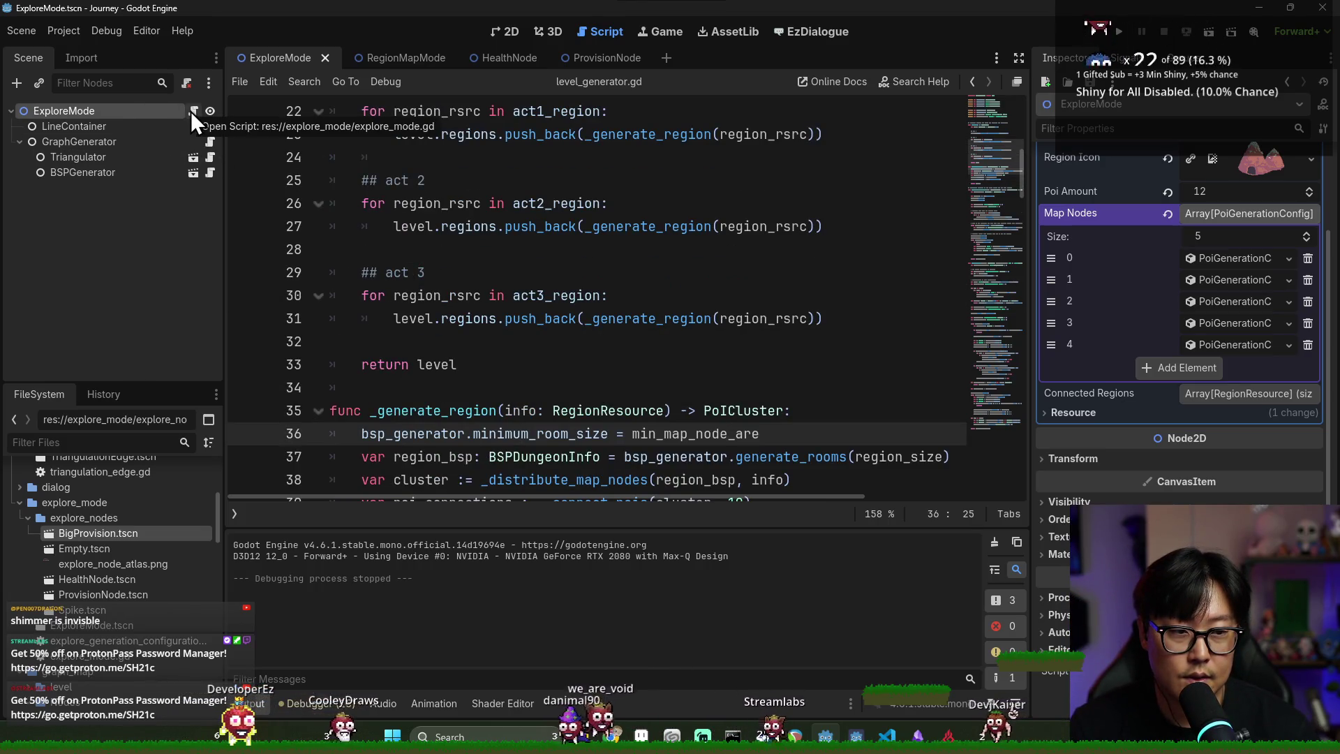
pyautogui.click(1216, 192)
pyautogui.write('0')
pyautogui.hotkey('ctrl', 's')
pyautogui.click(718, 203)
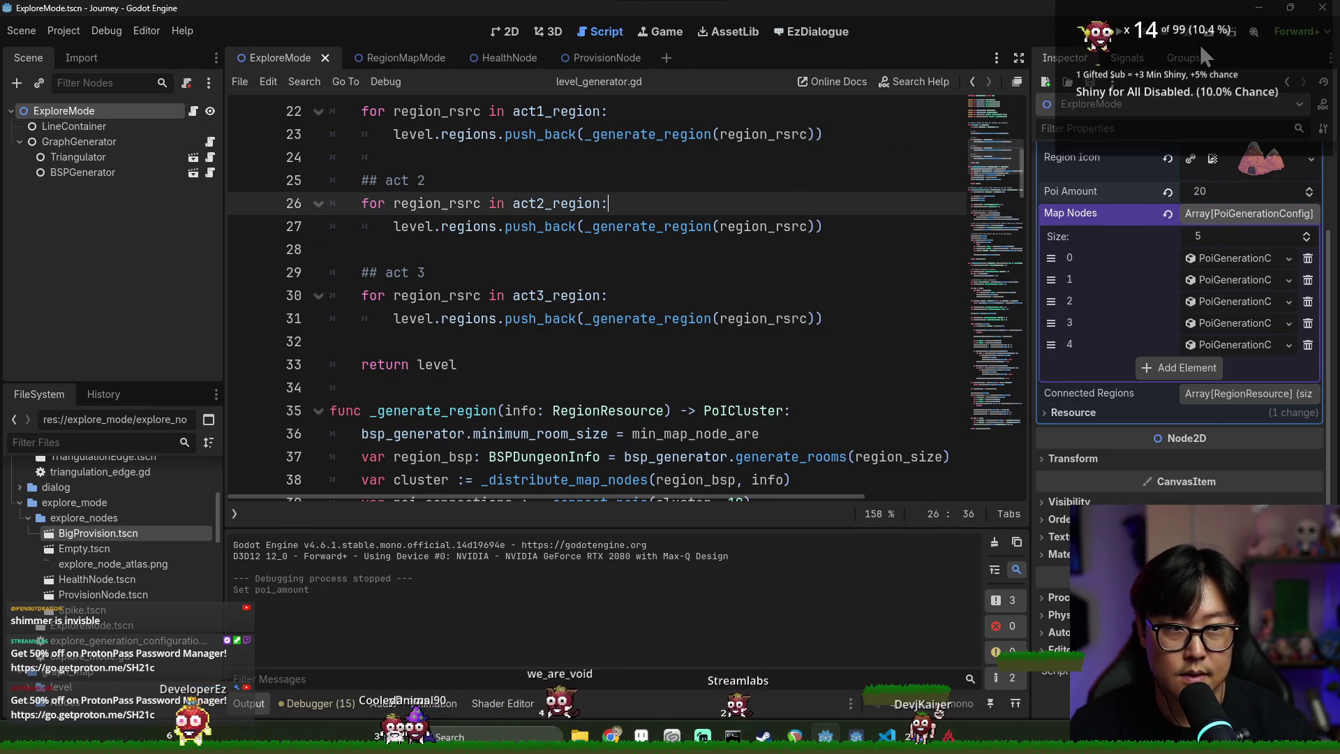
pyautogui.click(1203, 34)
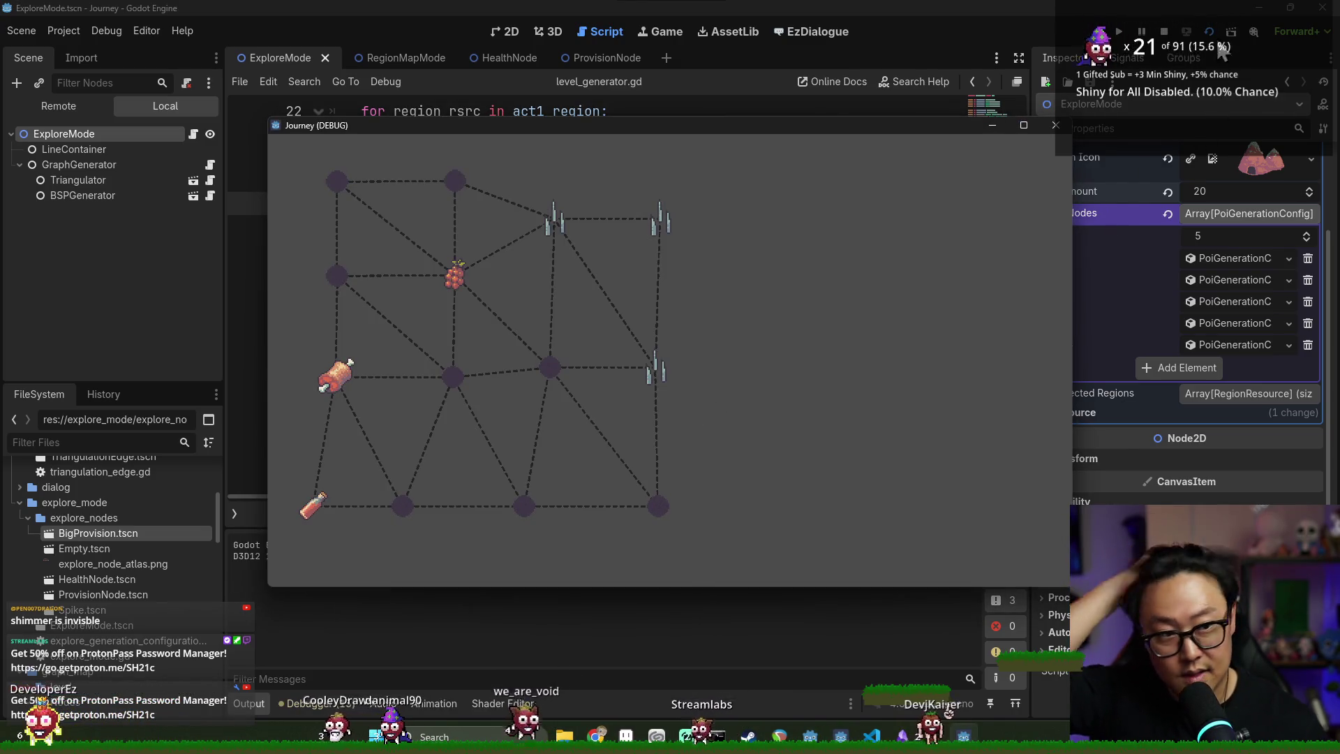
pyautogui.click(1164, 31)
pyautogui.click(419, 342)
pyautogui.click(82, 147)
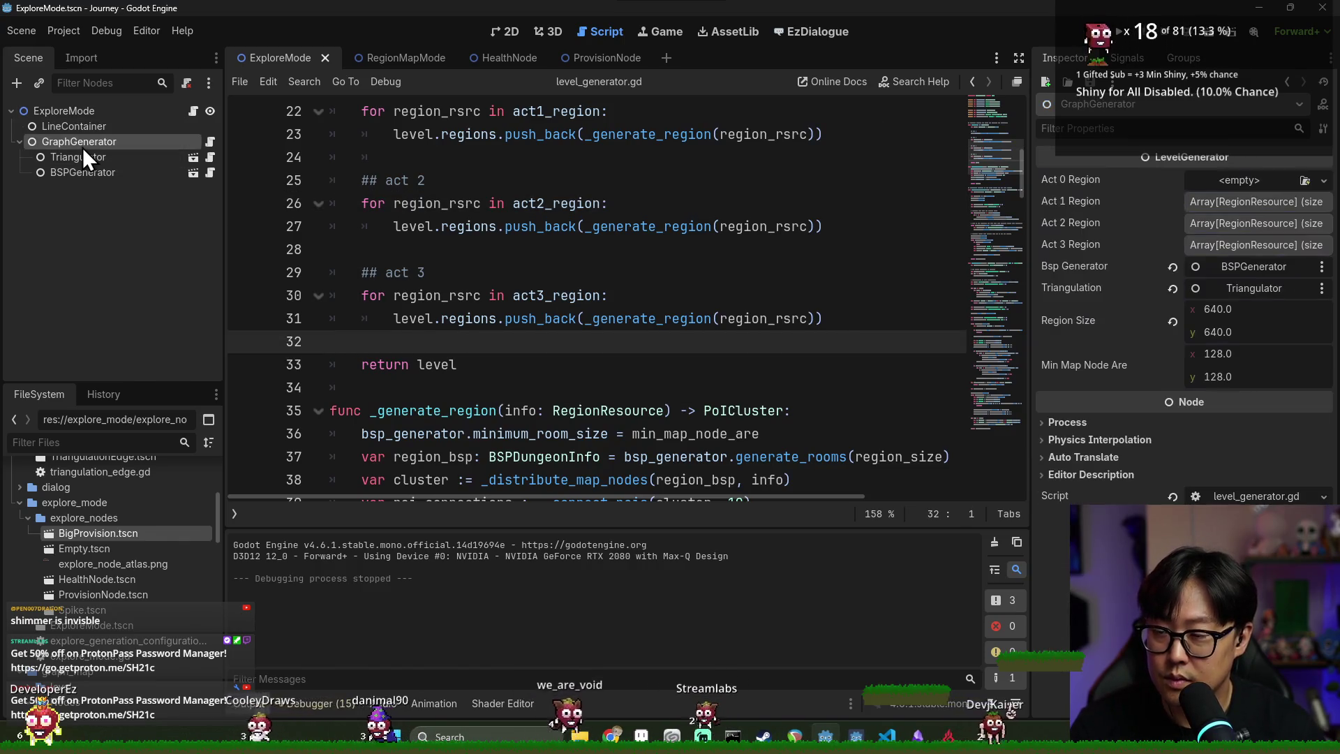
# Step: Read through level_generator.gd, highlighting region, new_poi, _connect_pois, bsp_leaves and bsp_room_info
pyautogui.scroll(-2, 587, 371)
pyautogui.scroll(-7, 588, 371)
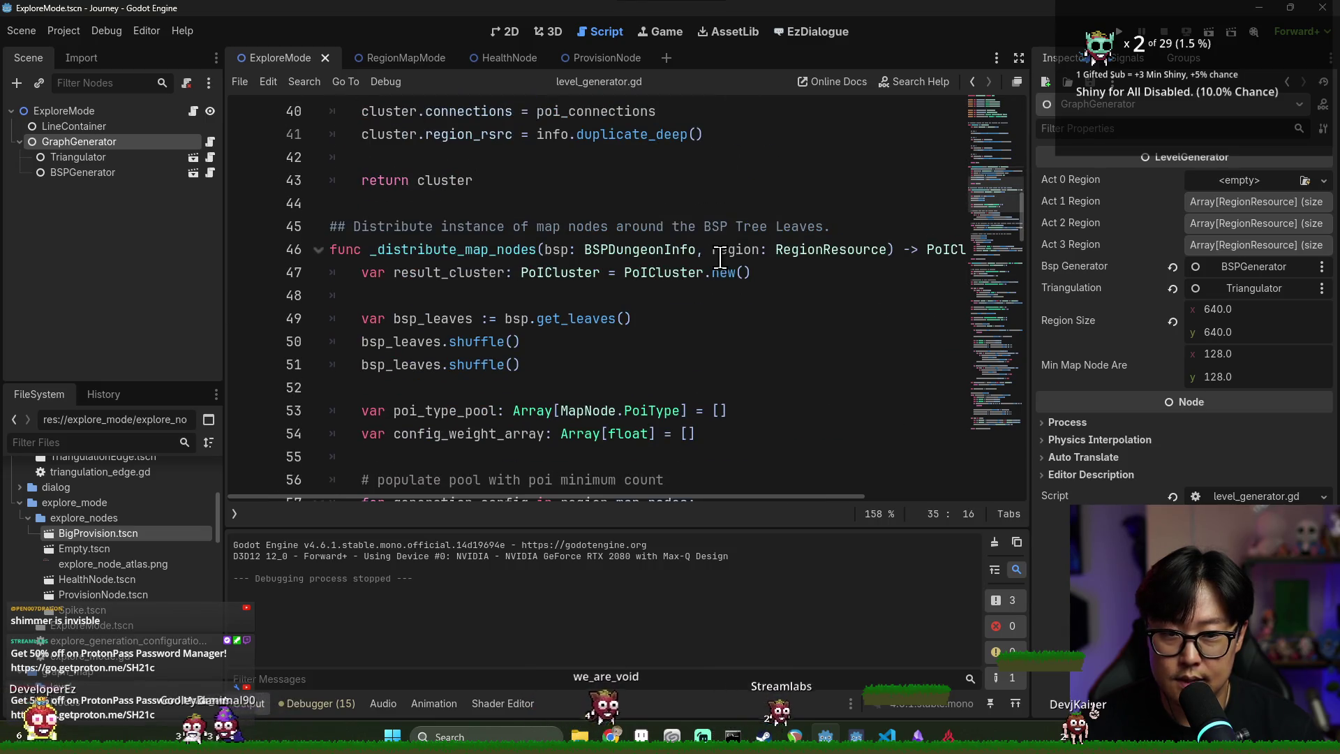
pyautogui.doubleClick(720, 251)
pyautogui.scroll(-5, 514, 323)
pyautogui.click(423, 203)
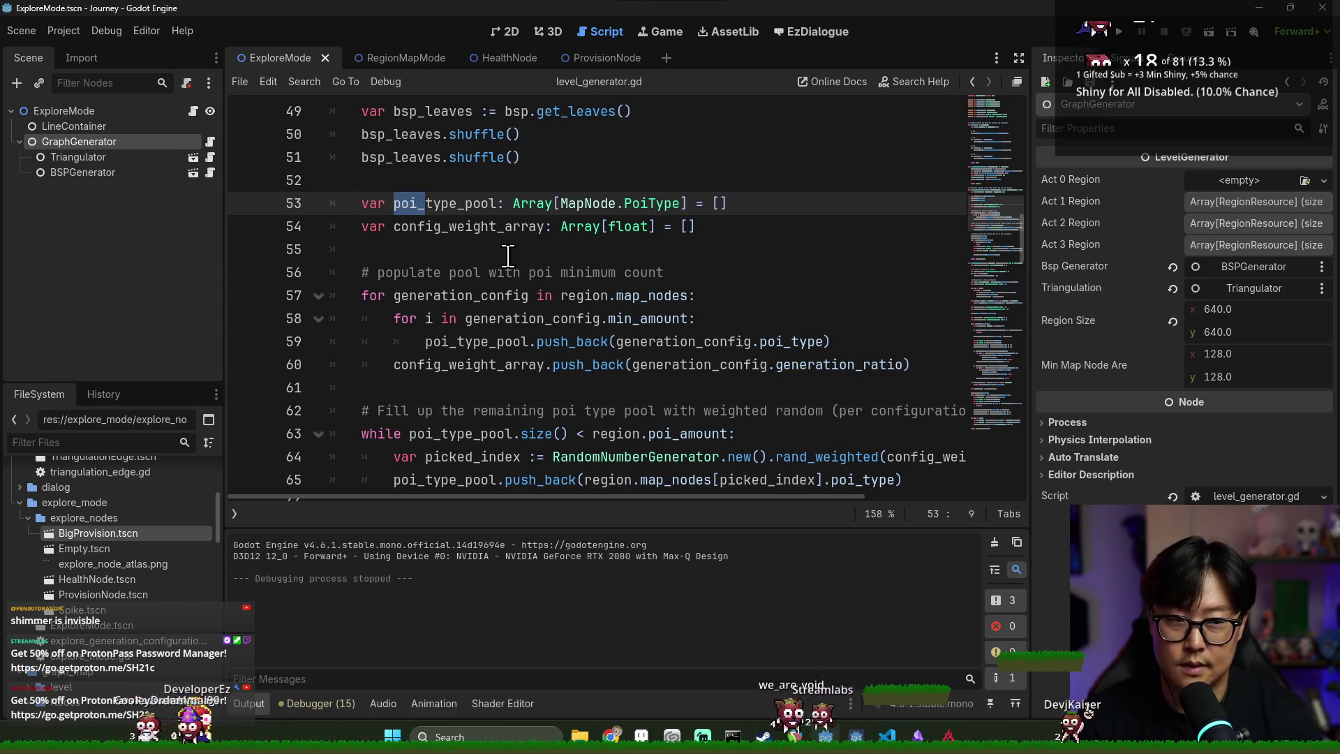
pyautogui.scroll(-5, 481, 247)
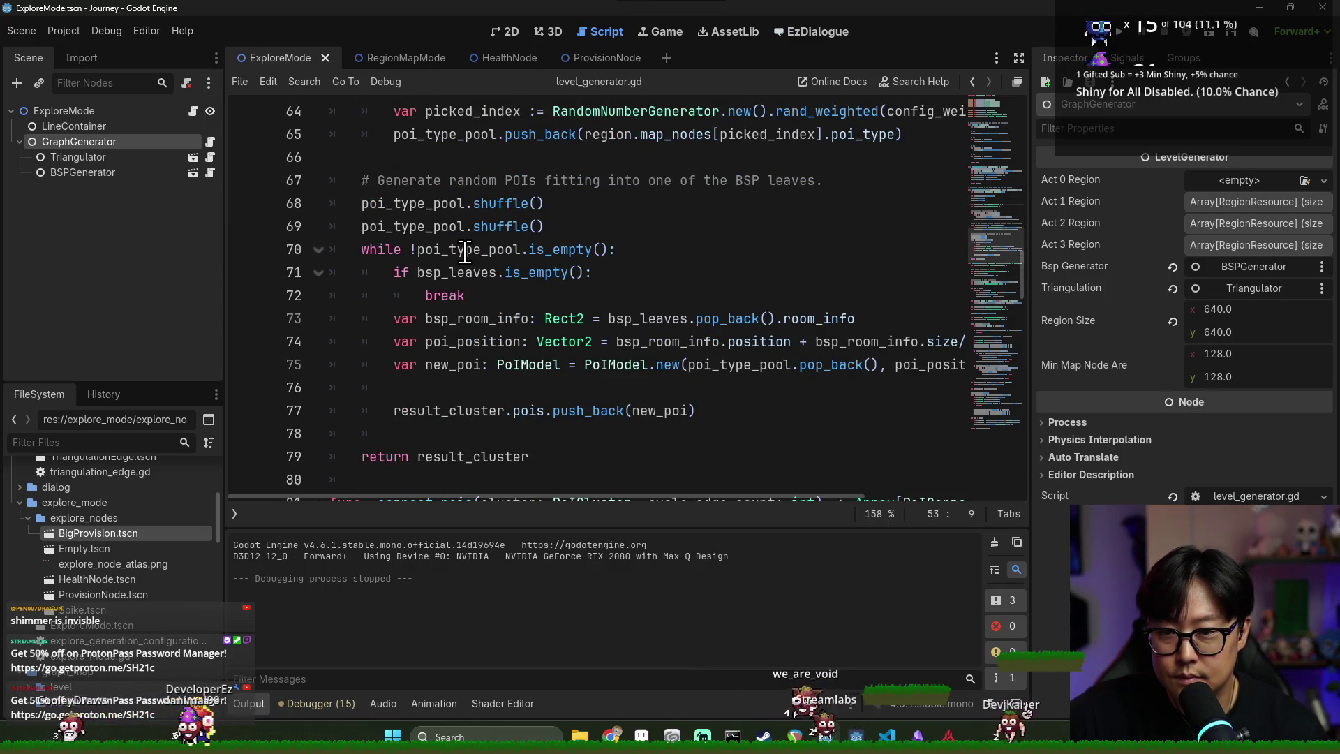
pyautogui.doubleClick(452, 364)
pyautogui.scroll(-3, 455, 315)
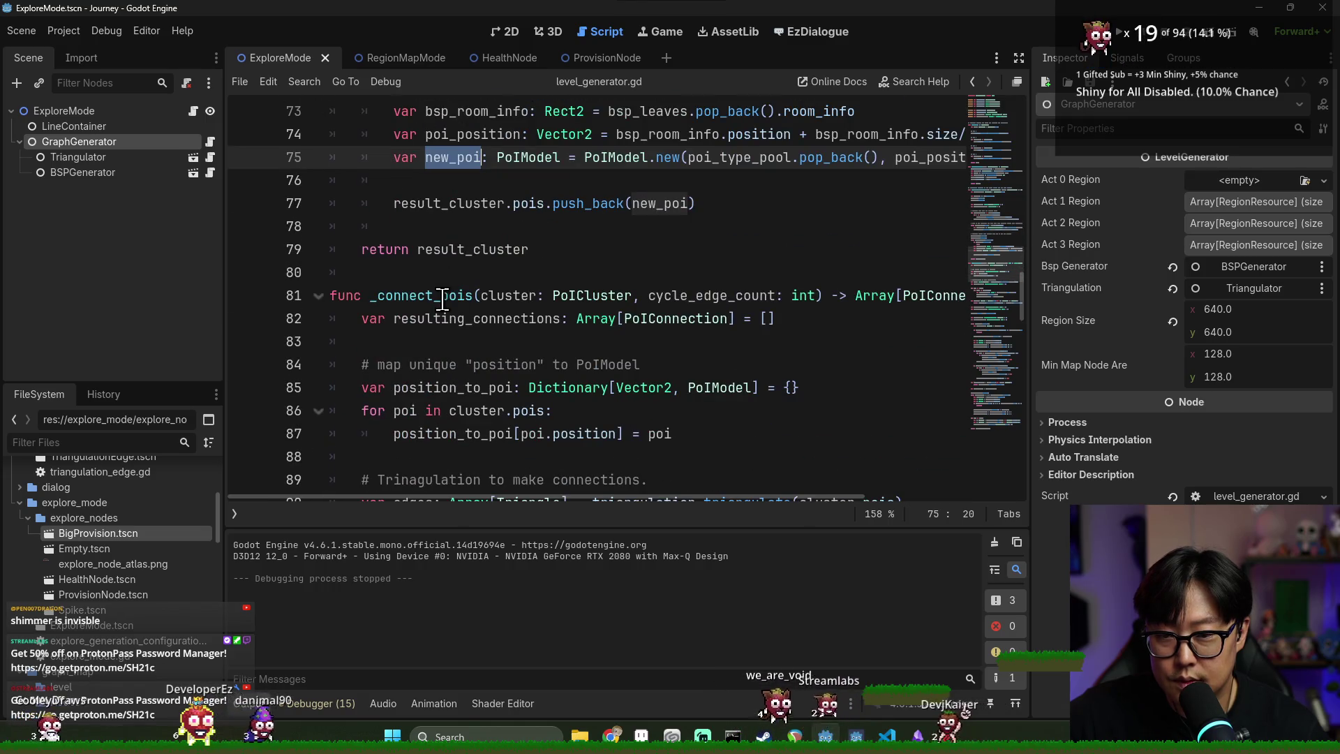
pyautogui.doubleClick(443, 296)
pyautogui.scroll(3, 718, 310)
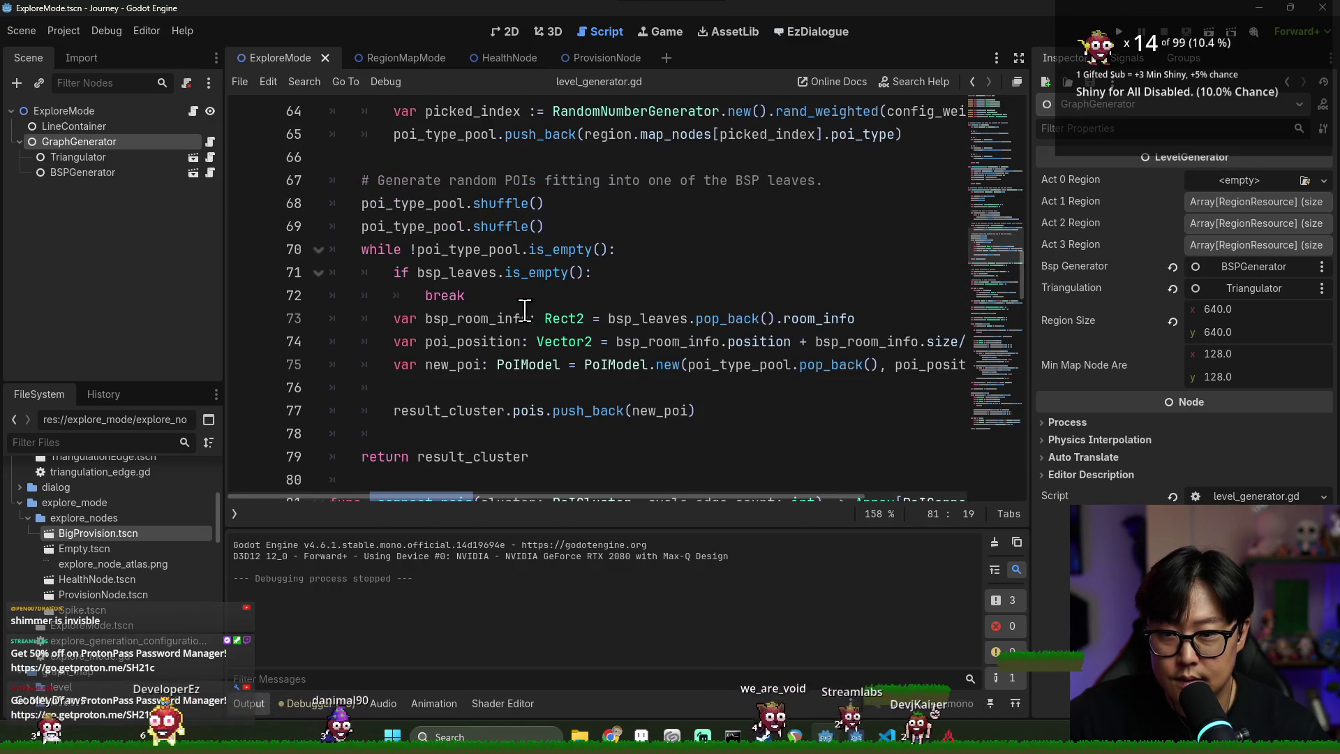
pyautogui.doubleClick(457, 272)
pyautogui.doubleClick(464, 318)
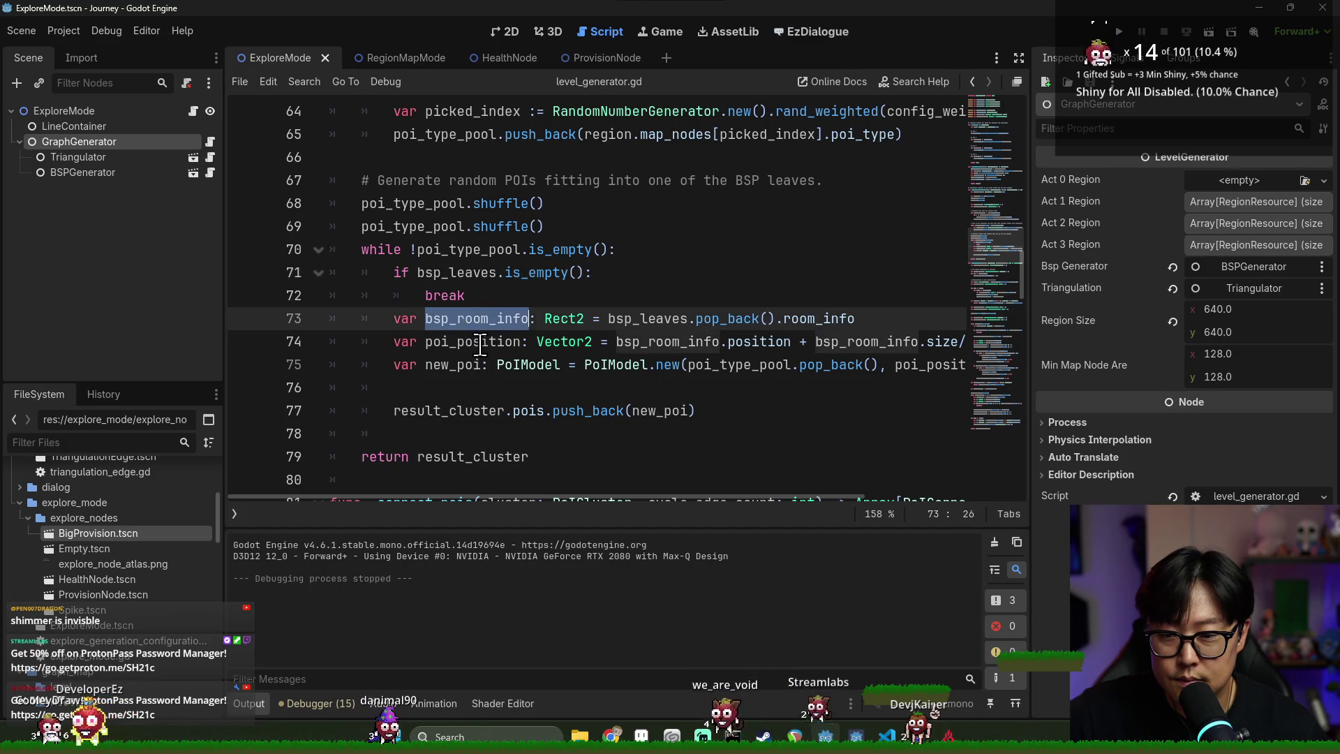
pyautogui.scroll(2, 489, 342)
pyautogui.click(518, 341)
# Step: Search the script for 'triangul' and inspect the min_heap code
pyautogui.hotkey('ctrl', 'f')
pyautogui.write('triangul')
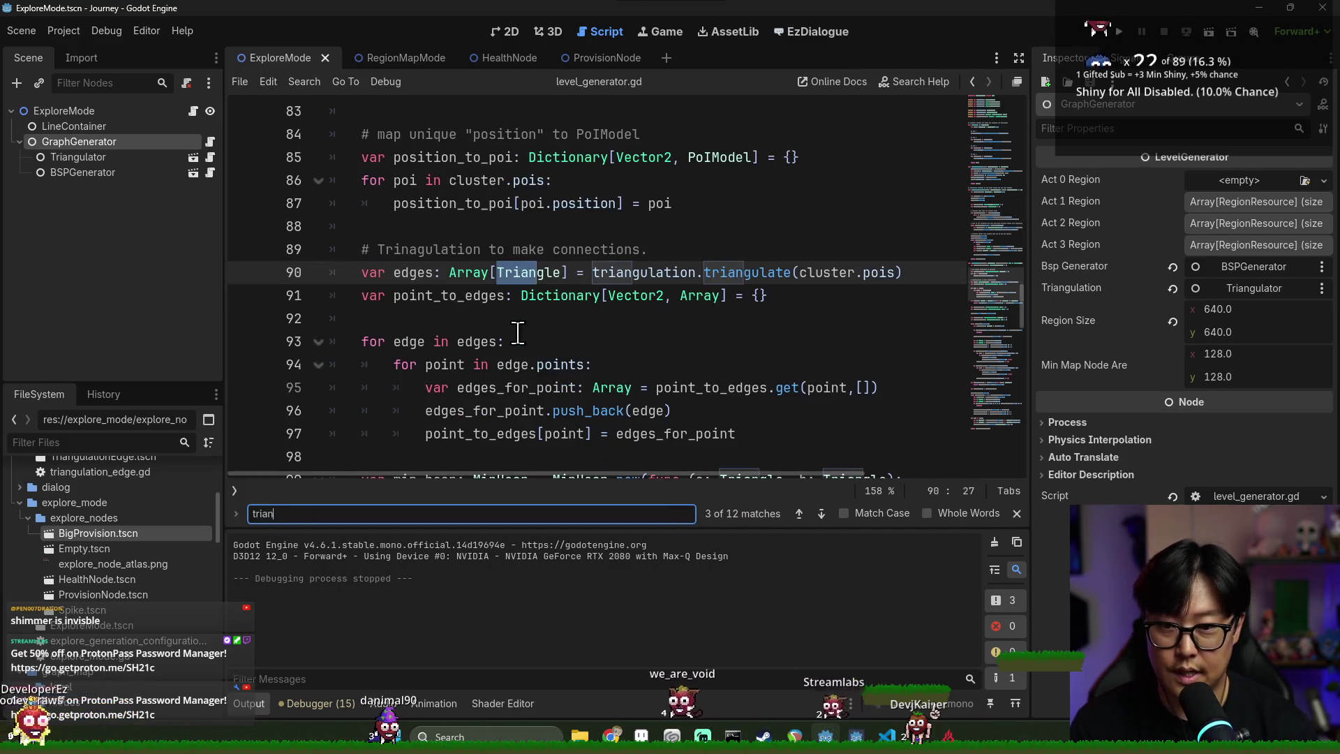
pyautogui.click(489, 286)
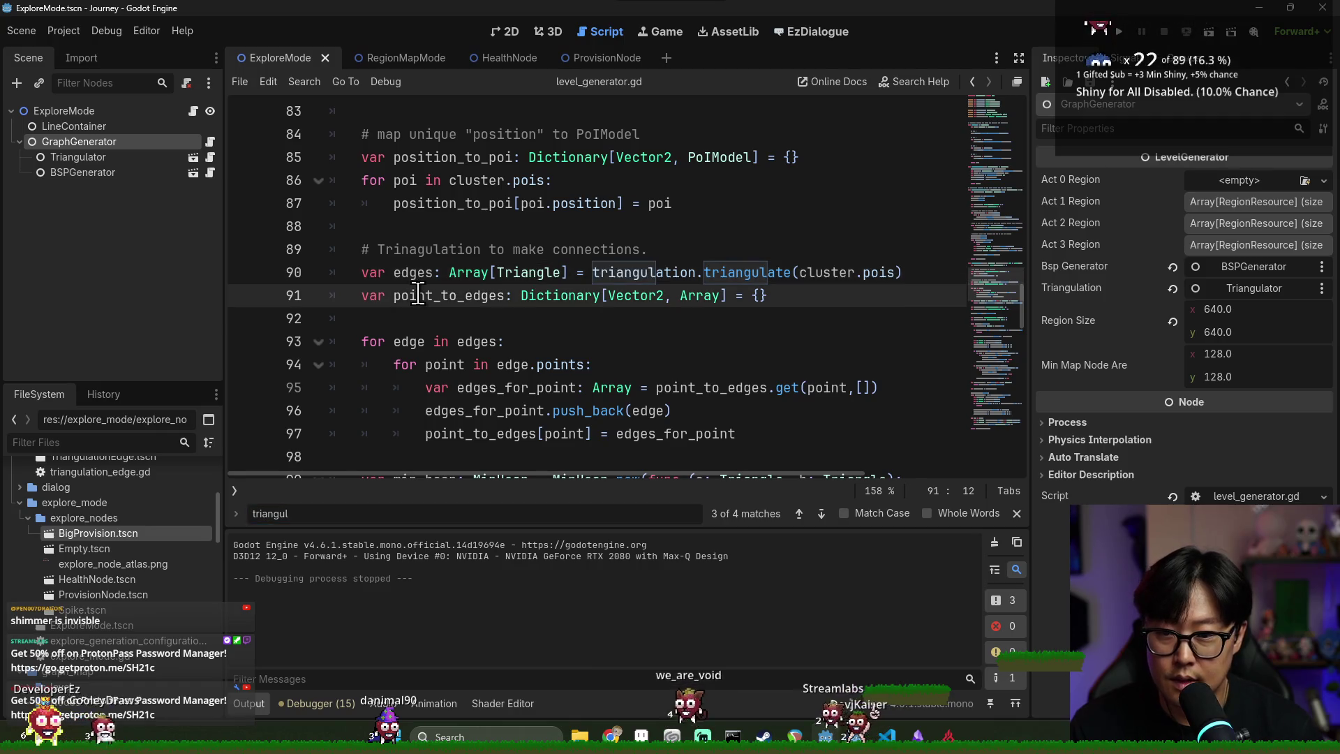
pyautogui.scroll(-3, 440, 300)
pyautogui.doubleClick(425, 303)
pyautogui.scroll(2, 467, 286)
pyautogui.scroll(5, 482, 293)
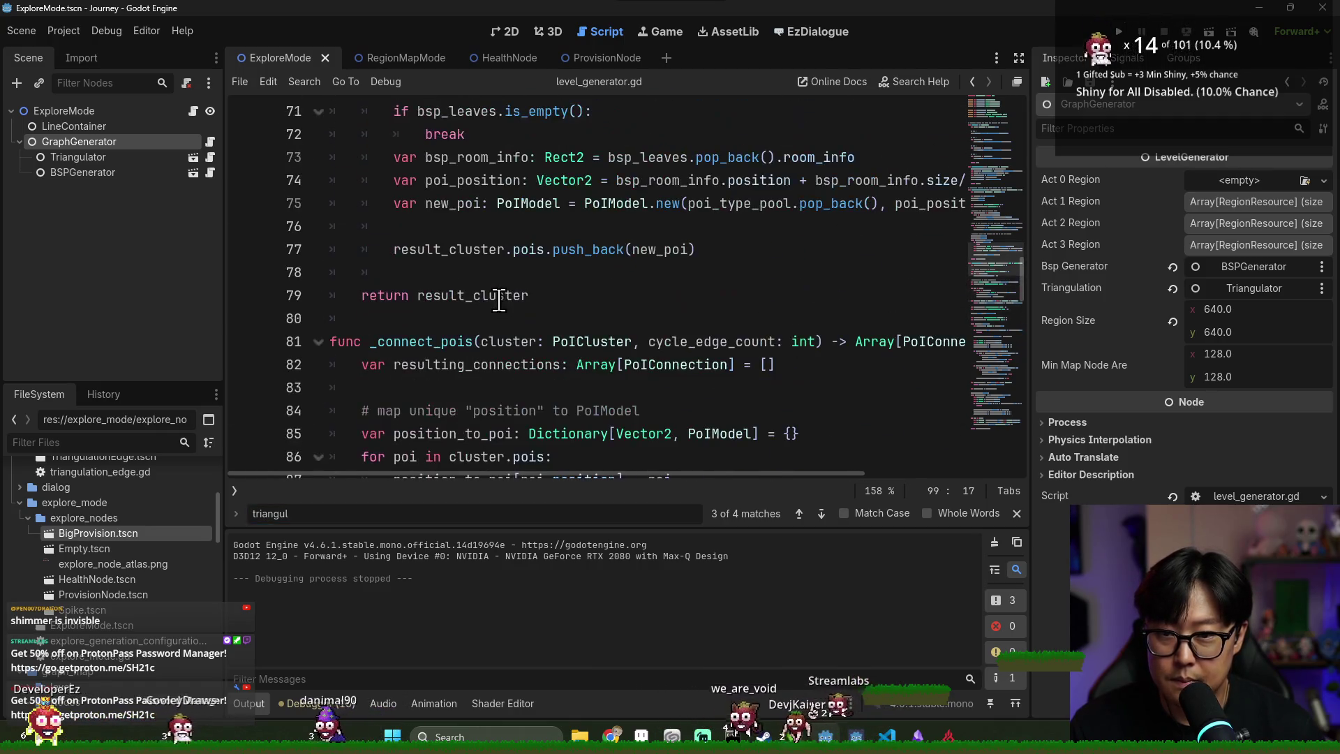
# Step: Search for _connect_pois to find its call with a hard-coded 10 on line 39
pyautogui.doubleClick(751, 341)
pyautogui.doubleClick(433, 341)
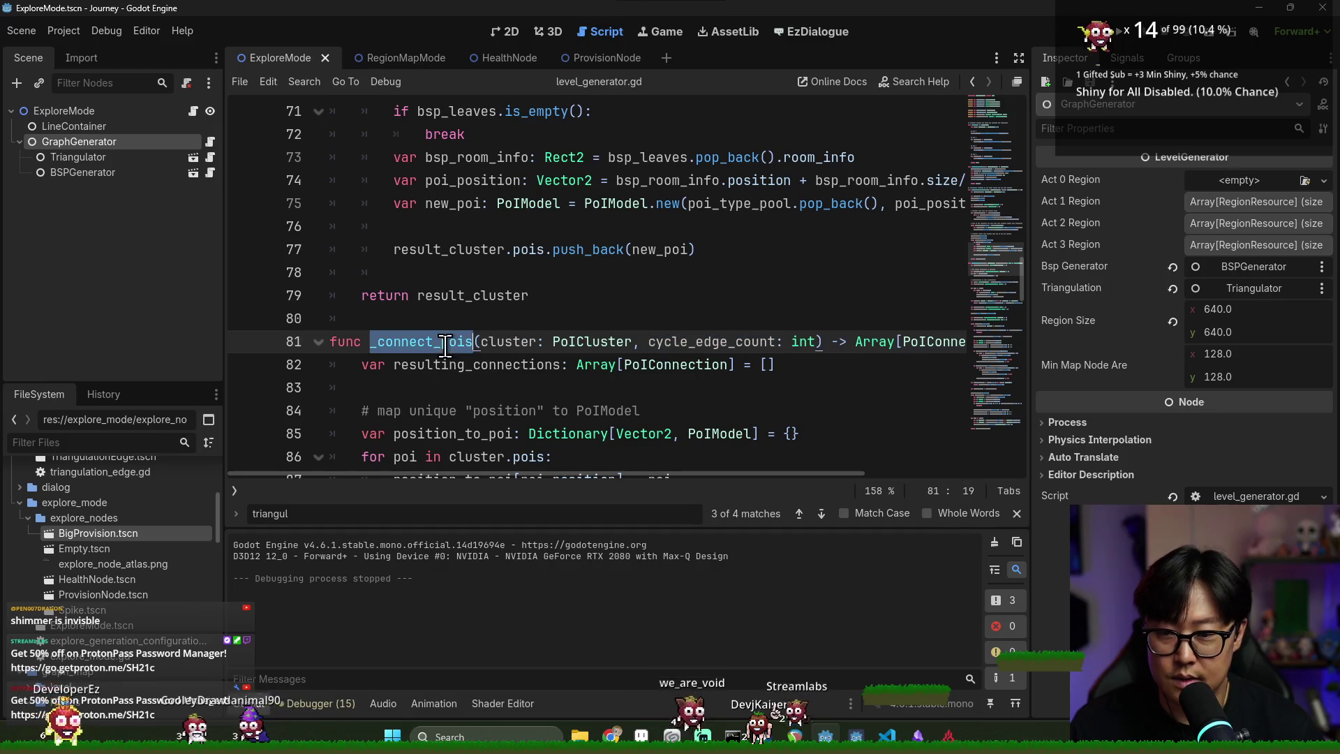
pyautogui.hotkey('ctrl', 'f')
pyautogui.press('Return')
pyautogui.click(734, 279)
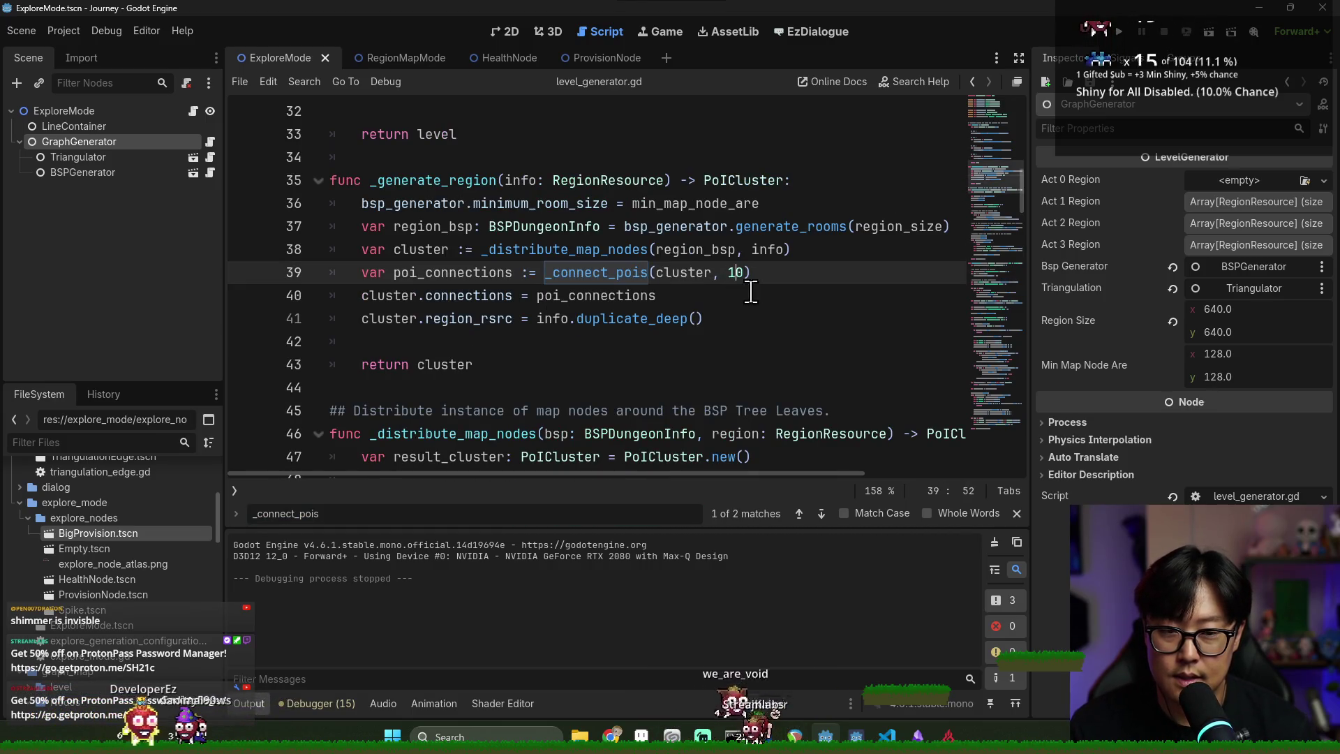
pyautogui.scroll(1, 676, 357)
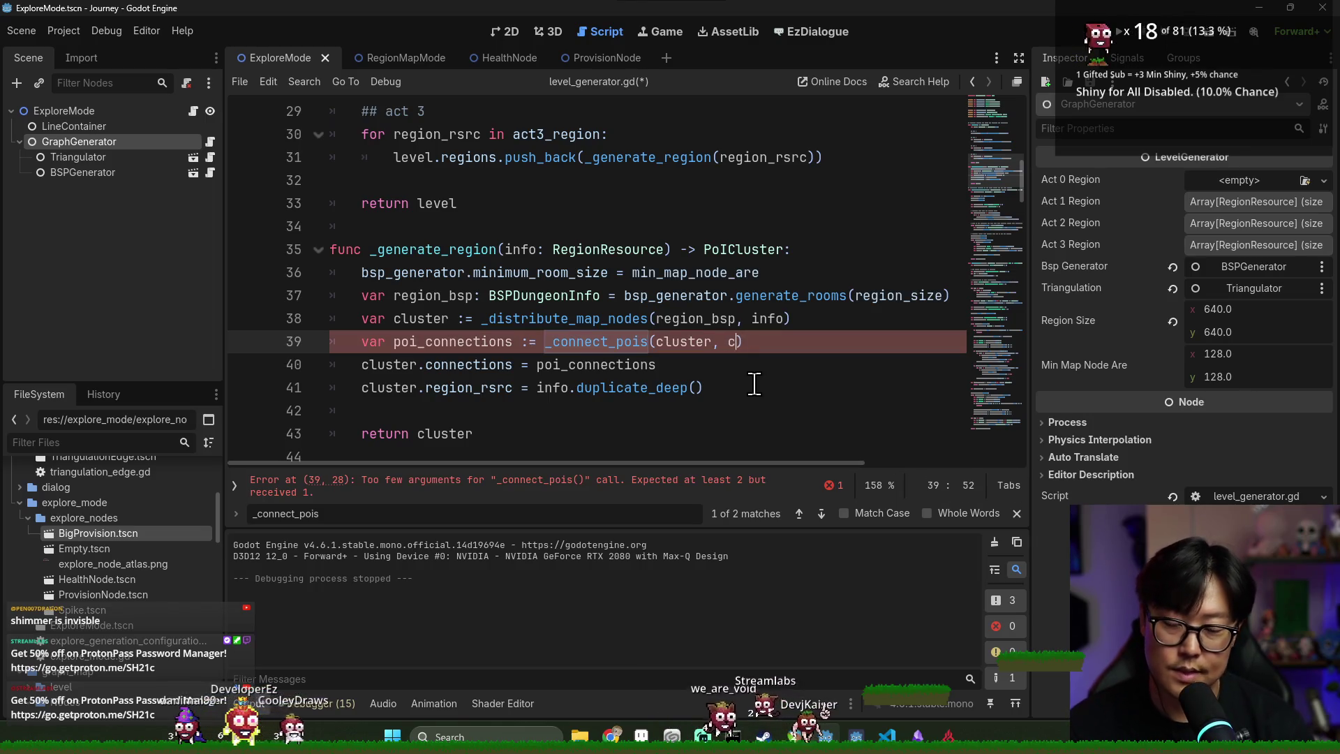
pyautogui.doubleClick(740, 341)
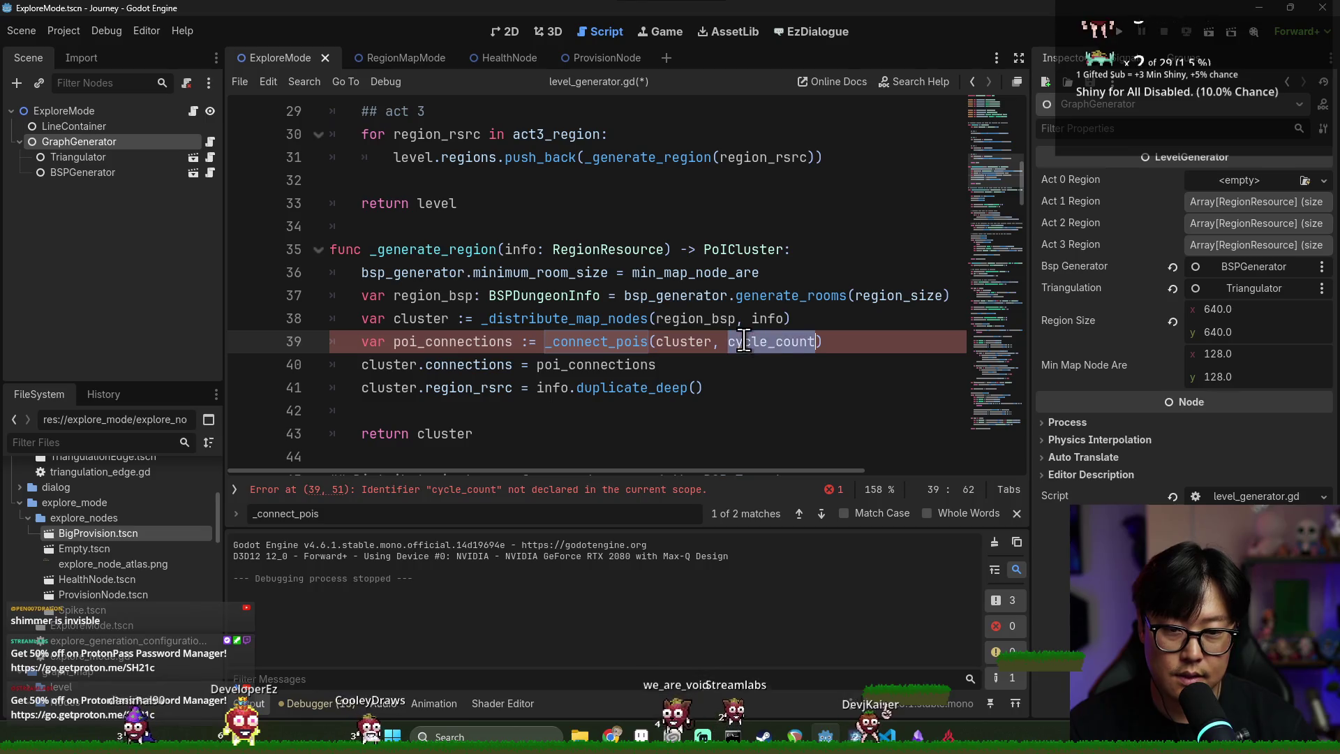
pyautogui.moveTo(1022, 194); pyautogui.dragTo(1021, 133)
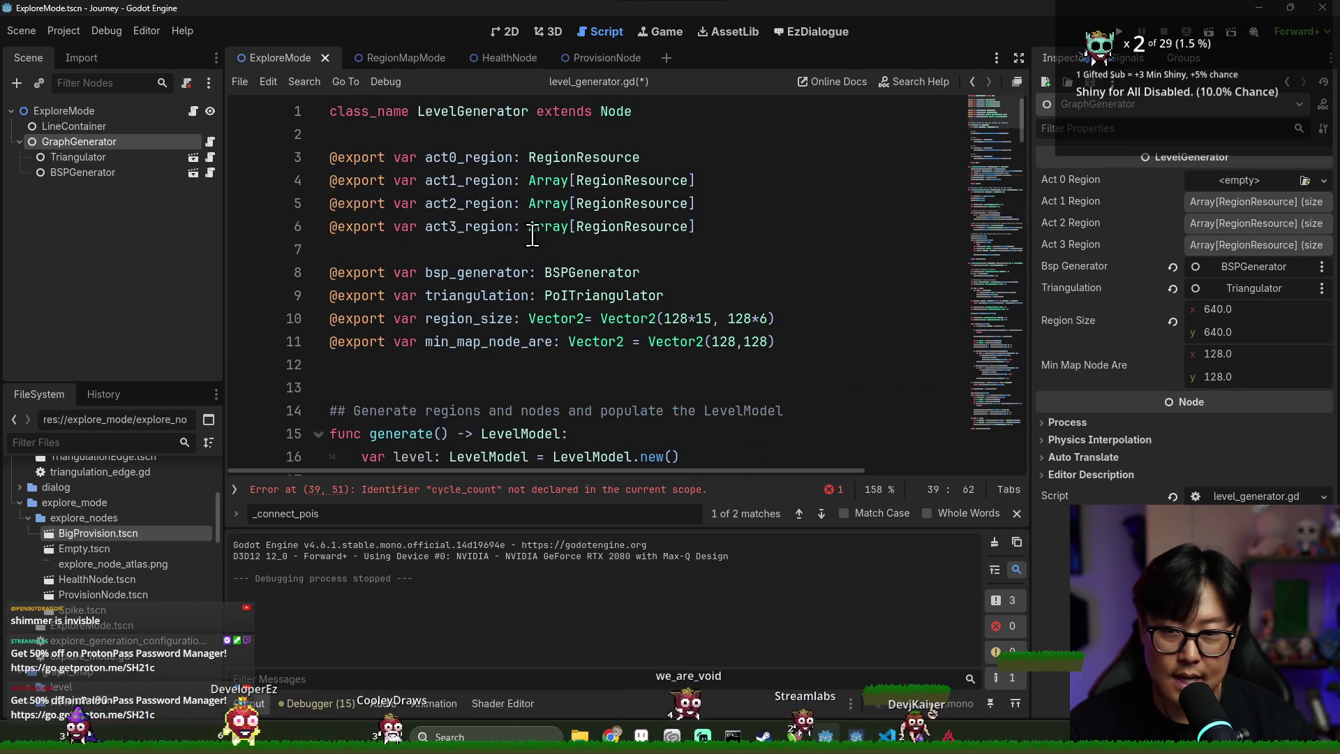
pyautogui.click(802, 335)
pyautogui.press('Return')
pyautogui.write('@export var cycle_count: int = 10')
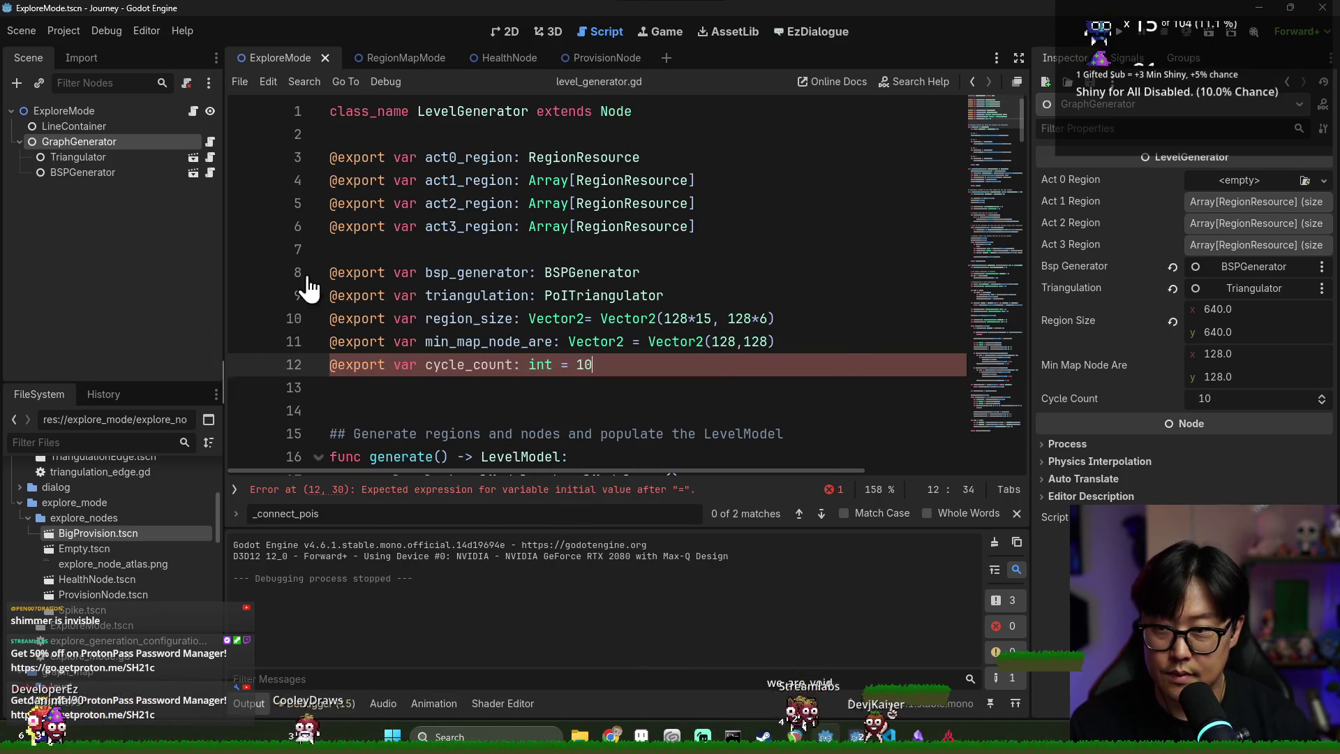
pyautogui.click(307, 249)
pyautogui.hotkey('ctrl', 's')
# Step: Set GraphGenerator's Cycle Count to 3 and save the scene
pyautogui.click(1232, 404)
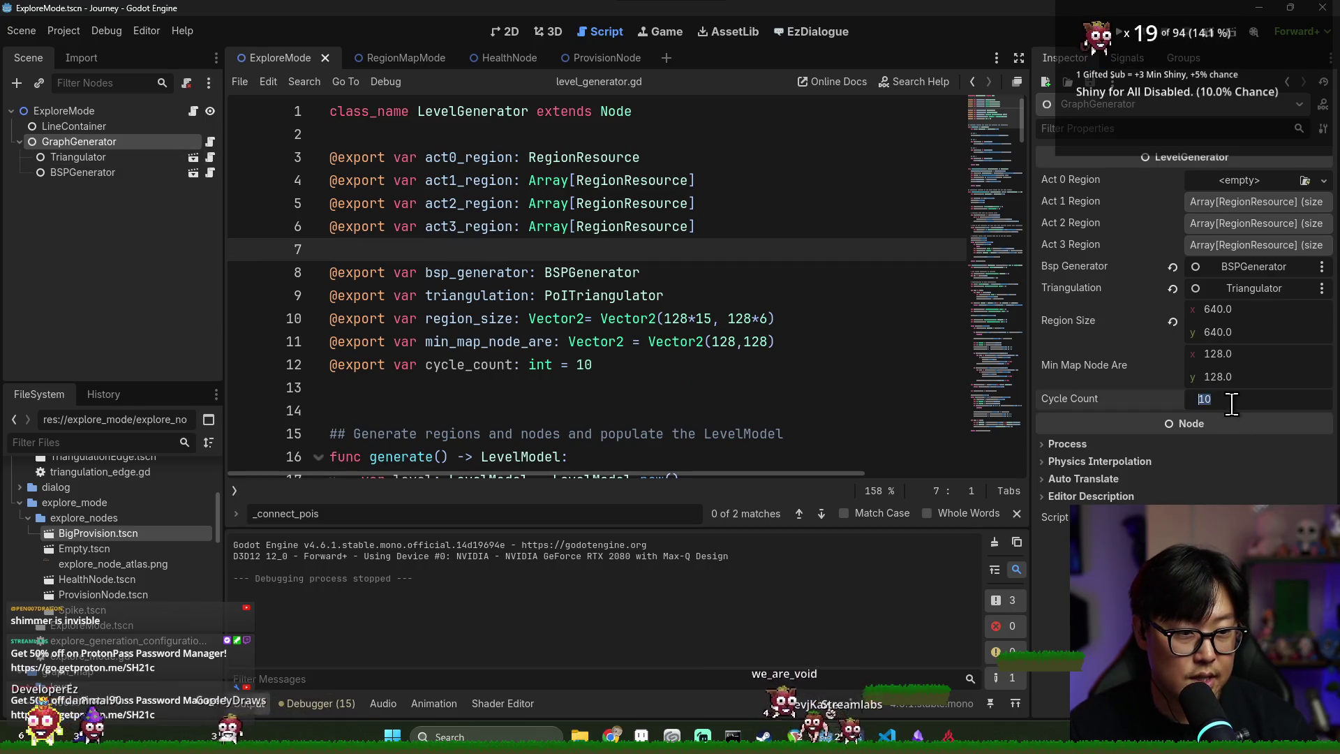
pyautogui.write('3')
pyautogui.click(621, 204)
pyautogui.hotkey('ctrl', 's')
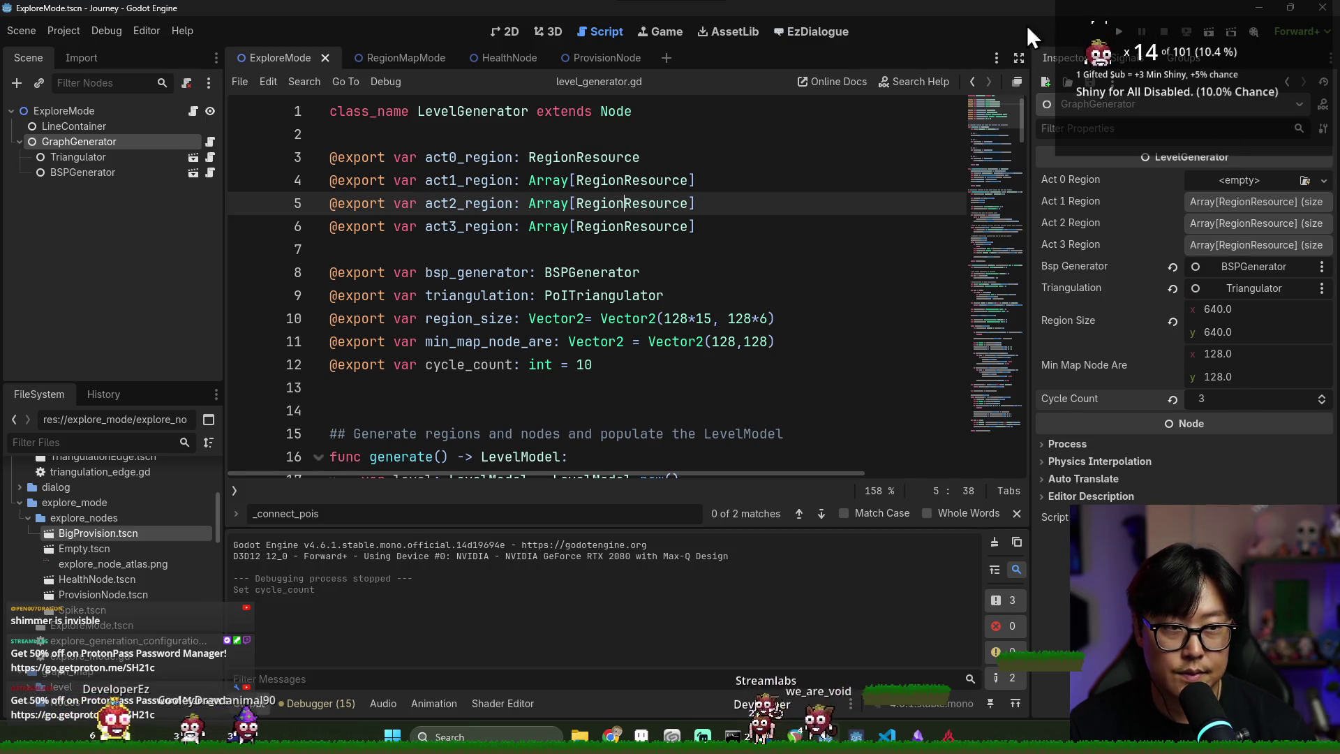
# Step: Preview the map with 3 cycles, then set Cycle Count to 0 and preview again
pyautogui.click(1203, 38)
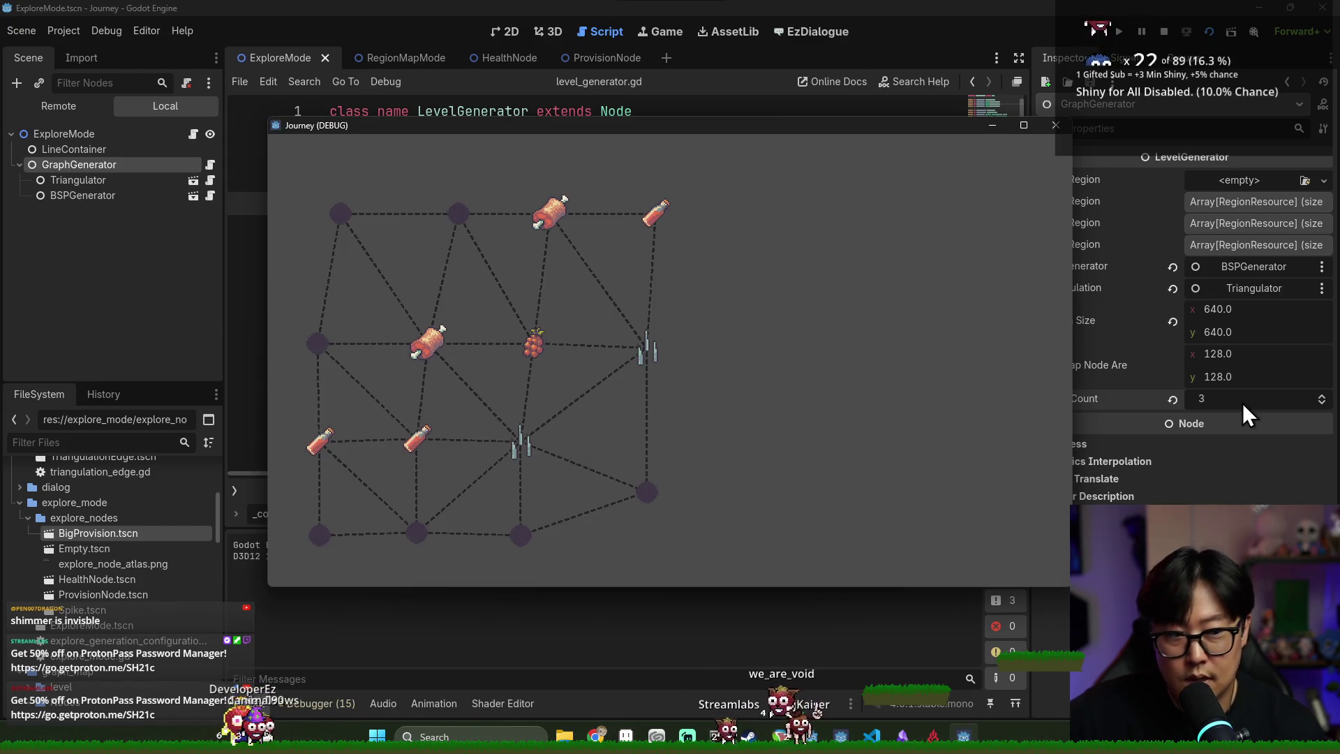
pyautogui.click(1235, 400)
pyautogui.press('Return')
pyautogui.press('F5')
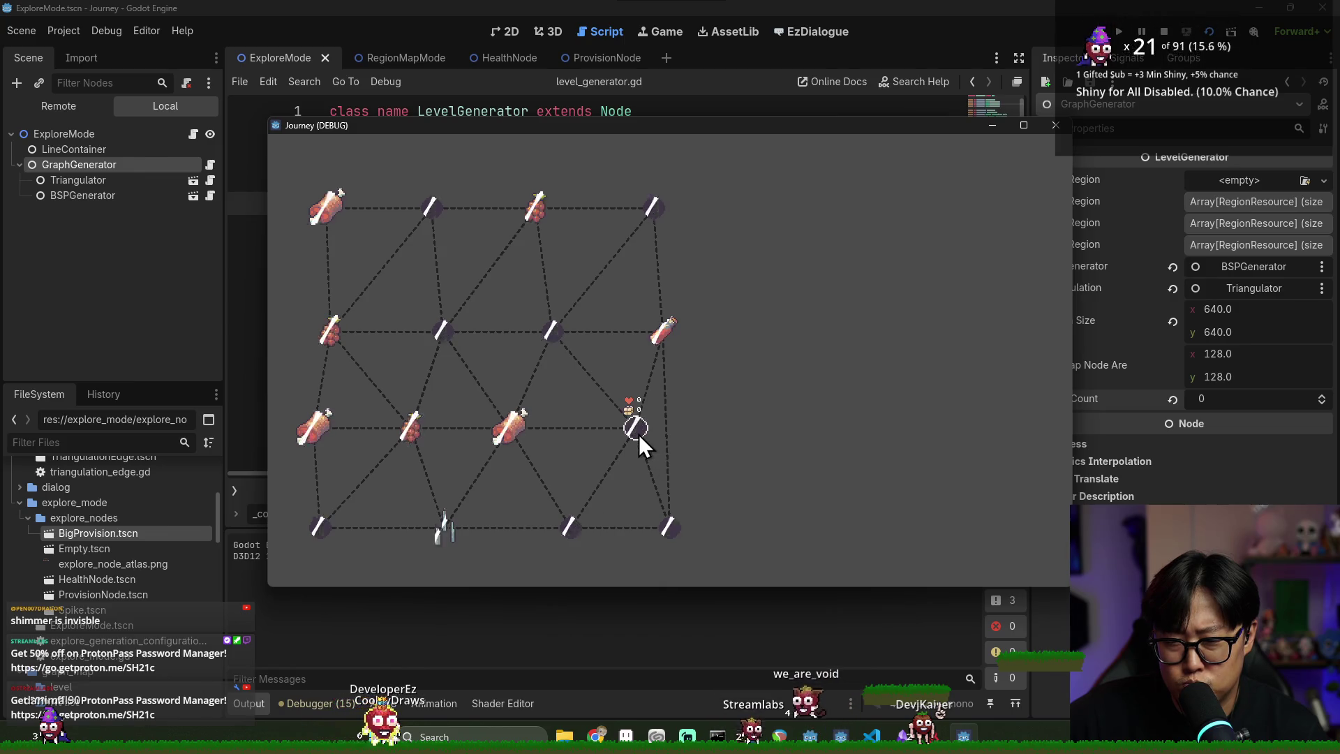
pyautogui.click(1164, 31)
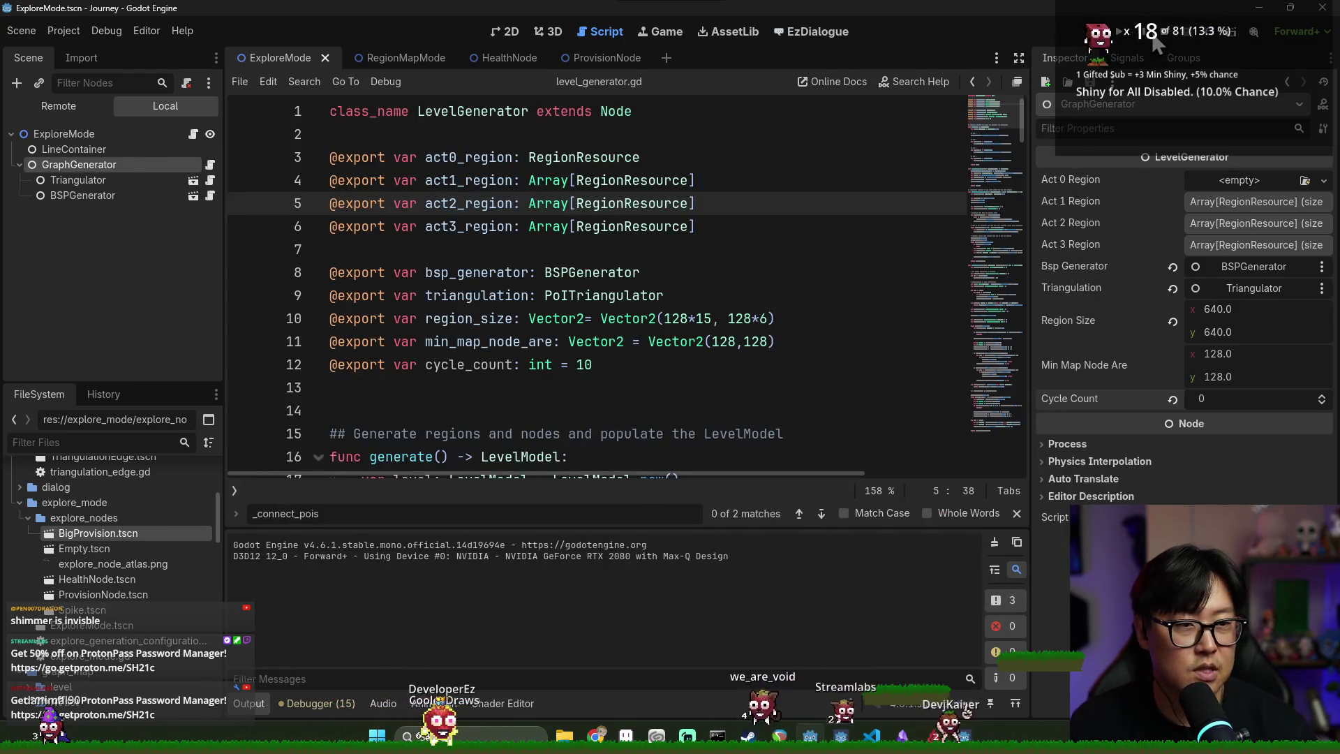
# Step: Search level_generator.gd for cycle_edge_count and jump to its next use
pyautogui.click(531, 341)
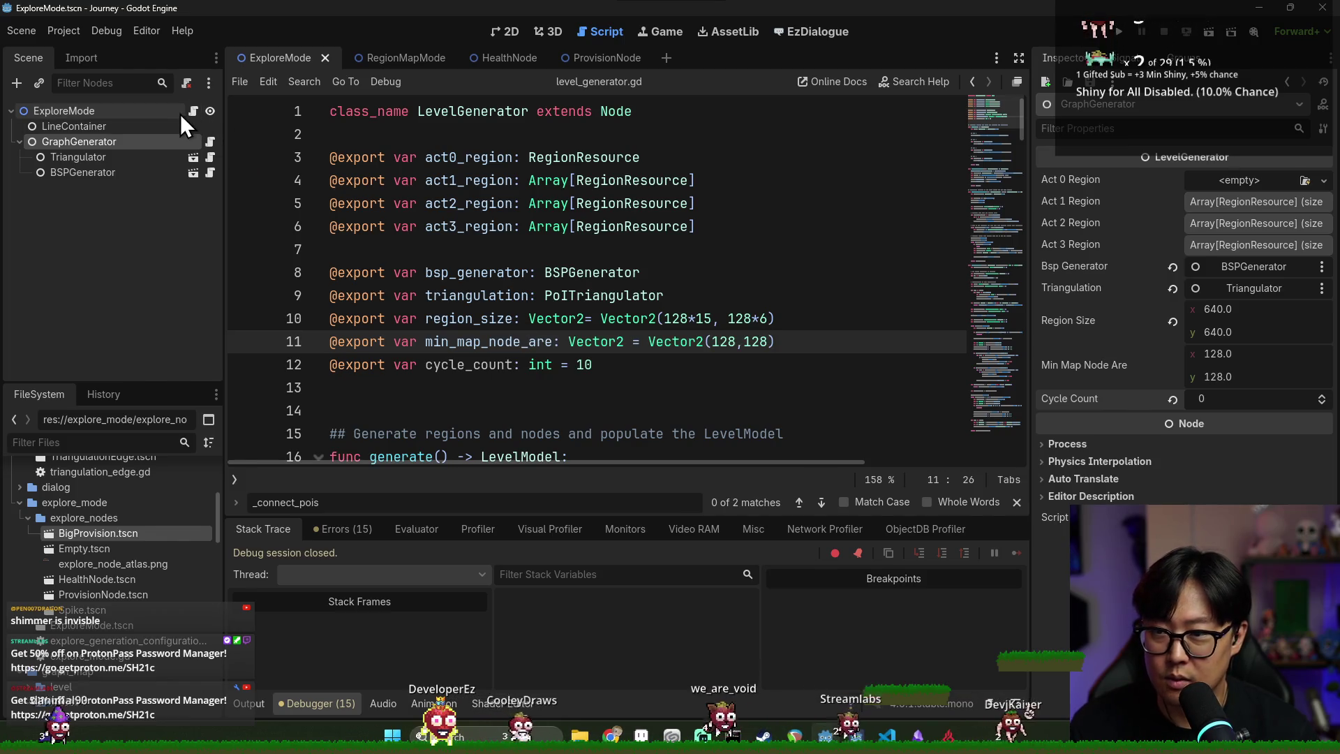
pyautogui.scroll(-3, 412, 280)
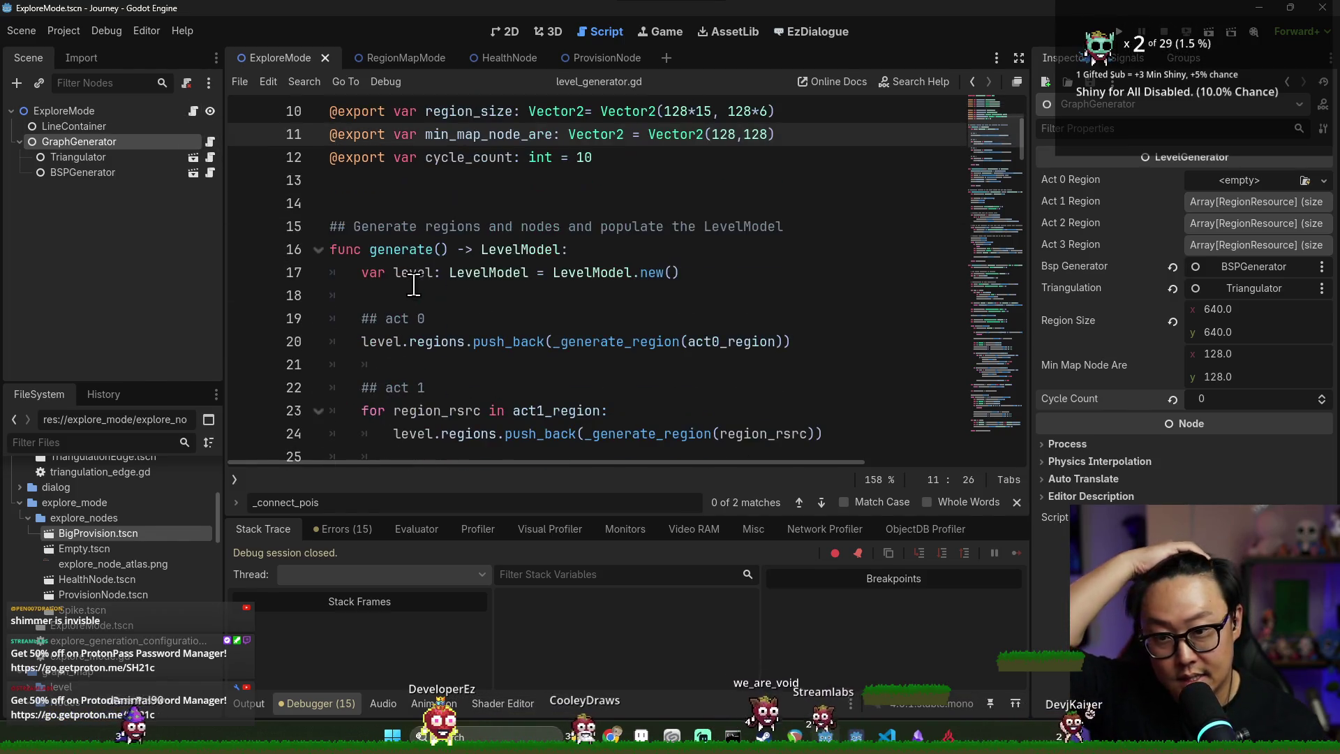
pyautogui.scroll(-3, 439, 271)
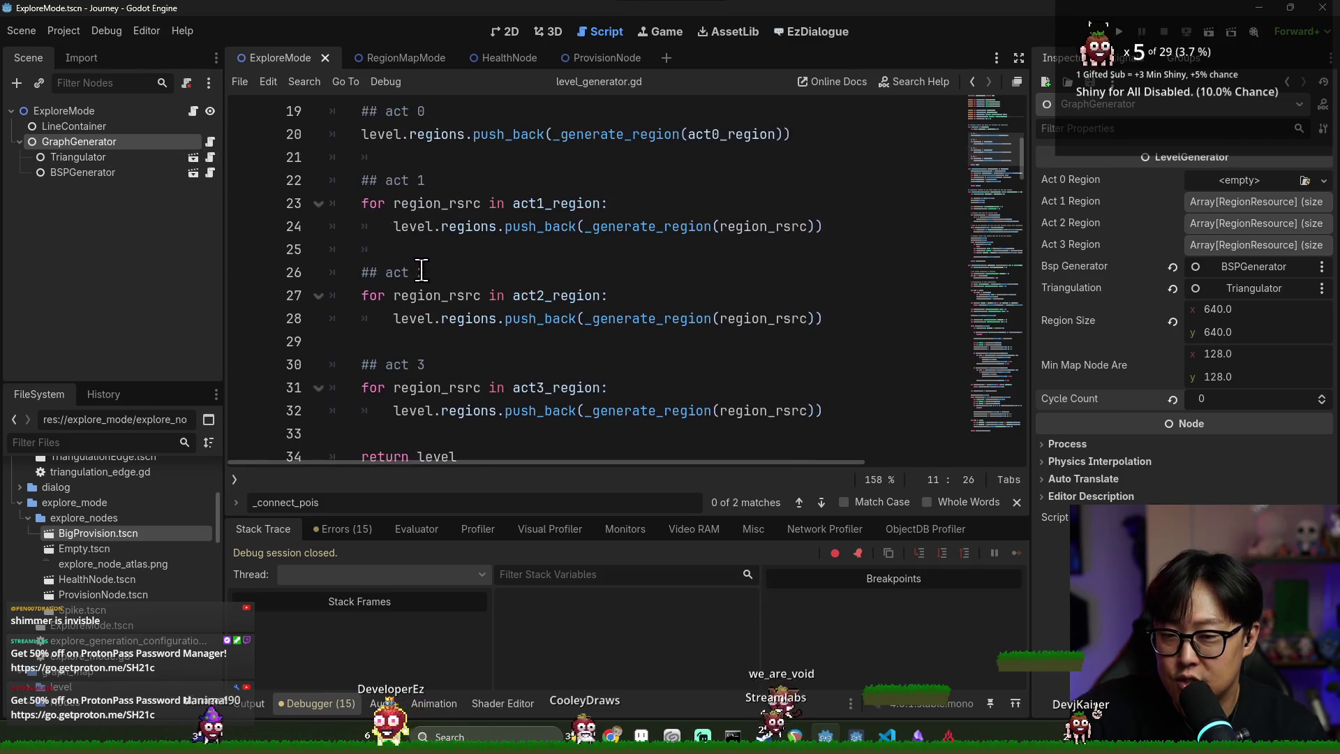
pyautogui.scroll(-5, 441, 263)
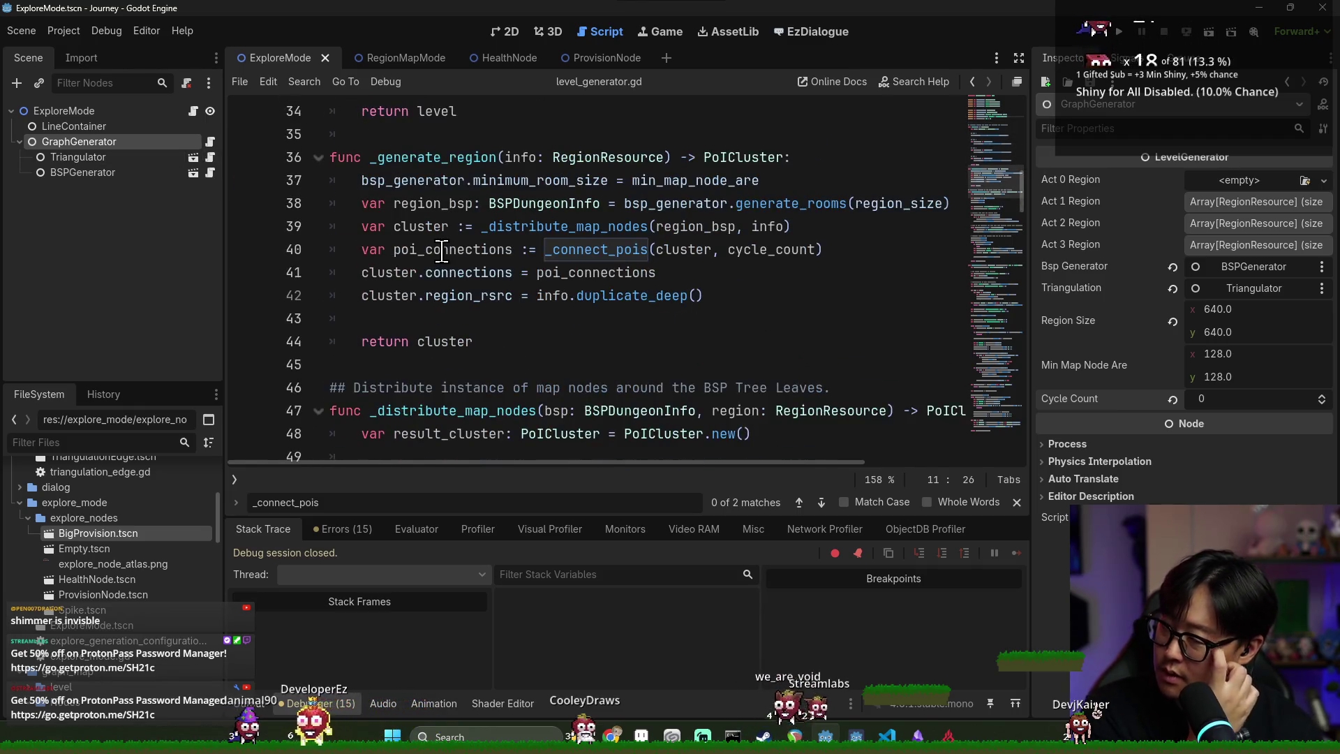
pyautogui.scroll(-1, 442, 250)
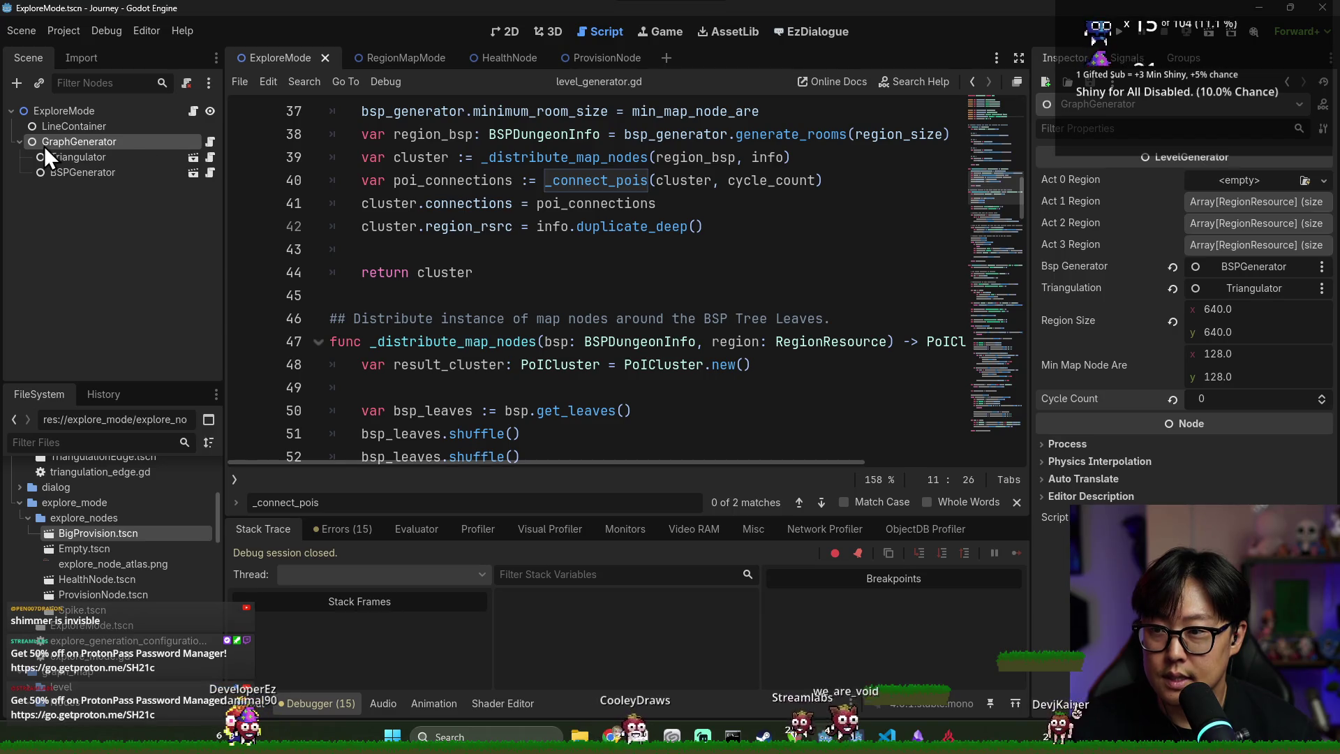
pyautogui.click(556, 293)
pyautogui.hotkey('ctrl', 'f')
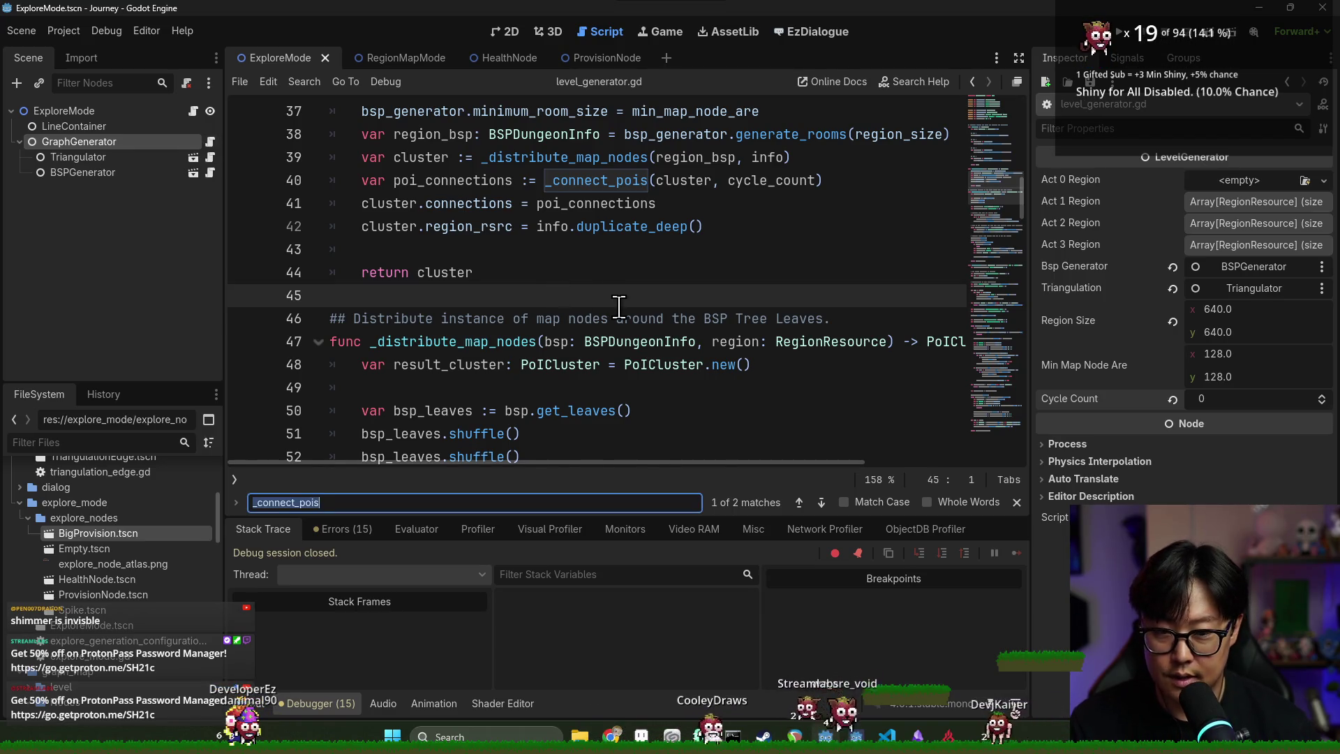
pyautogui.write('cycle_edge_count: int) -> Array[PoIConne')
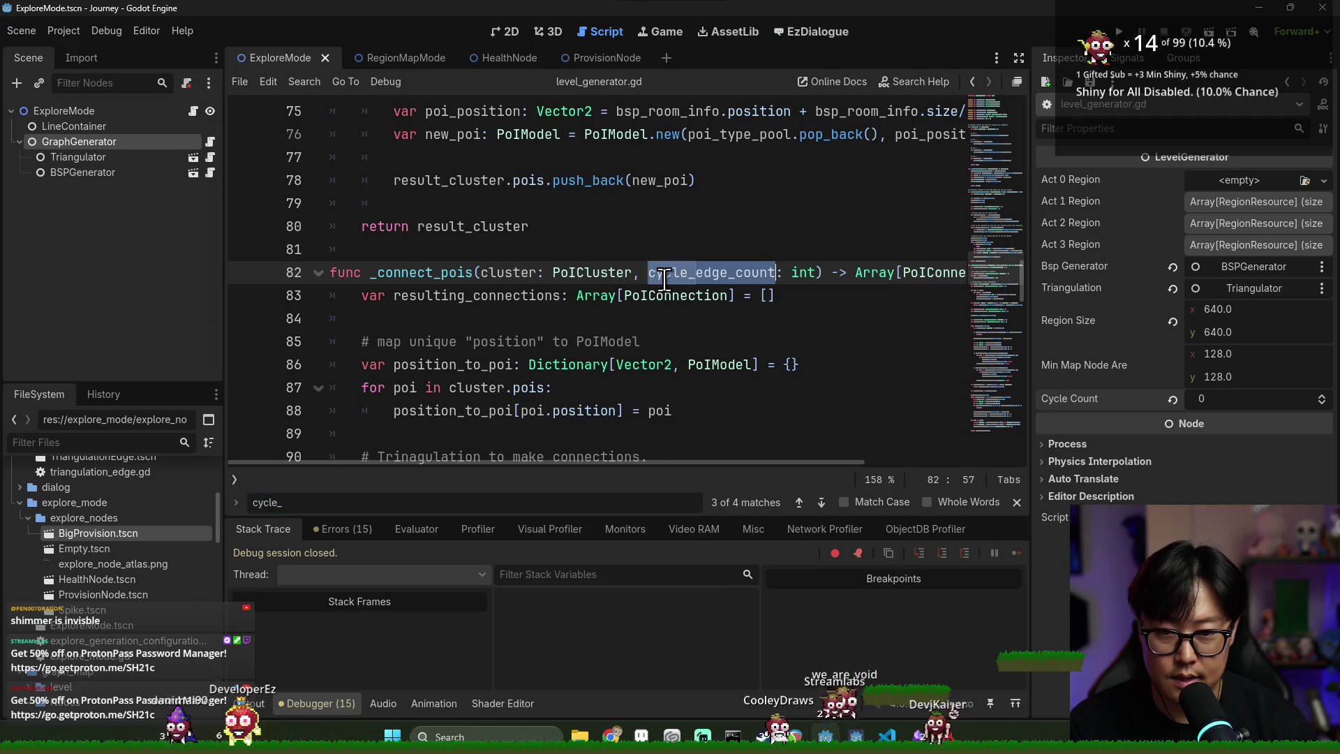
pyautogui.press('Return')
# Step: Trace add_back_count and point_connections through _connect_pois
pyautogui.doubleClick(454, 276)
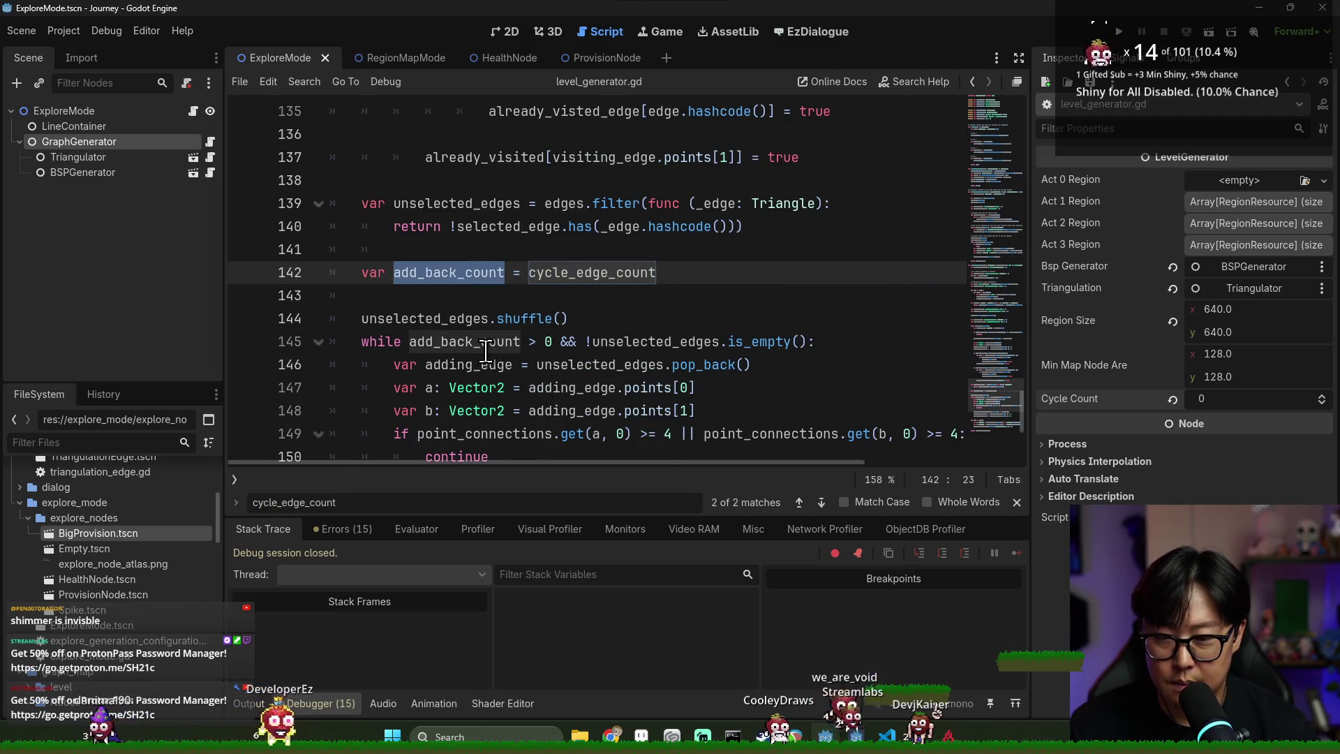
pyautogui.scroll(-1, 596, 349)
pyautogui.scroll(-1, 596, 349)
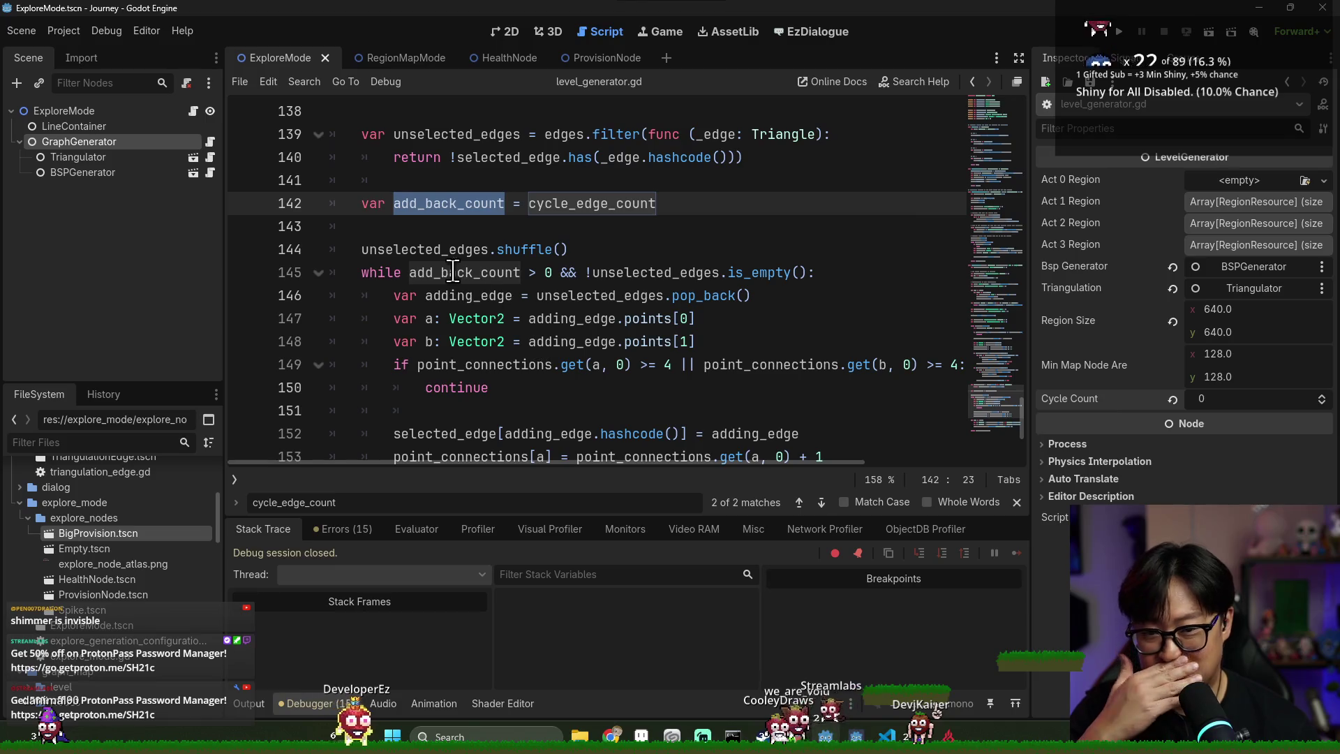
pyautogui.doubleClick(471, 364)
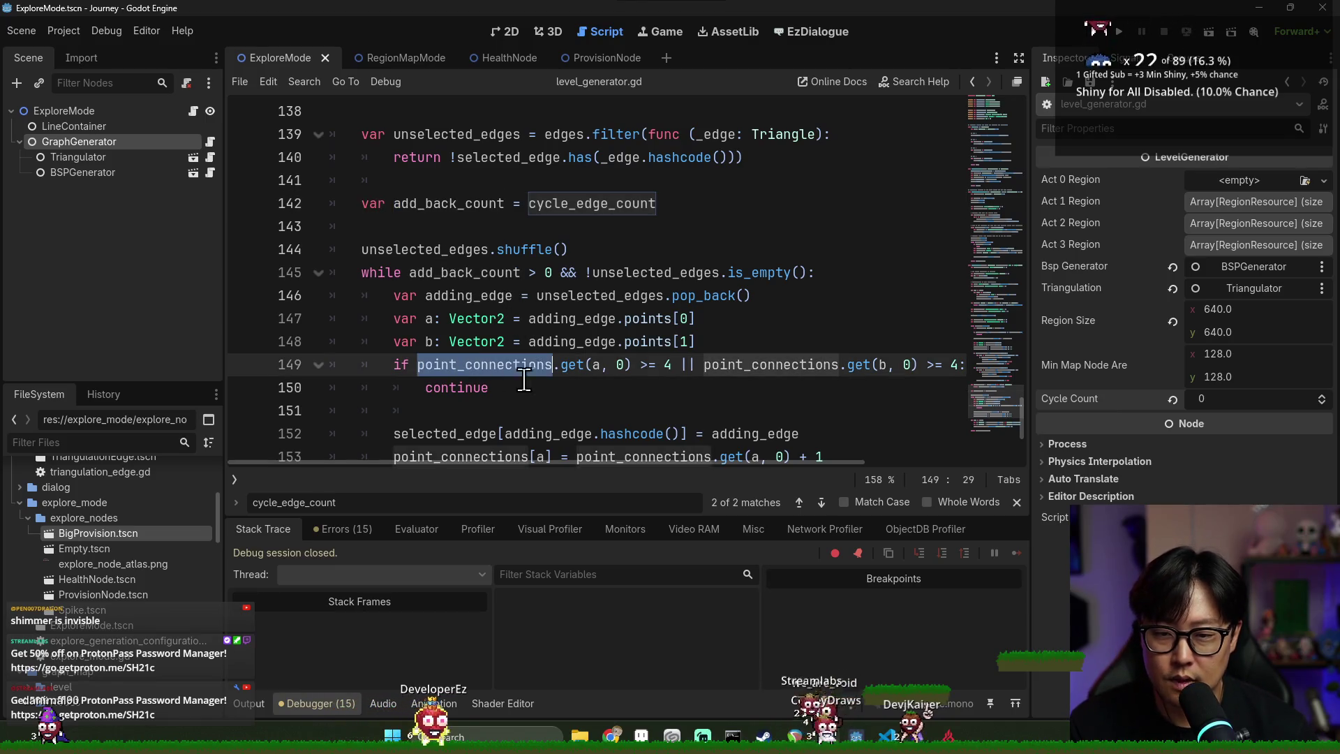
pyautogui.scroll(-1, 542, 363)
pyautogui.scroll(-2, 571, 344)
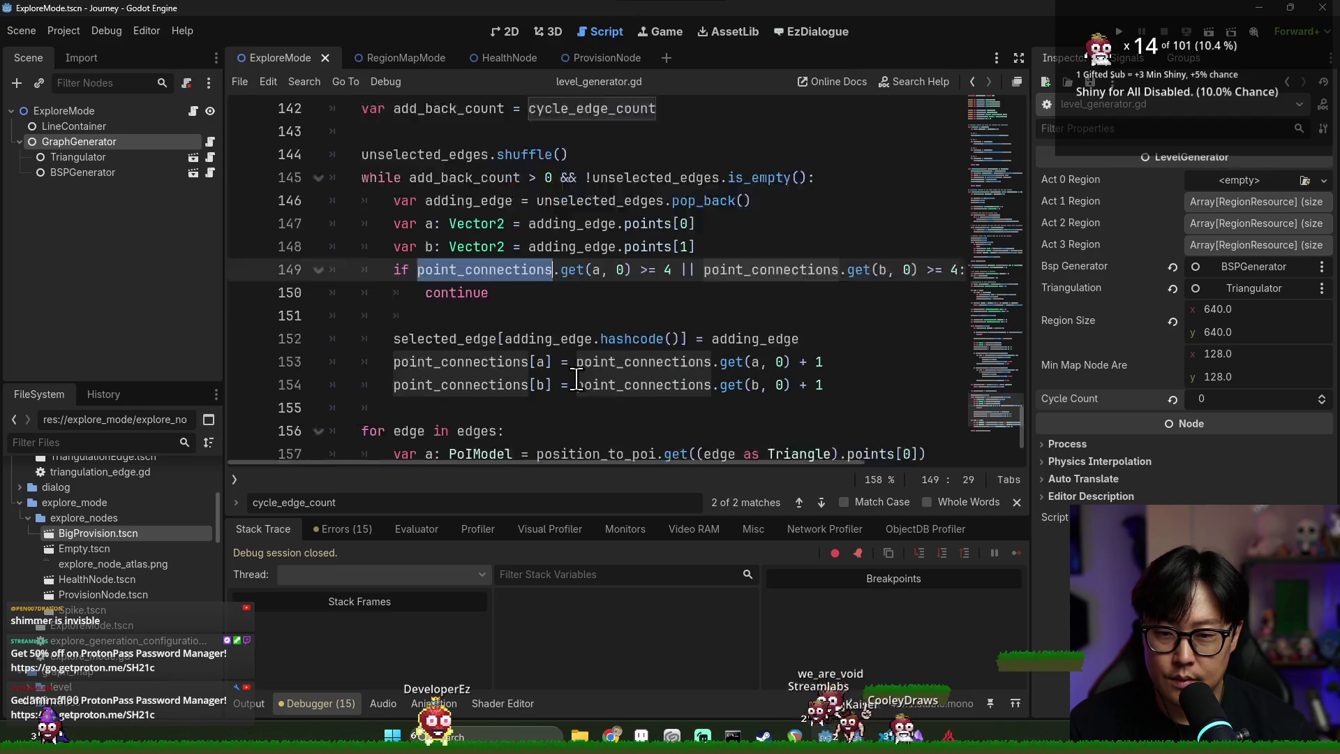
# Step: Collapse the Debugger panel and highlight resulting_connections, the edge variables, and the final loop's edges
pyautogui.click(315, 704)
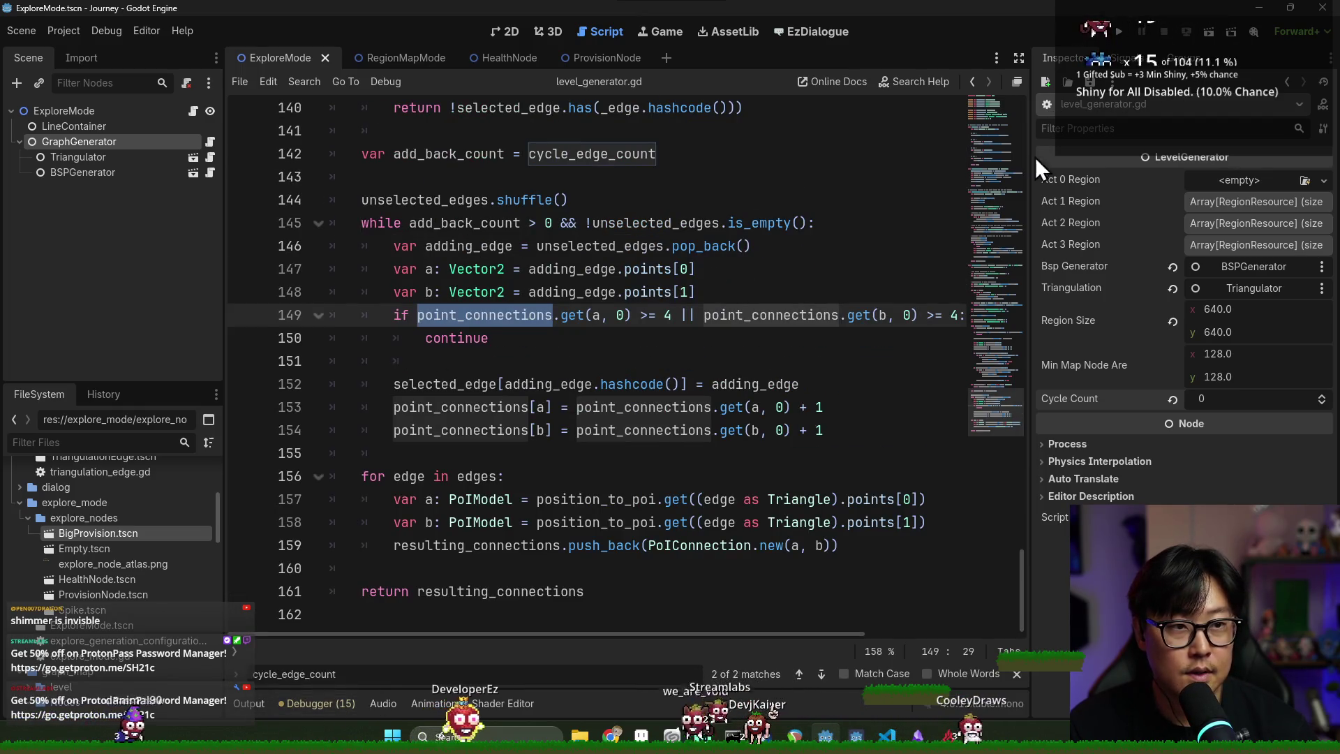
pyautogui.hotkey('ctrl', 'd')
pyautogui.press('Left')
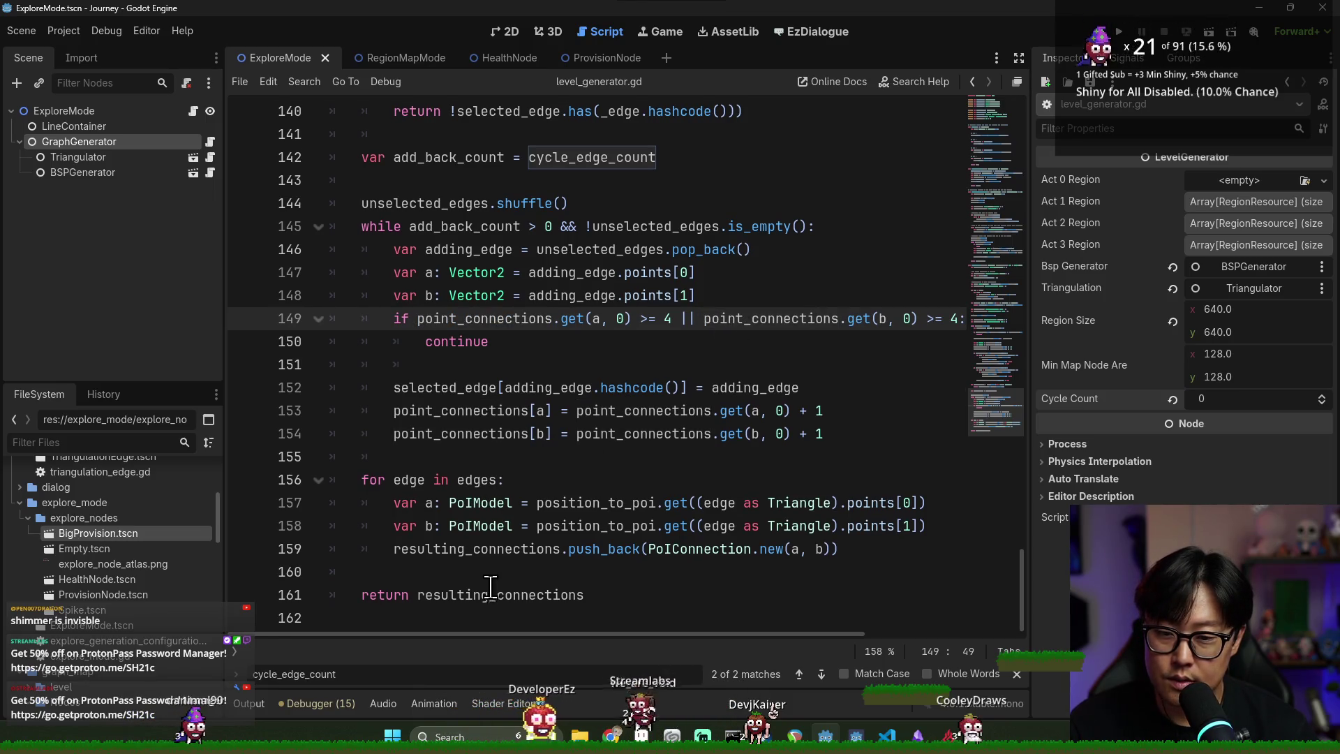
pyautogui.doubleClick(500, 597)
pyautogui.doubleClick(523, 549)
pyautogui.press('Right')
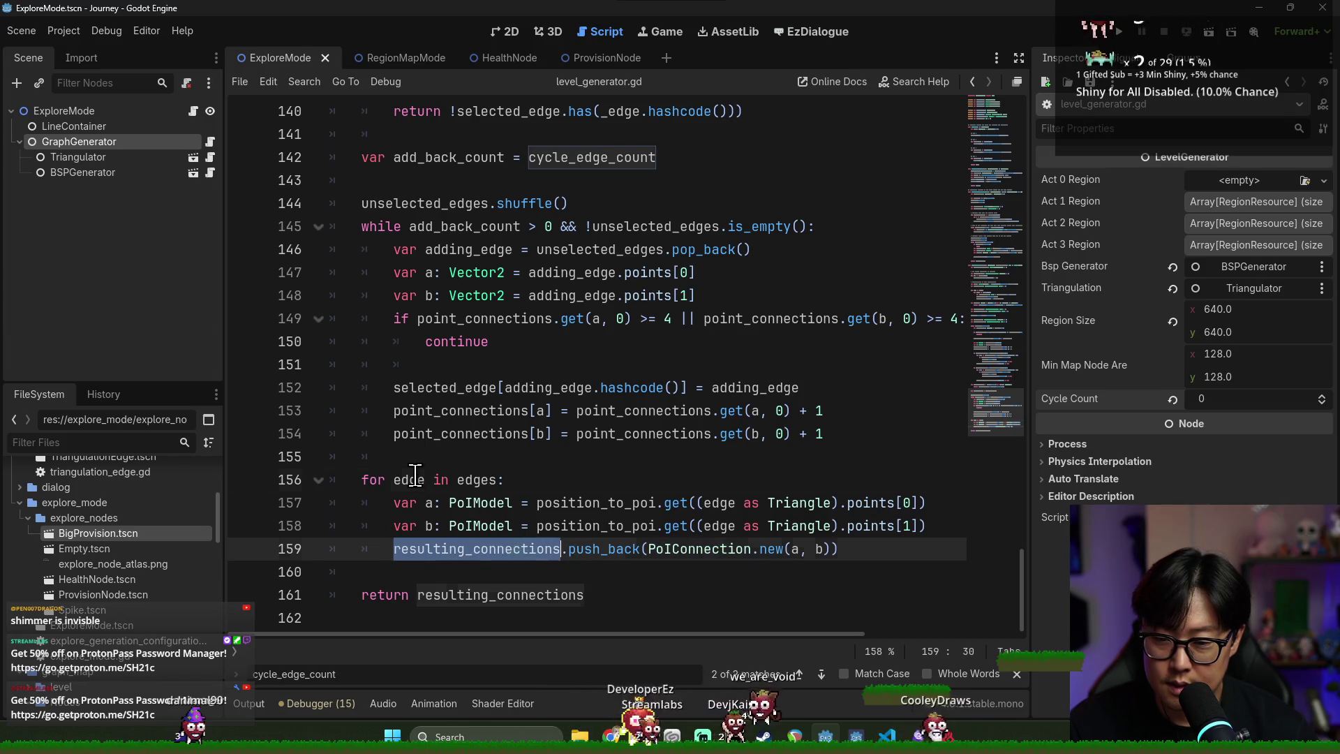
pyautogui.doubleClick(409, 479)
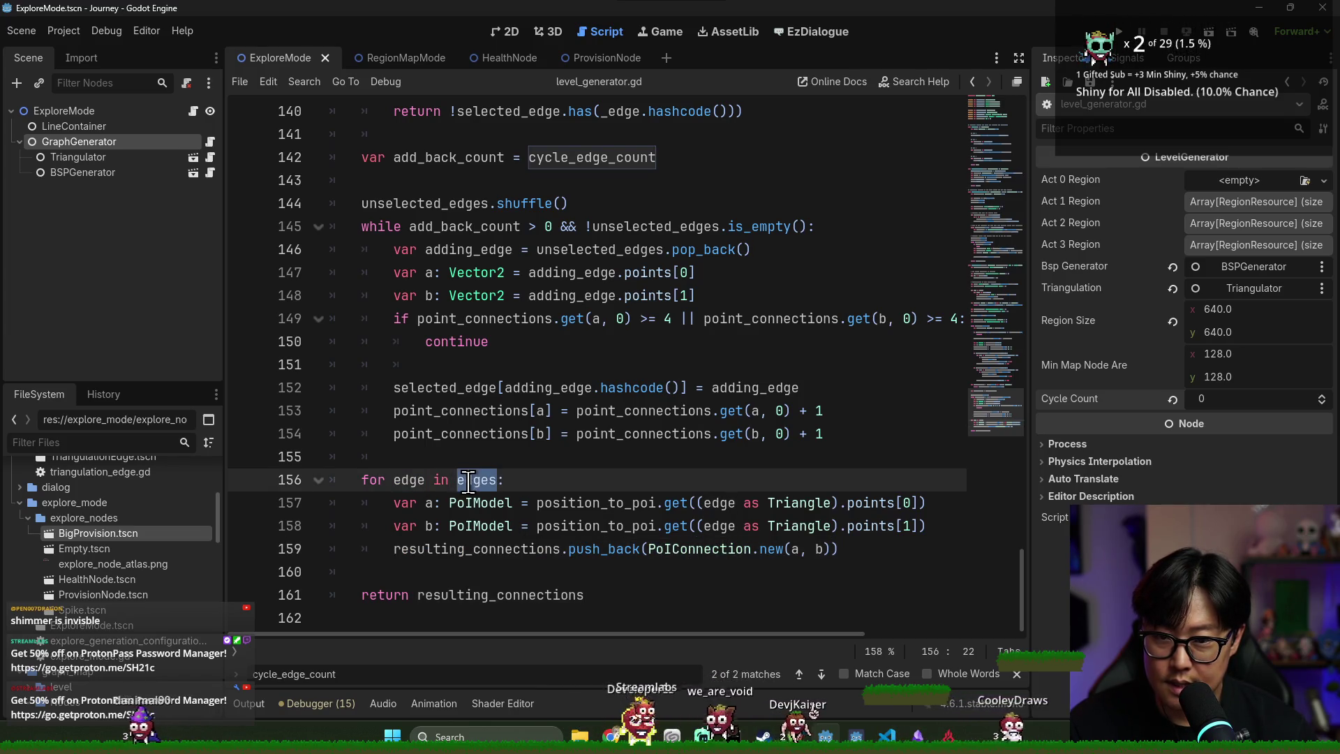
pyautogui.doubleClick(439, 208)
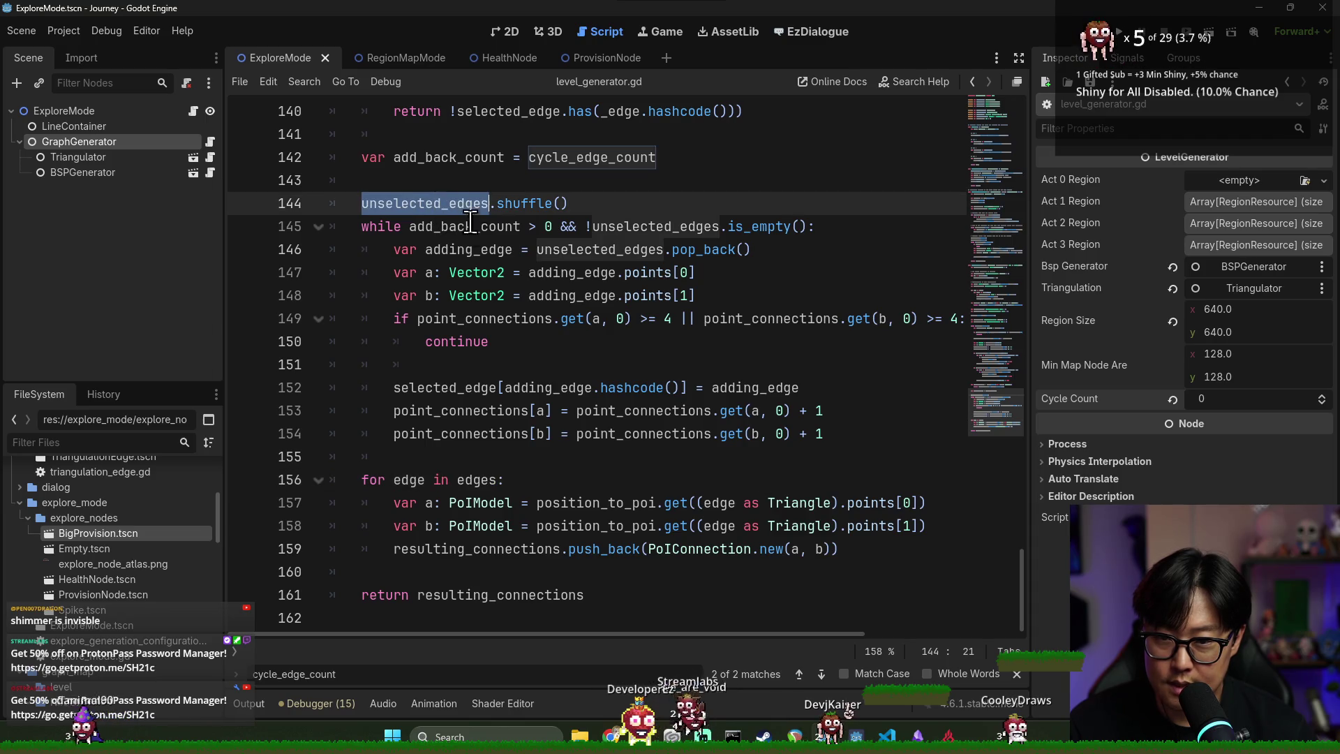
pyautogui.doubleClick(468, 252)
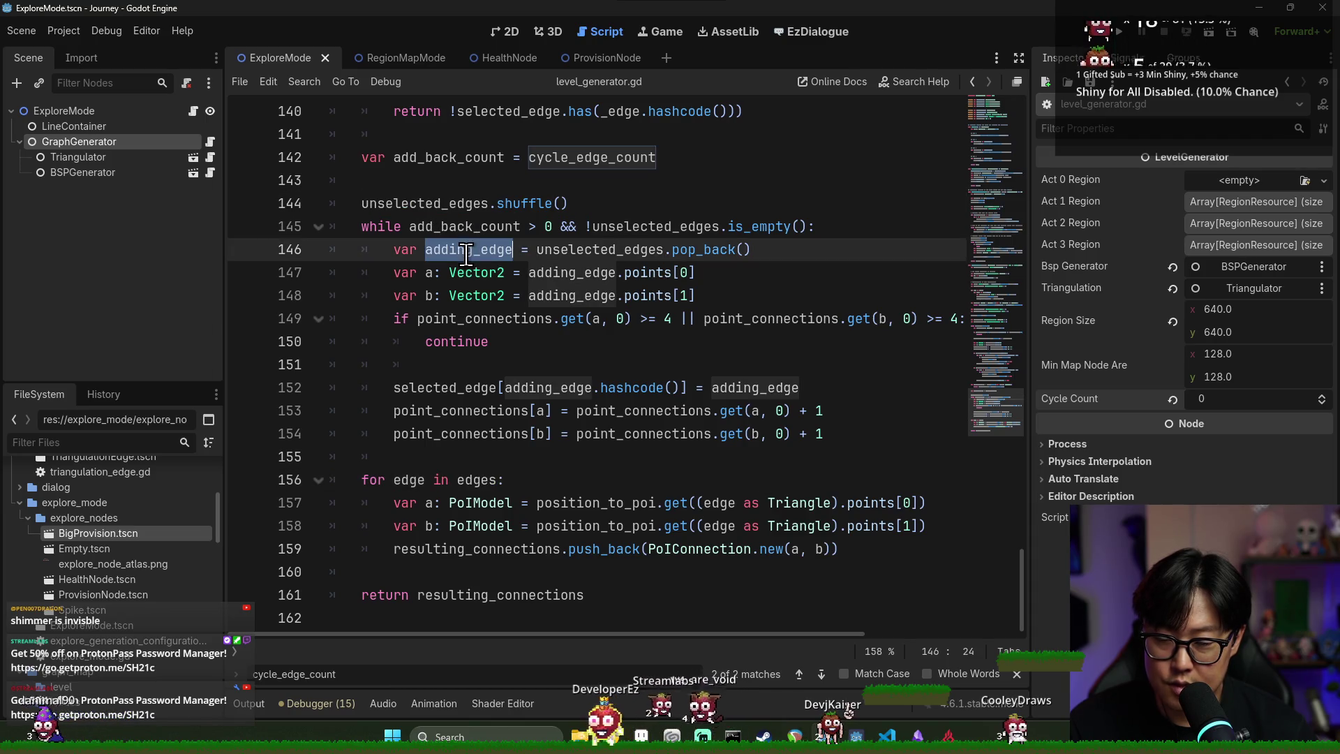
pyautogui.doubleClick(491, 389)
pyautogui.hotkey('ctrl', 'c')
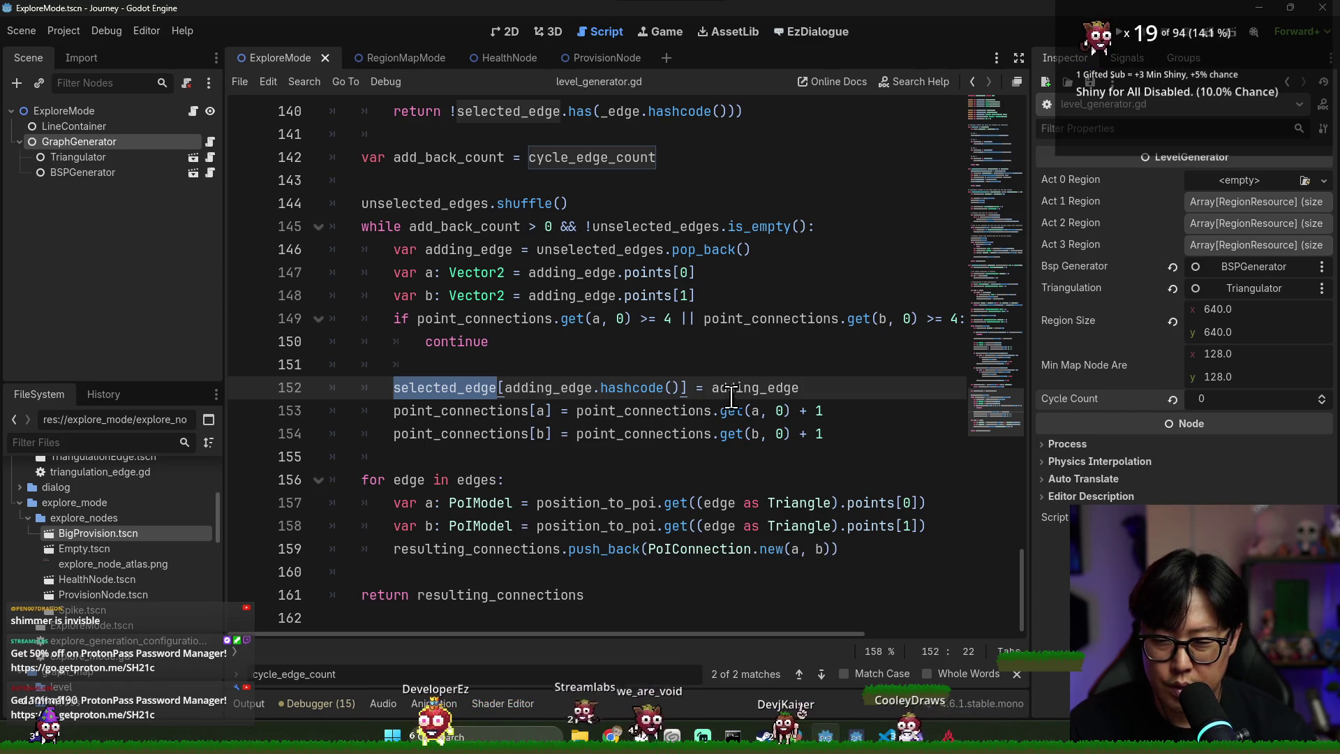
pyautogui.doubleClick(481, 479)
# Step: Replace edges with selected_edge on line 156, run, then stop after the cast error
pyautogui.hotkey('ctrl', 'v')
pyautogui.click(624, 410)
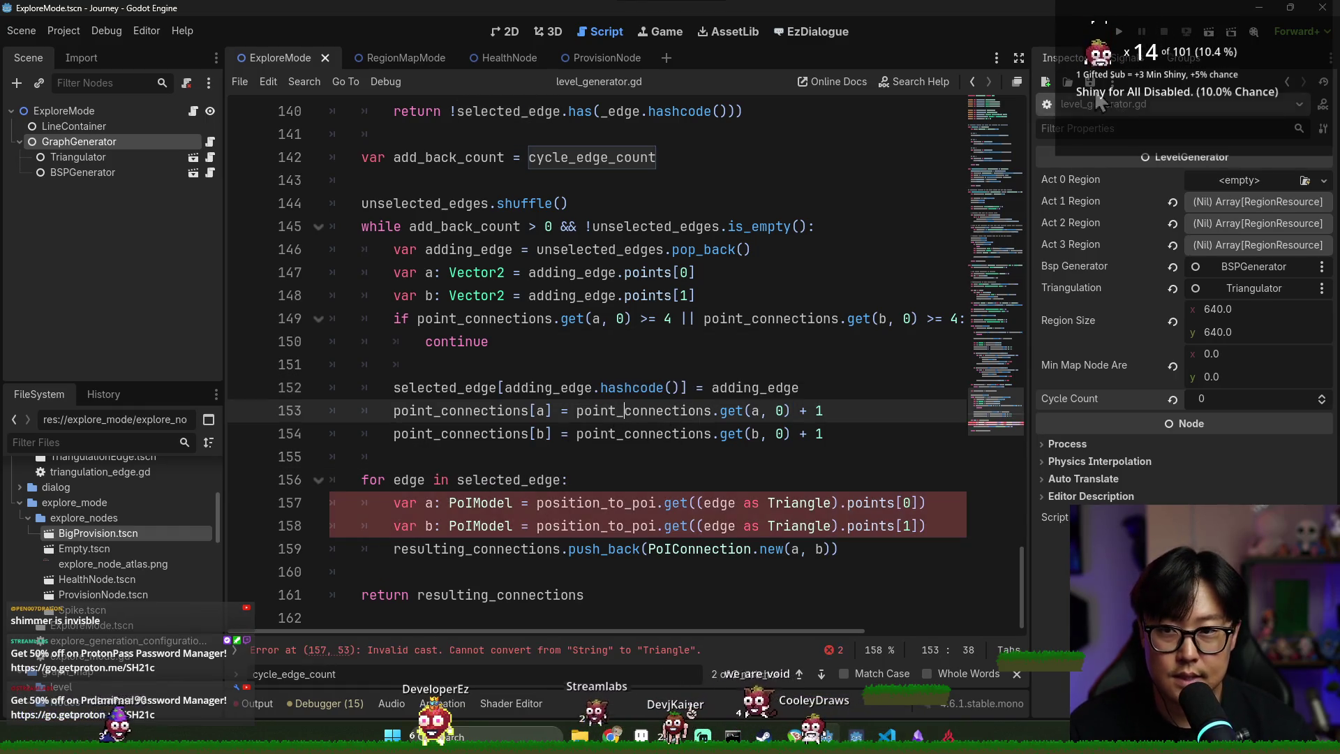
pyautogui.click(1208, 35)
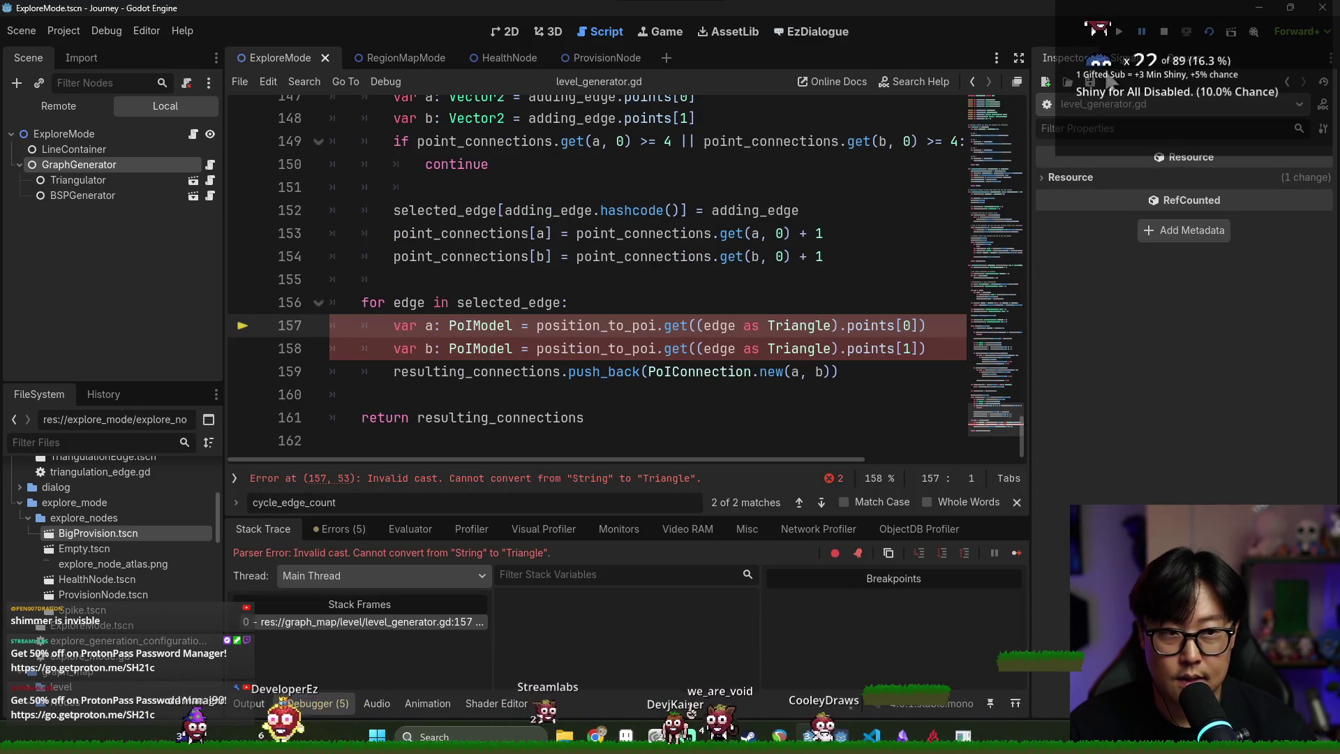
pyautogui.click(1163, 31)
# Step: Append .values() to selected_edge on line 156 and save
pyautogui.scroll(15, 529, 307)
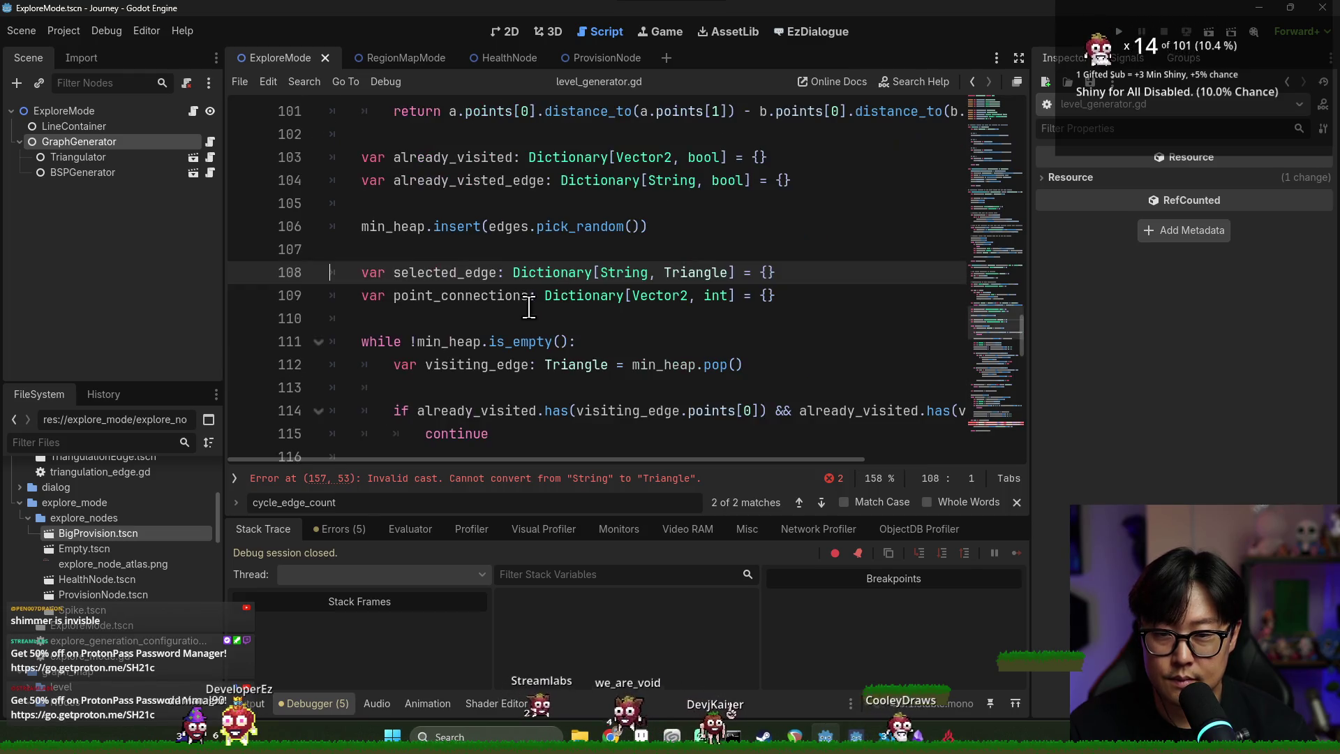
pyautogui.doubleClick(447, 272)
pyautogui.scroll(-9, 589, 349)
pyautogui.scroll(-6, 585, 360)
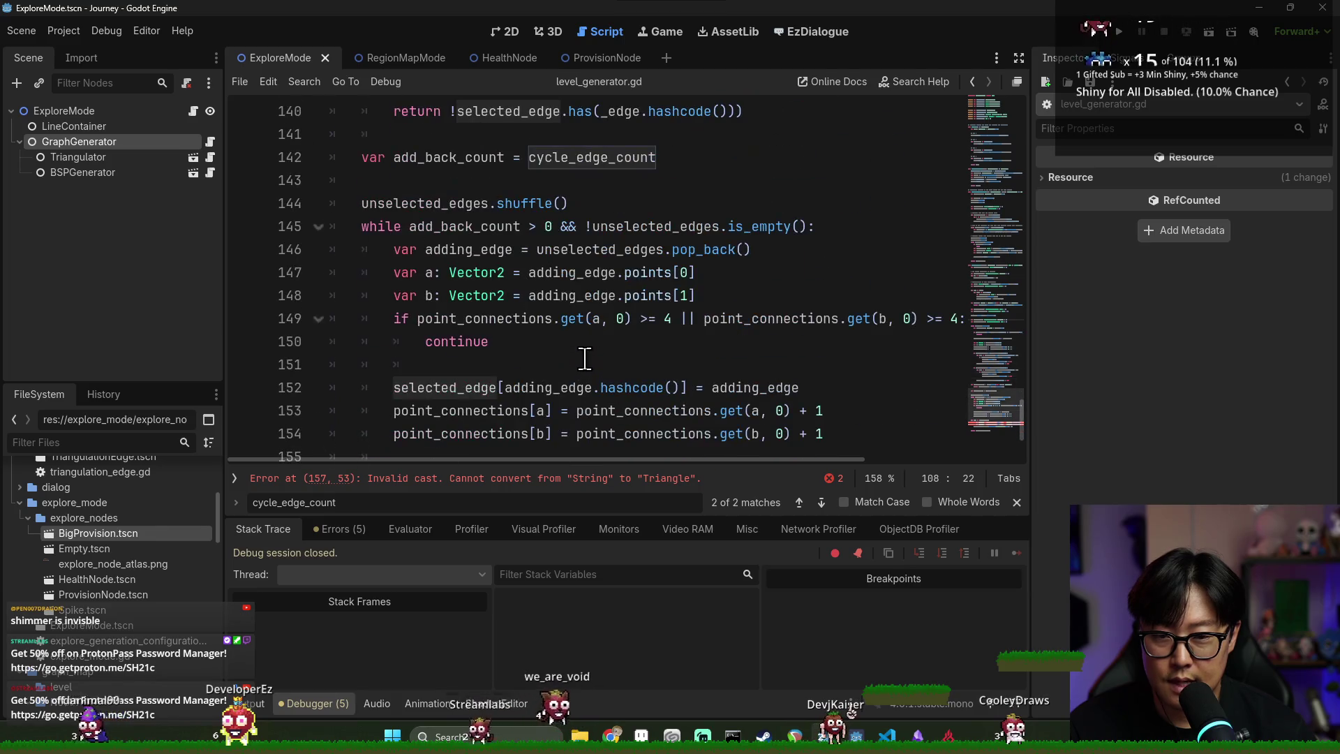
pyautogui.click(561, 302)
pyautogui.write('.values():')
pyautogui.hotkey('ctrl', 's')
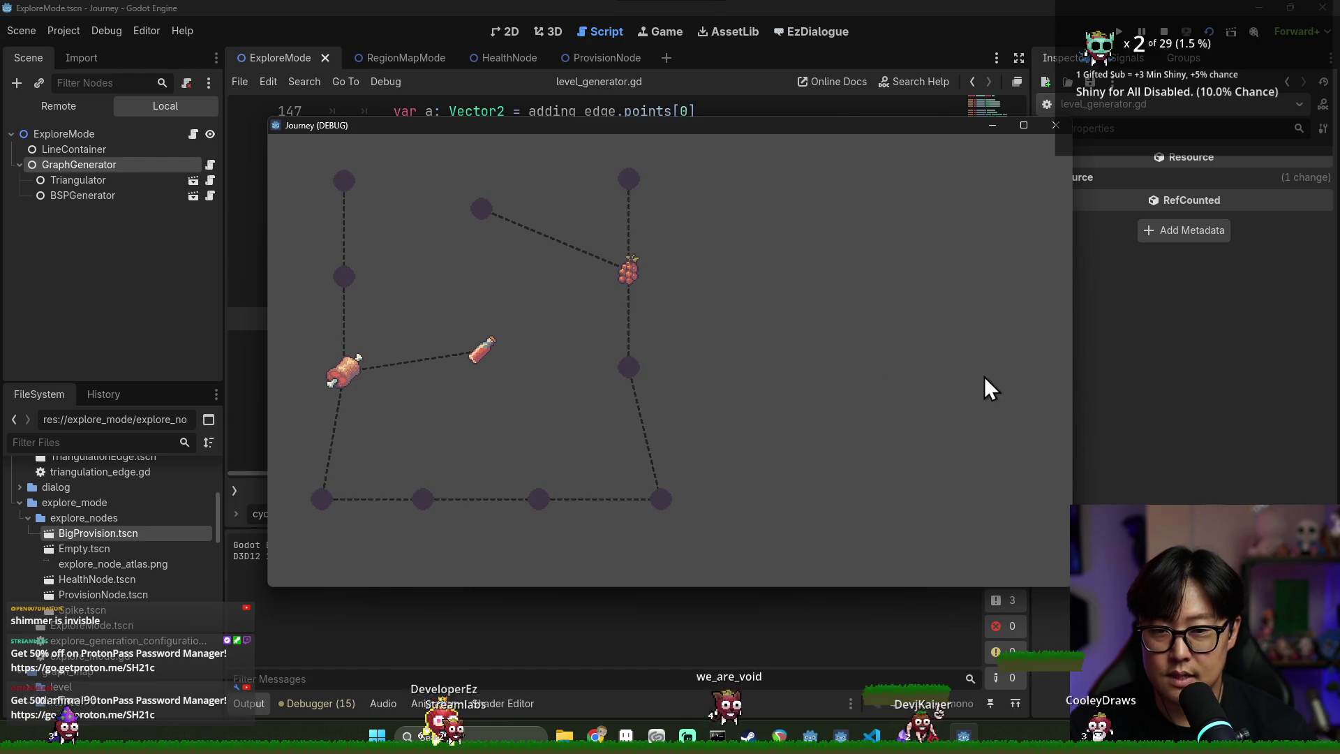
# Step: Set GraphGenerator's Cycle Count to 5 and run the project
pyautogui.press('F8')
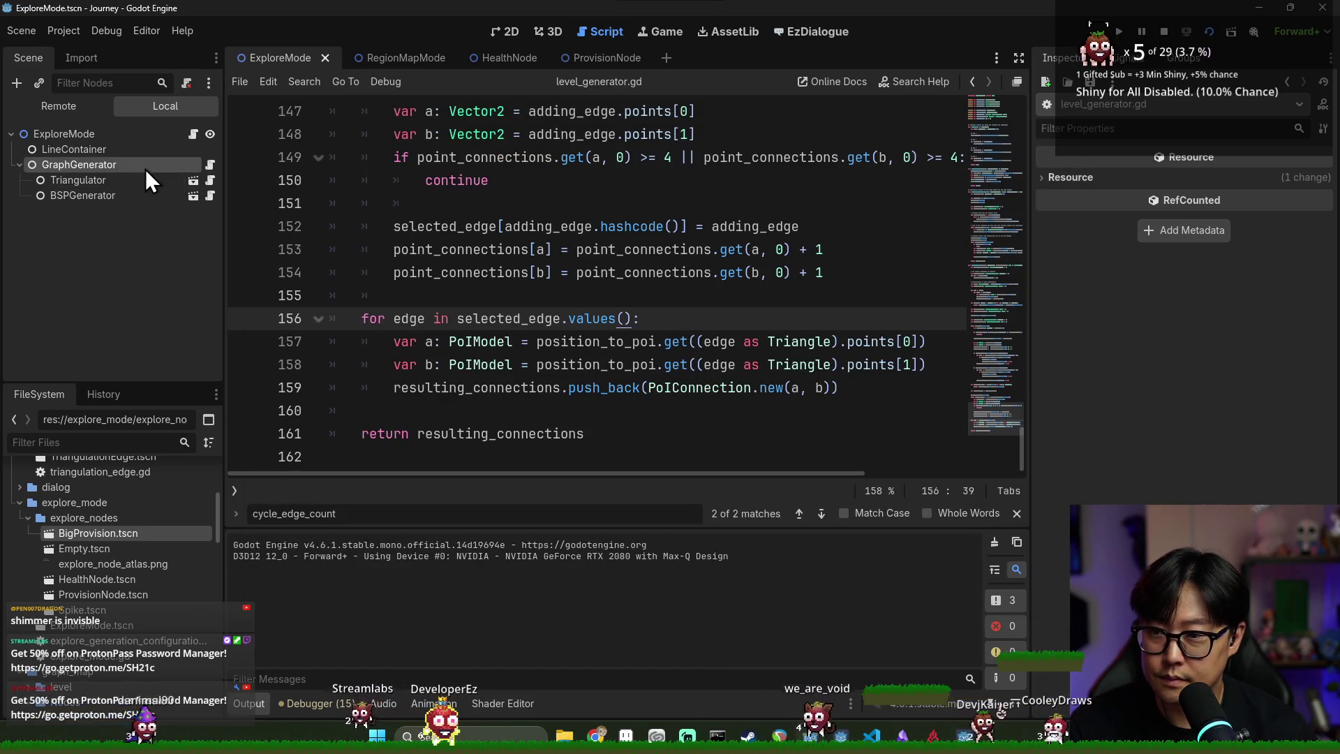
pyautogui.click(145, 166)
pyautogui.click(1239, 397)
pyautogui.write('5')
pyautogui.press('Return')
pyautogui.click(1208, 30)
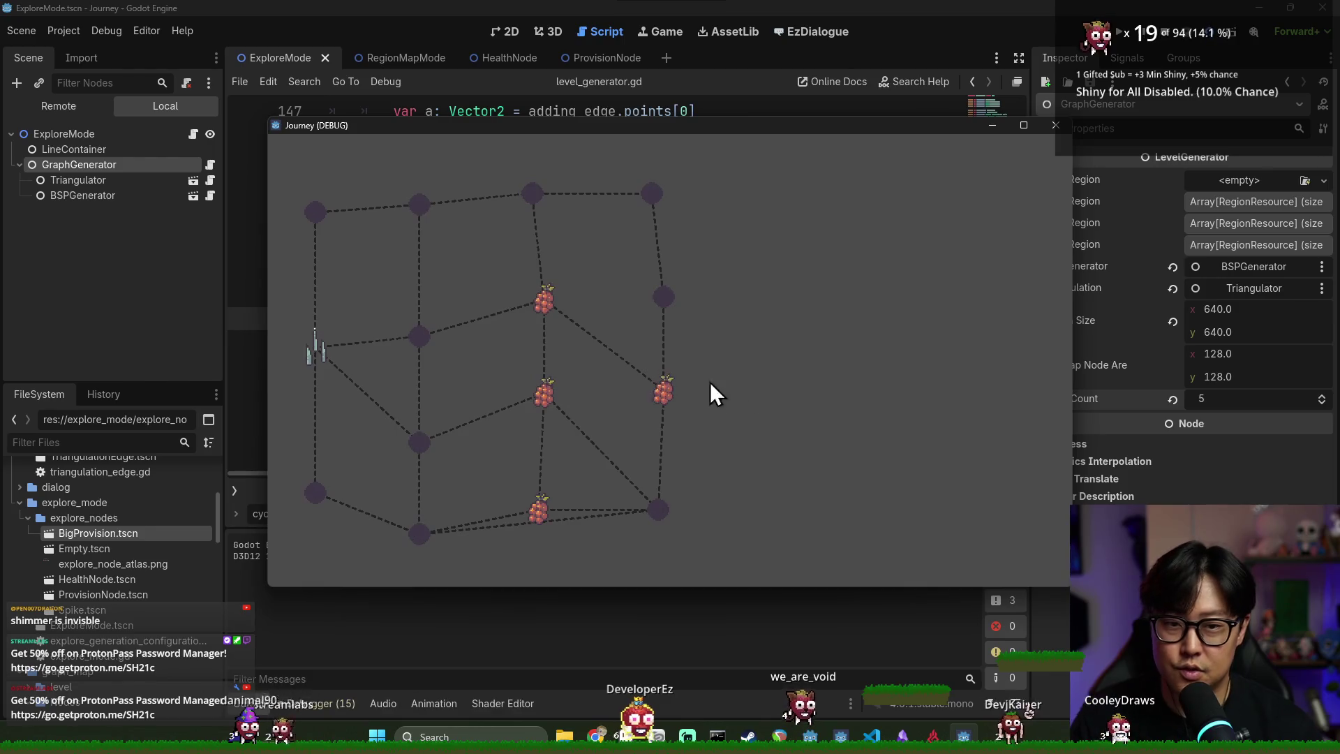
# Step: Change Cycle Count to 2, save and rerun, then close the game
pyautogui.click(1237, 401)
pyautogui.write('2')
pyautogui.press('Return')
pyautogui.hotkey('ctrl', 's')
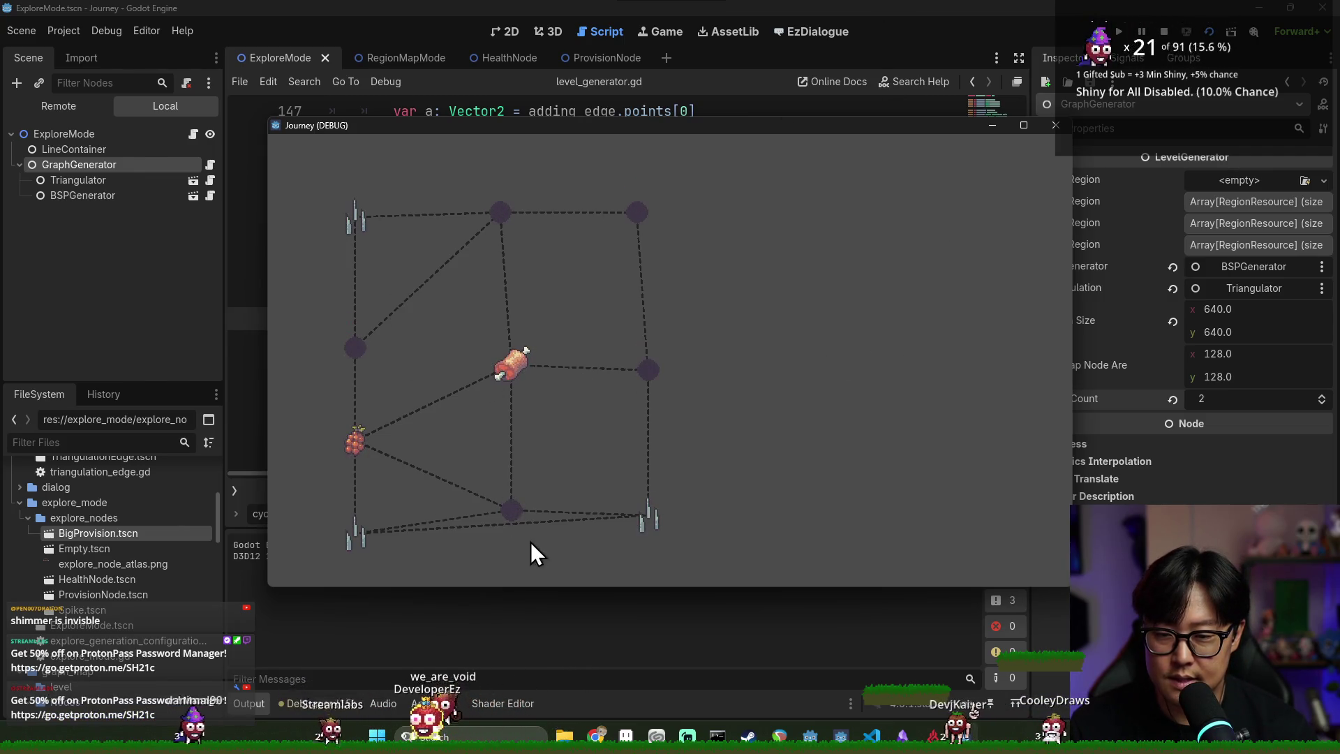
pyautogui.press('F8')
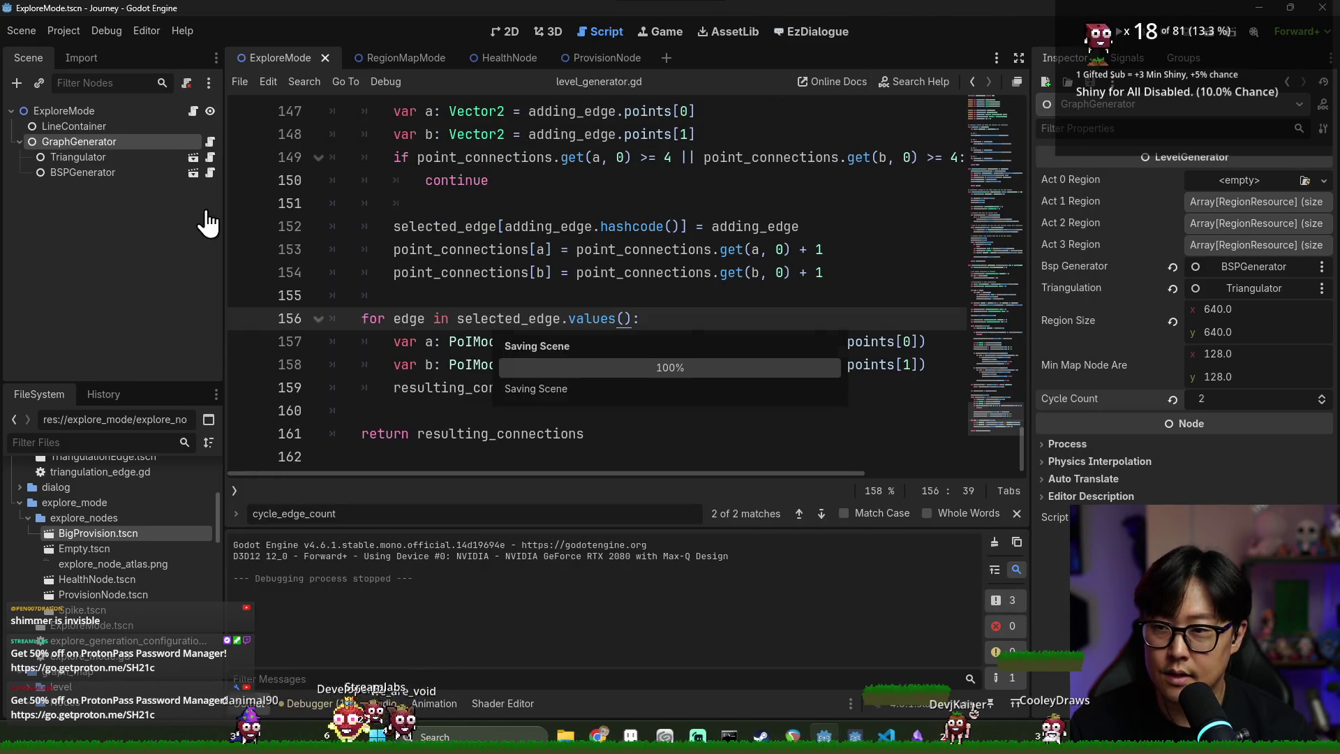
# Step: Set GraphGenerator's Min Map Node Area to 64×64 and run the scene
pyautogui.click(115, 115)
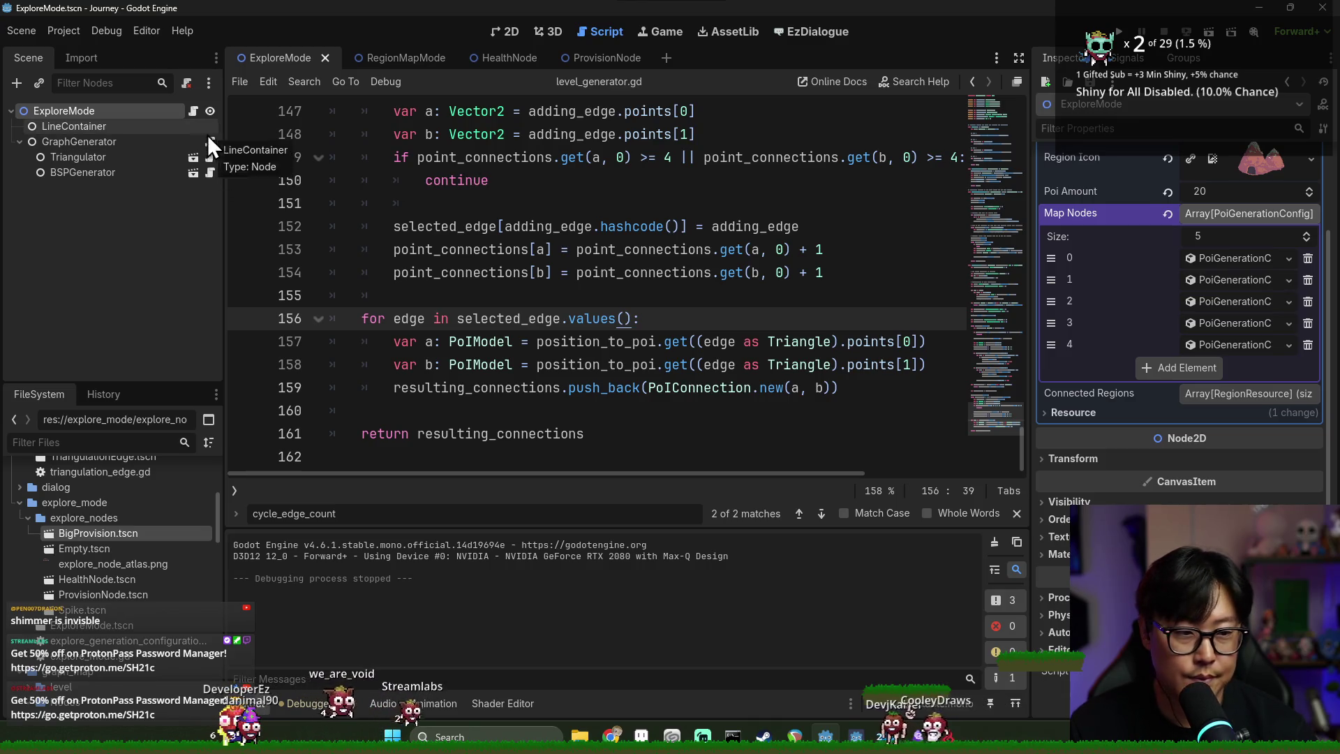
pyautogui.click(107, 143)
pyautogui.click(1243, 354)
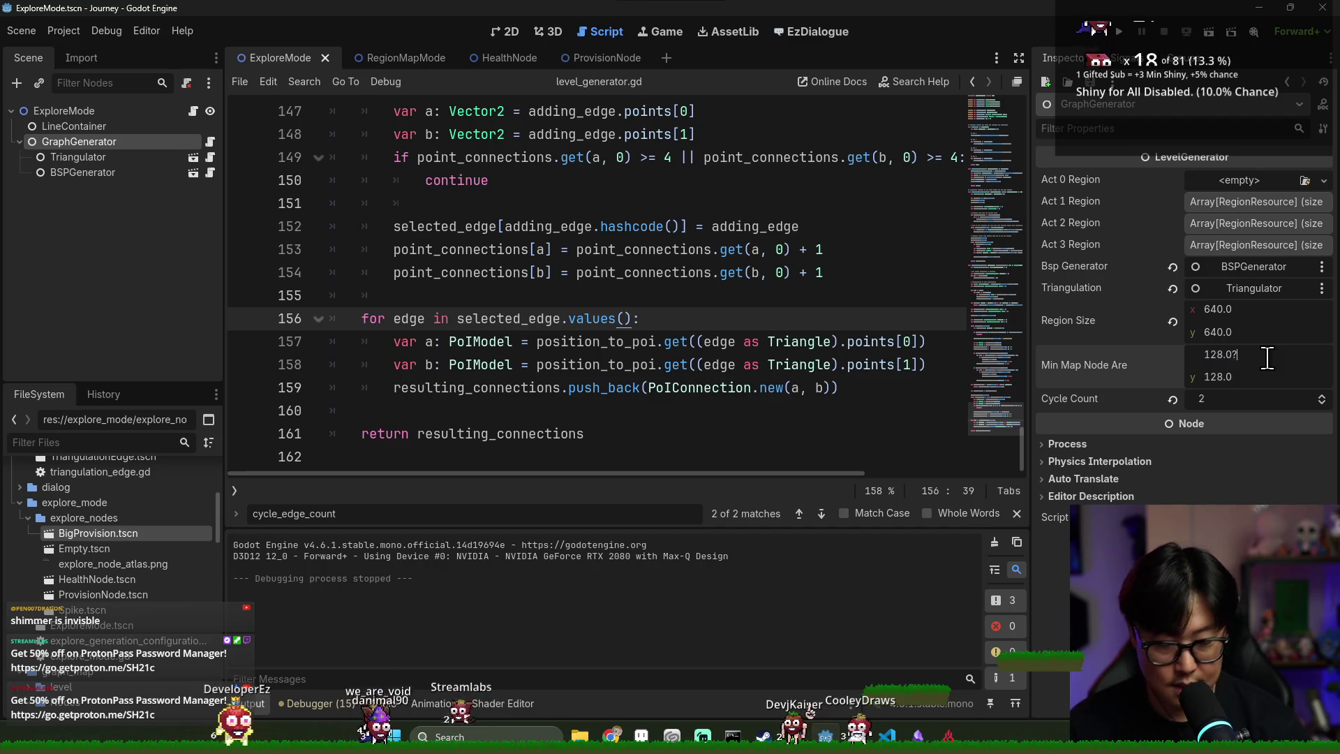
pyautogui.click(1274, 381)
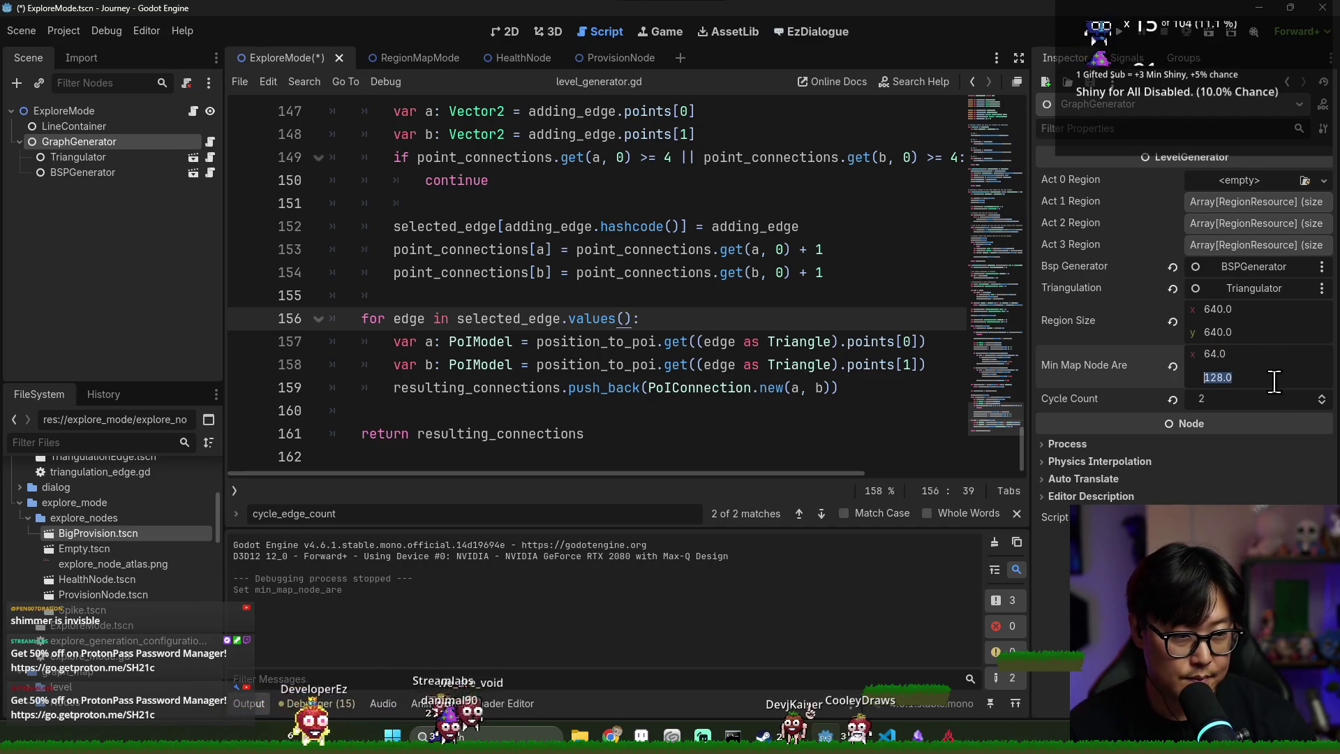
pyautogui.click(729, 365)
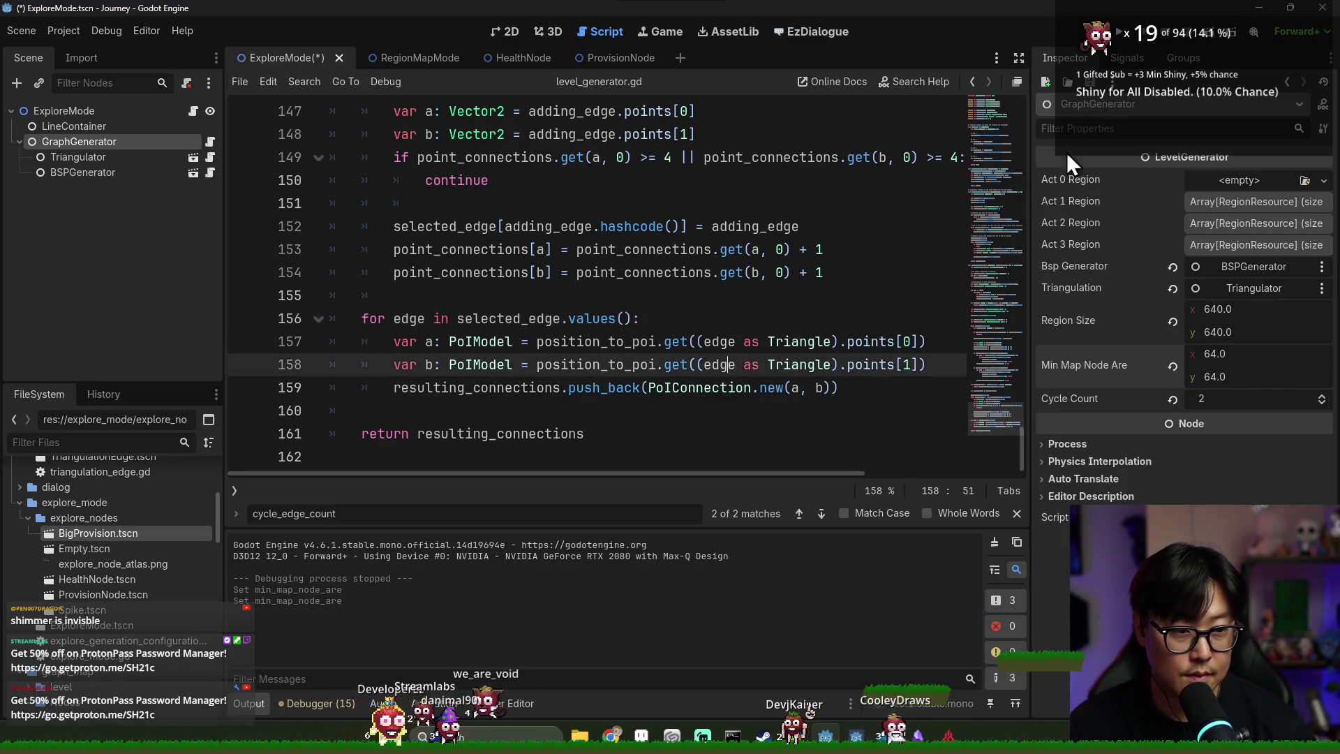
pyautogui.press('F5')
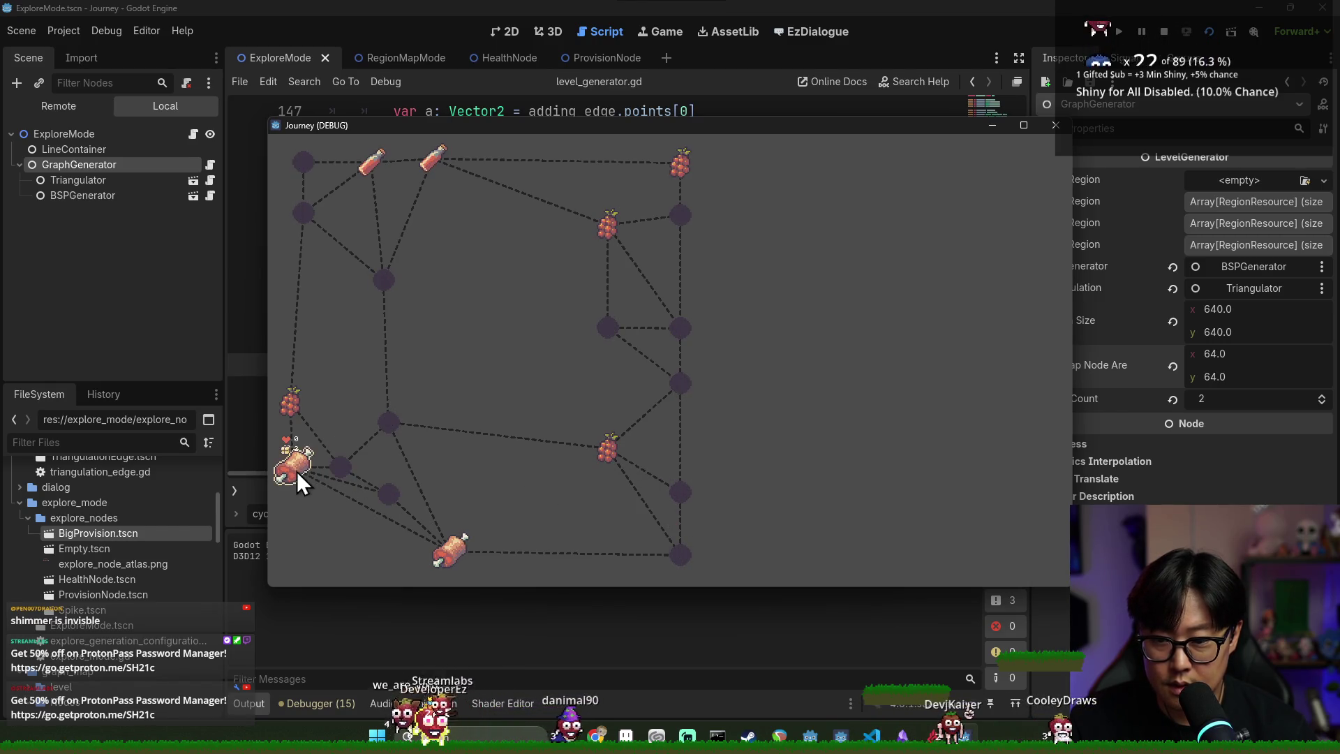
# Step: Raise Min Map Node Area to 96×96 and run again
pyautogui.click(1246, 353)
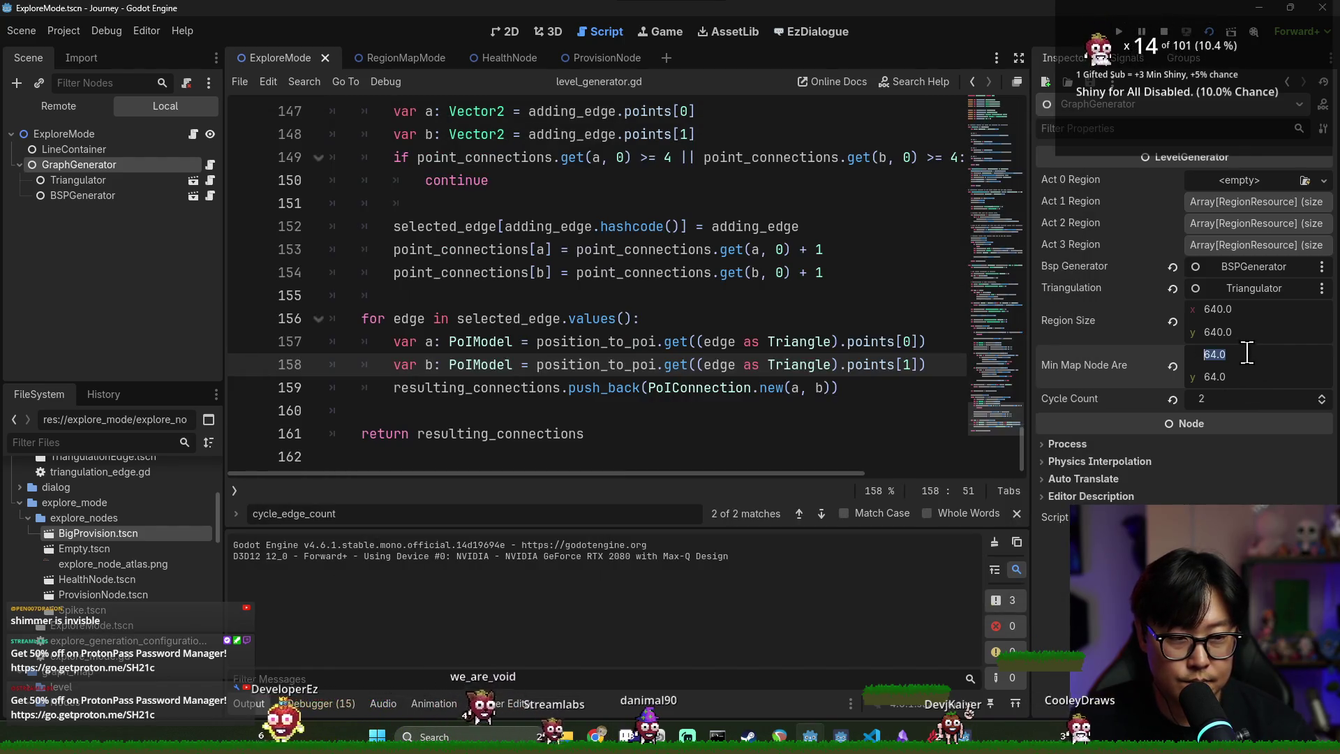
pyautogui.write('96')
pyautogui.press('Tab')
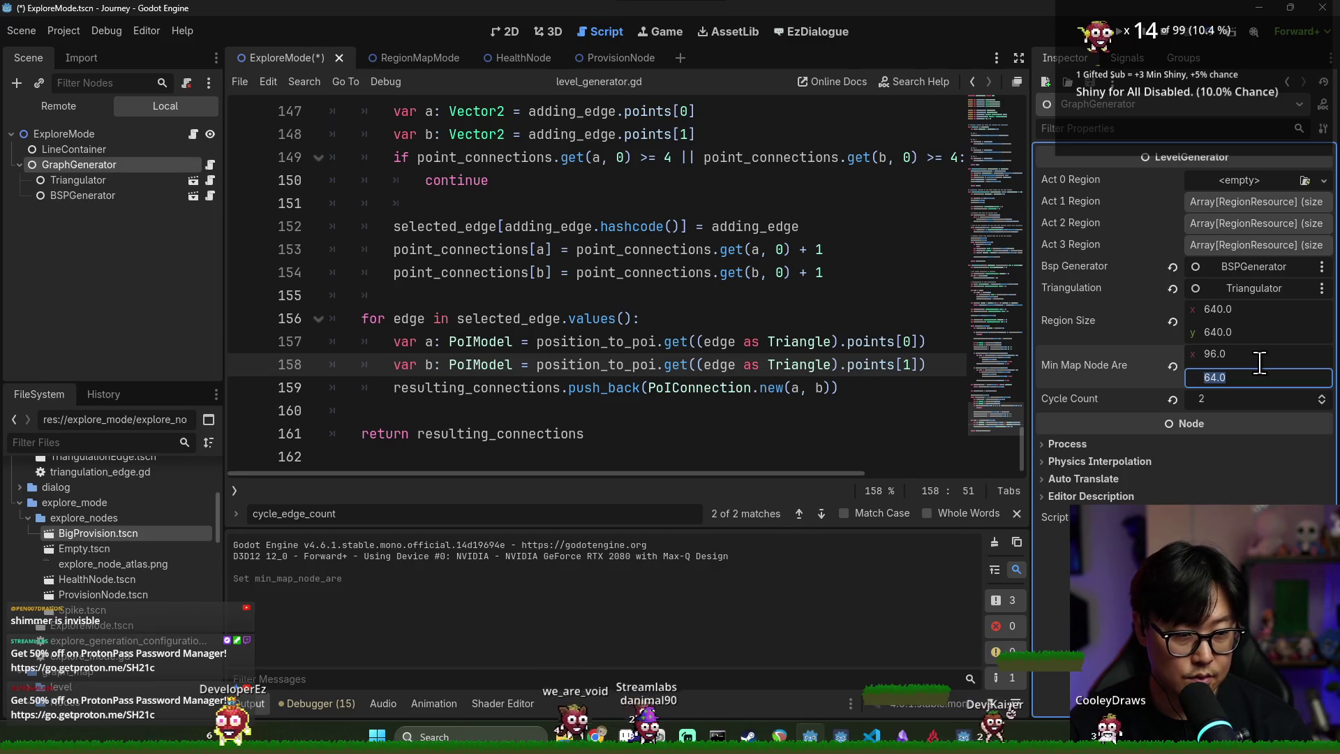
pyautogui.press('Return')
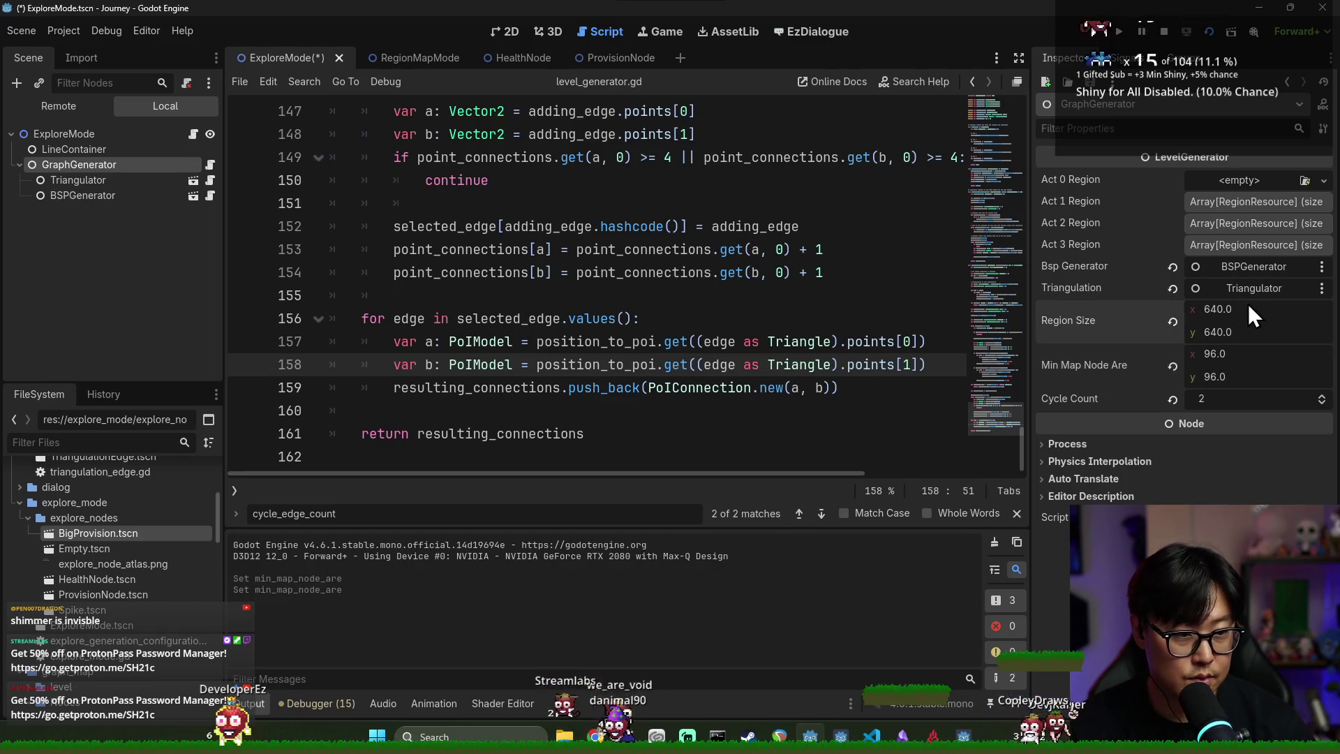
pyautogui.click(1209, 36)
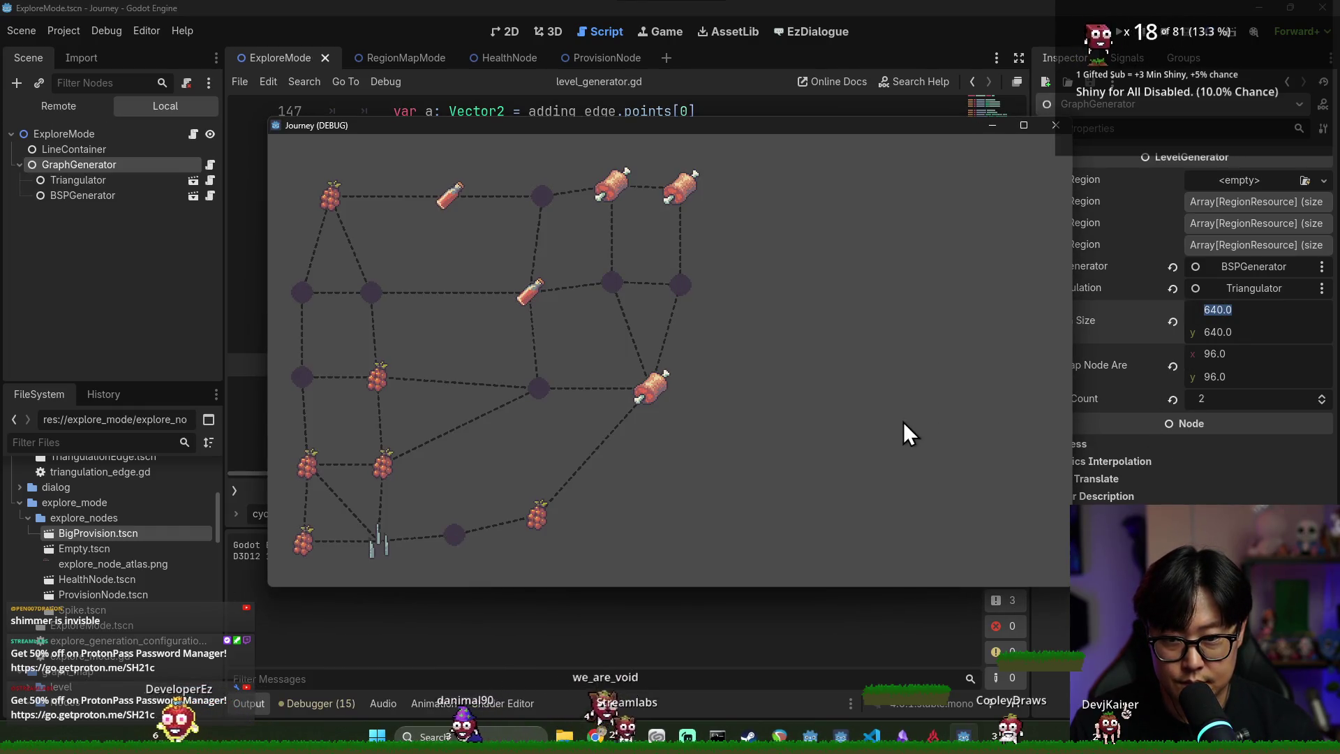
# Step: Set the Region Size width to 840 and save the scene
pyautogui.click(1246, 318)
pyautogui.write('+')
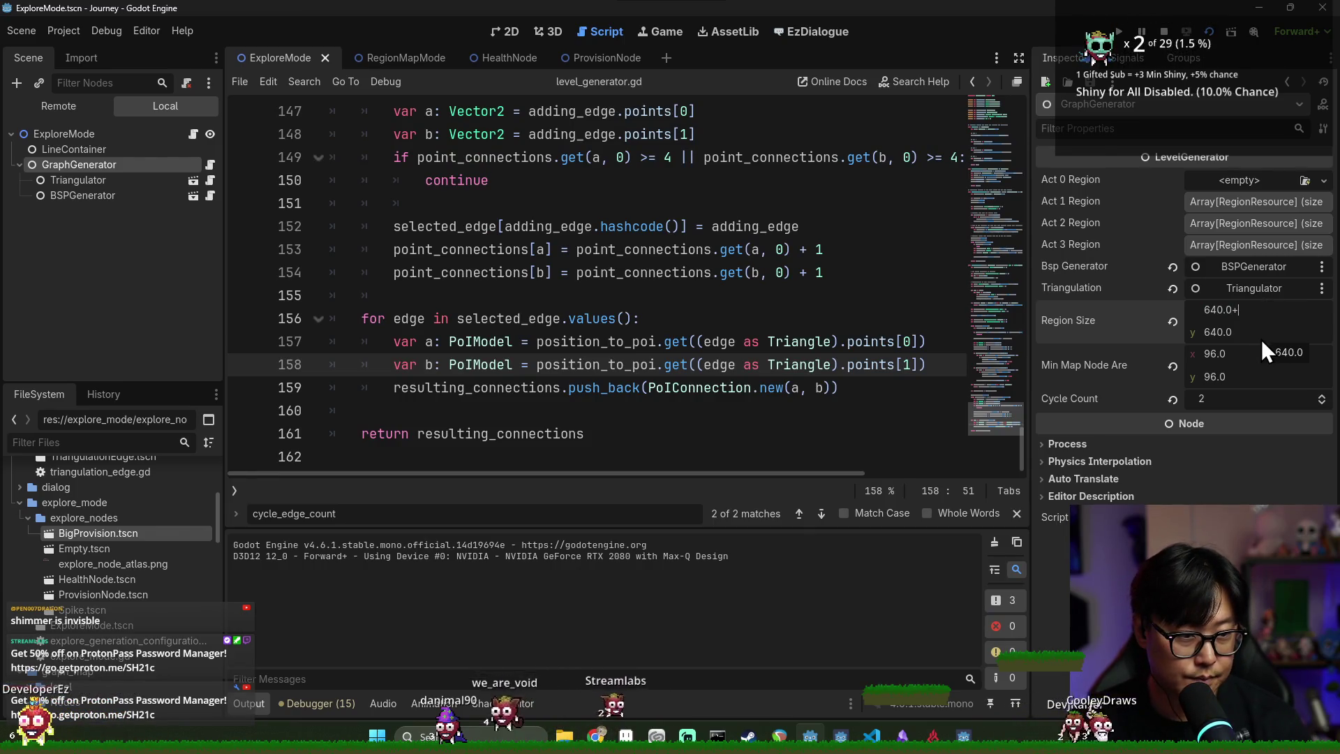
pyautogui.write('00')
pyautogui.press('Return')
pyautogui.moveTo(1265, 339)
pyautogui.mouseDown()
pyautogui.moveTo(1289, 340)
pyautogui.moveTo(1265, 340)
pyautogui.mouseUp()
pyautogui.hotkey('ctrl', 's')
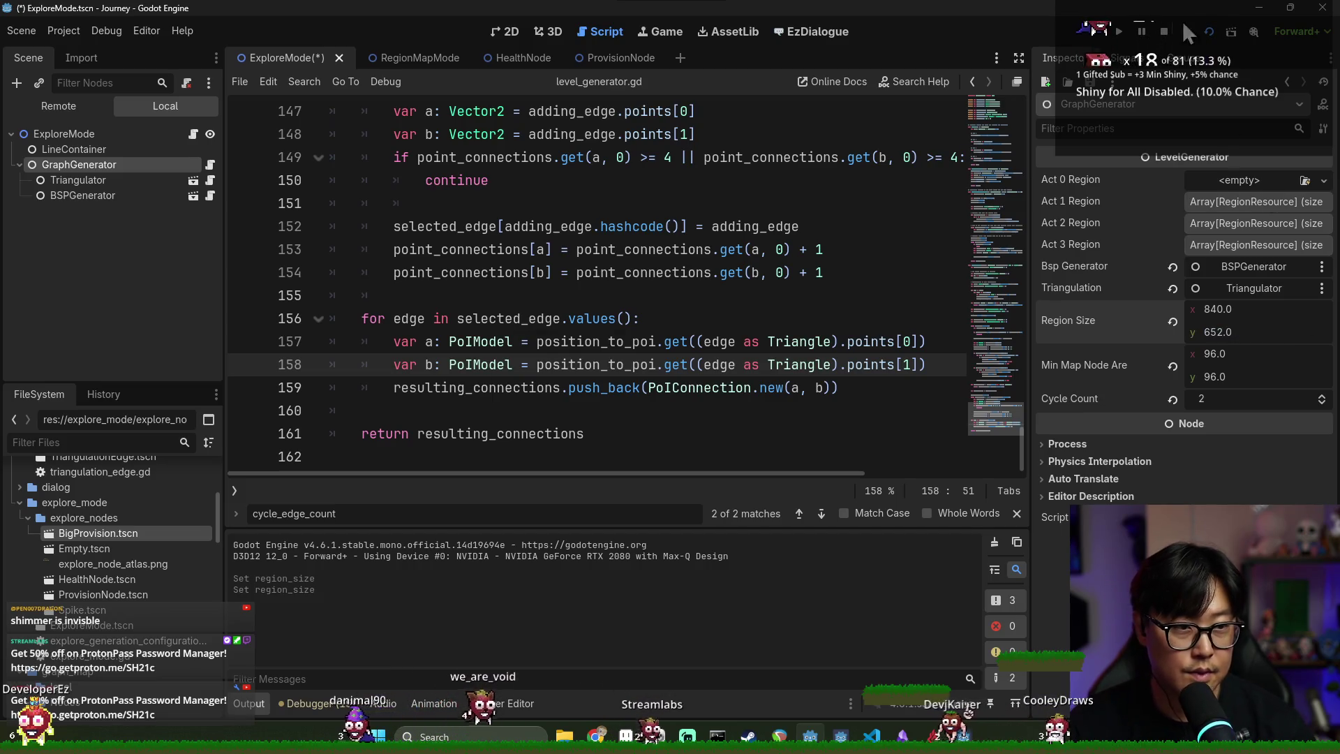
# Step: Set the Region Size height to 760, run the scene, view the map, then stop
pyautogui.click(1291, 336)
pyautogui.write('640')
pyautogui.press('Return')
pyautogui.click(1292, 338)
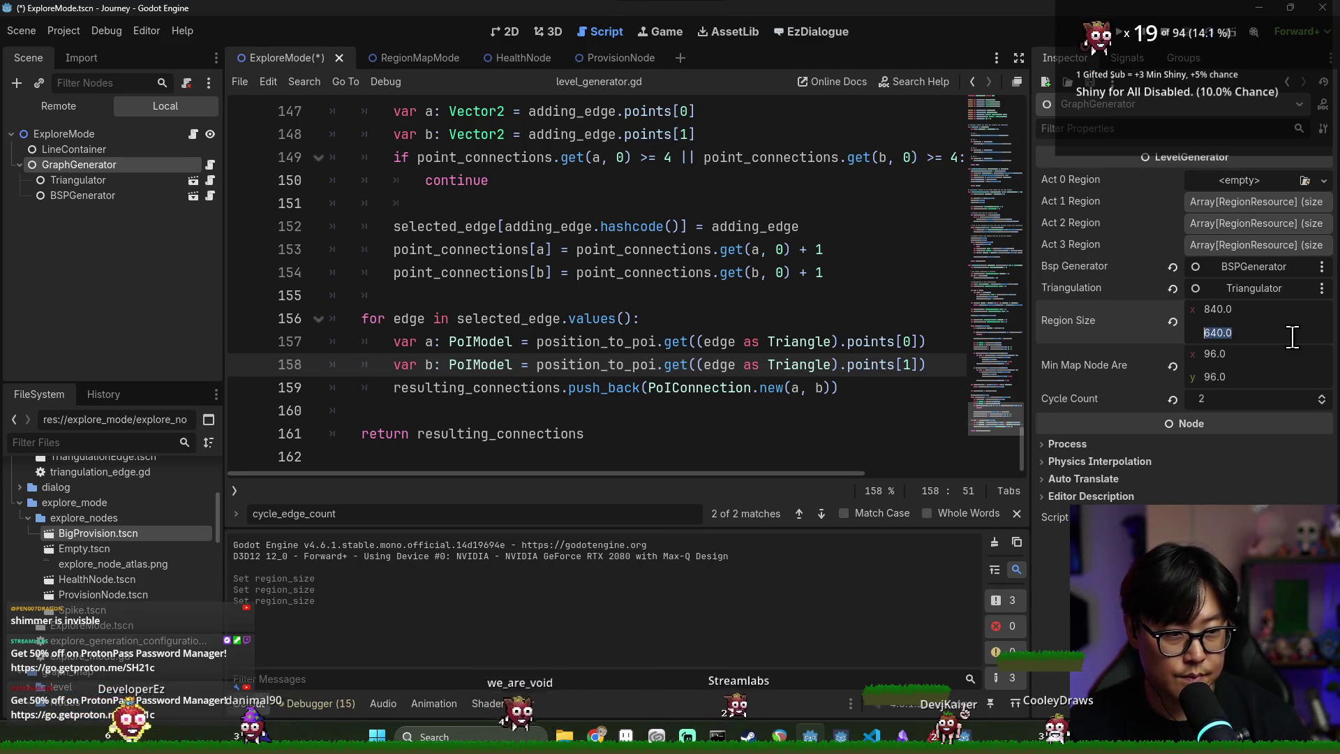
pyautogui.write('760')
pyautogui.press('Return')
pyautogui.press('F6')
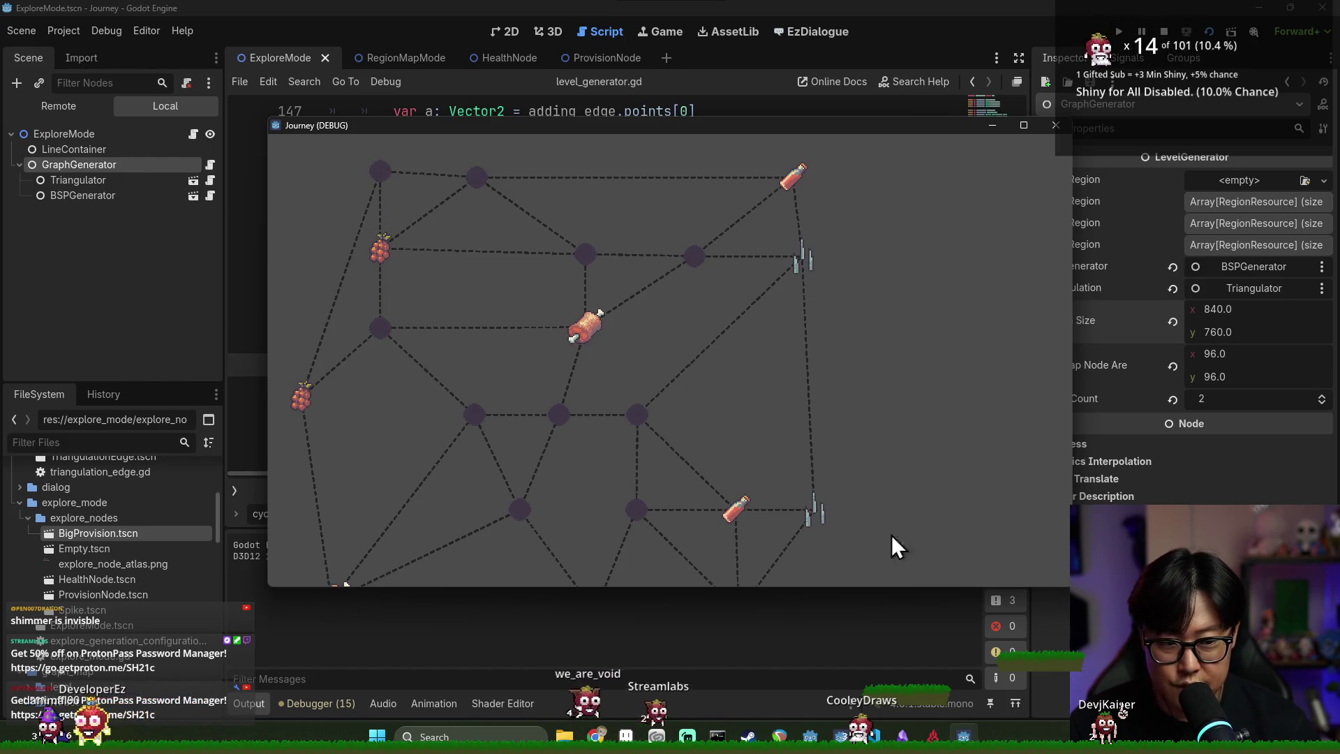
pyautogui.doubleClick(906, 127)
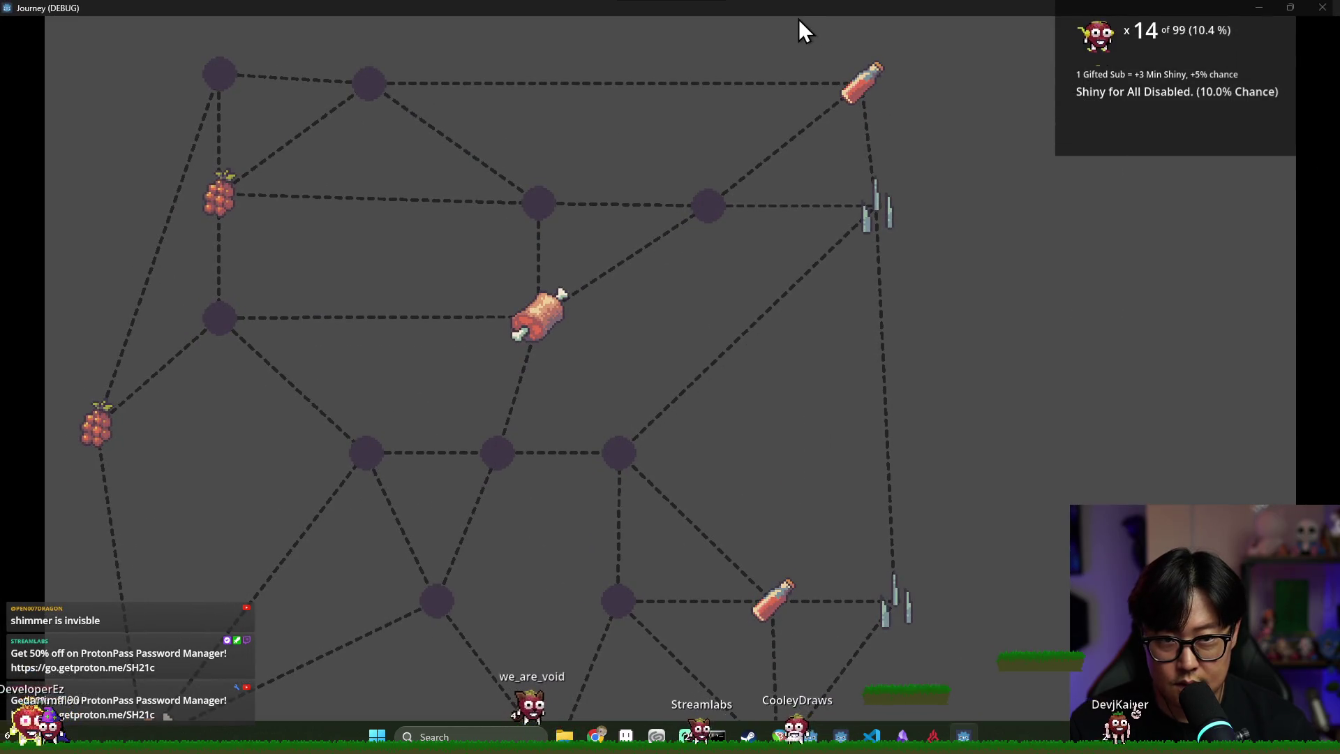
pyautogui.doubleClick(793, 12)
pyautogui.press('F8')
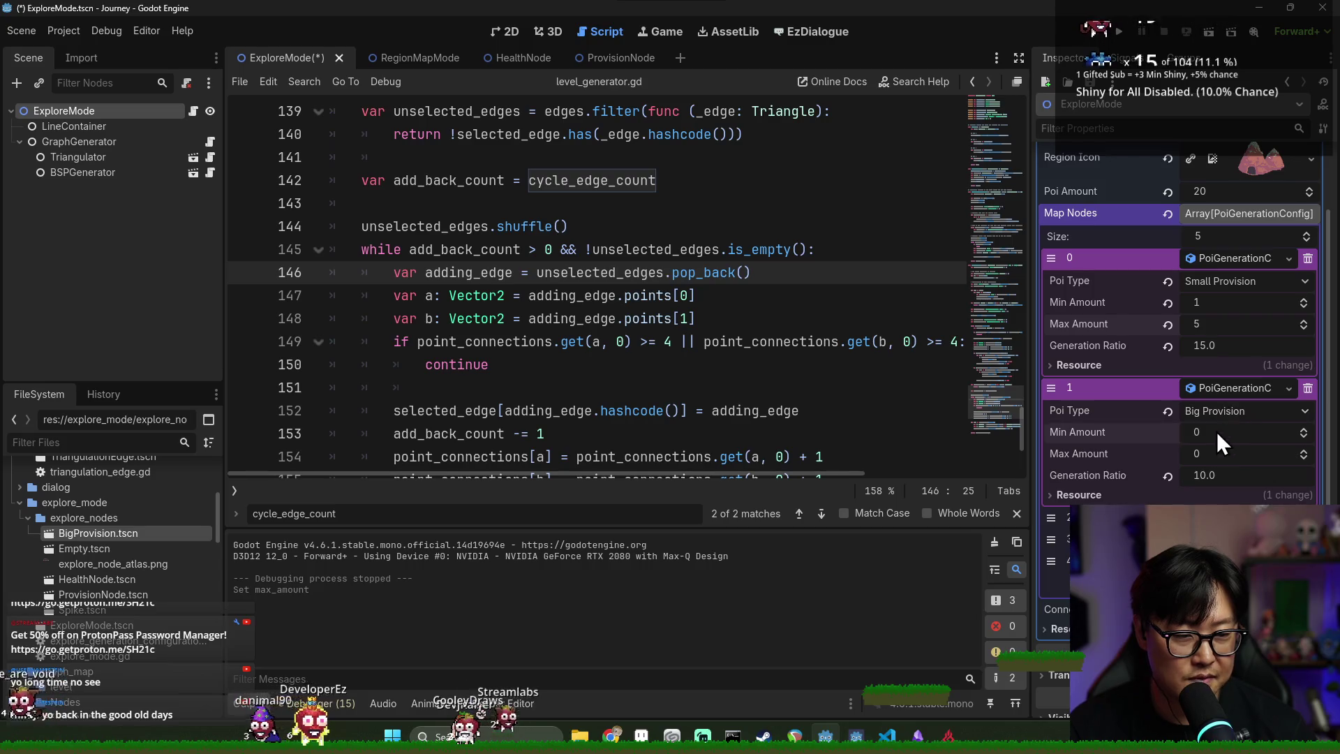
# Step: Give the Health Potion map node Min Amount 1 and Max Amount 5
pyautogui.click(1224, 434)
pyautogui.click(1226, 412)
pyautogui.click(1232, 389)
pyautogui.click(1231, 390)
pyautogui.click(1220, 407)
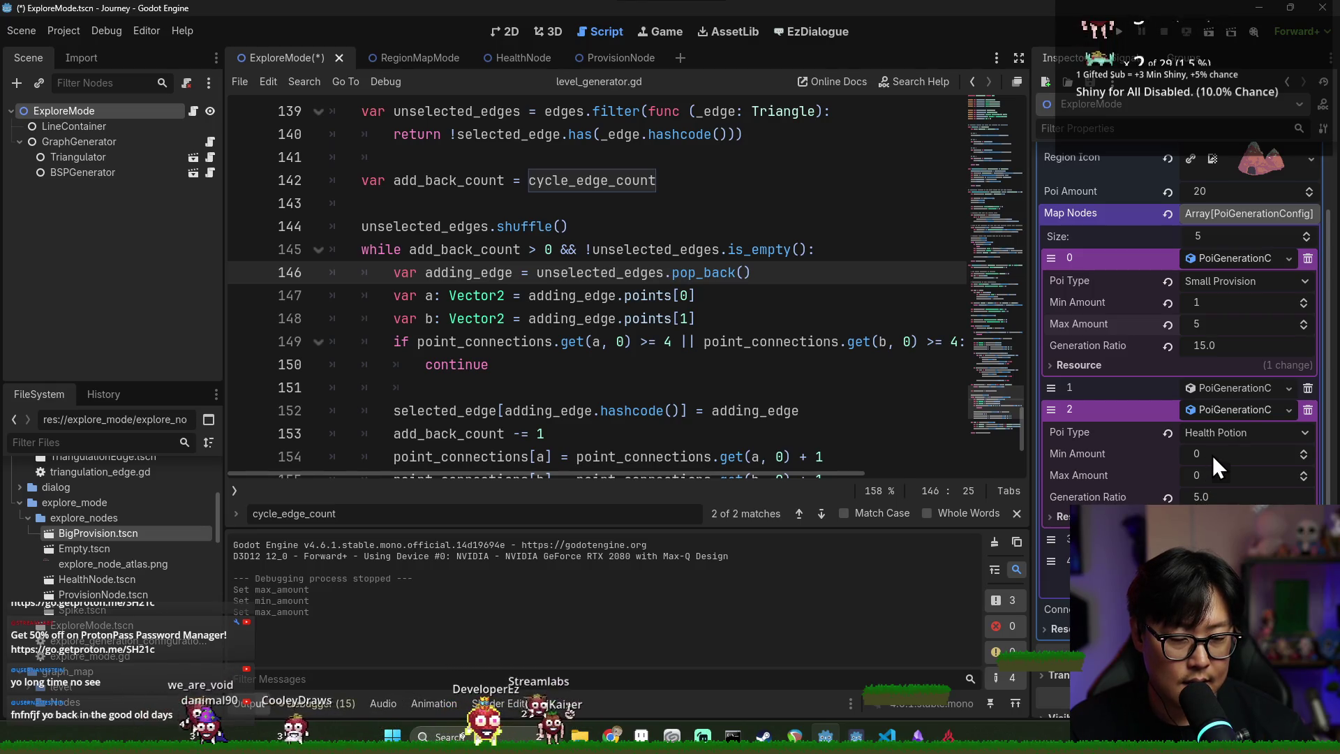
pyautogui.click(1213, 453)
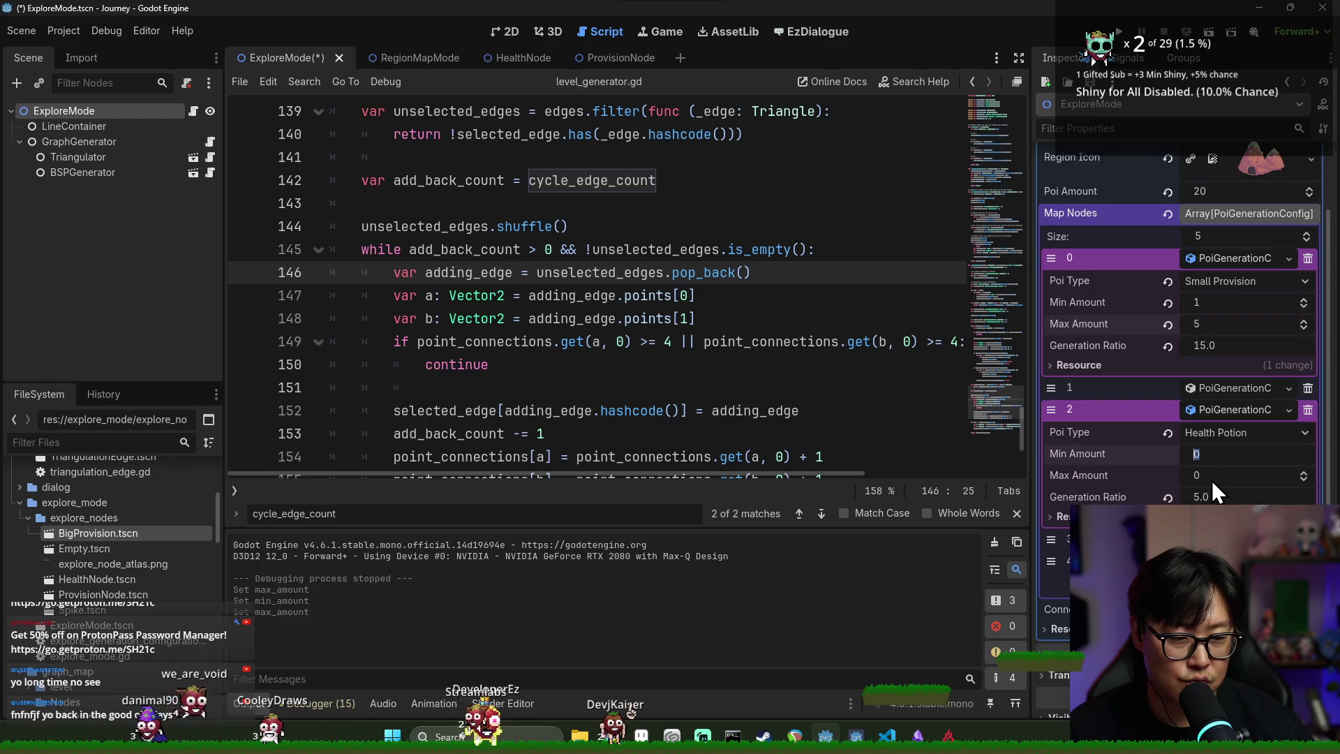
pyautogui.click(1237, 433)
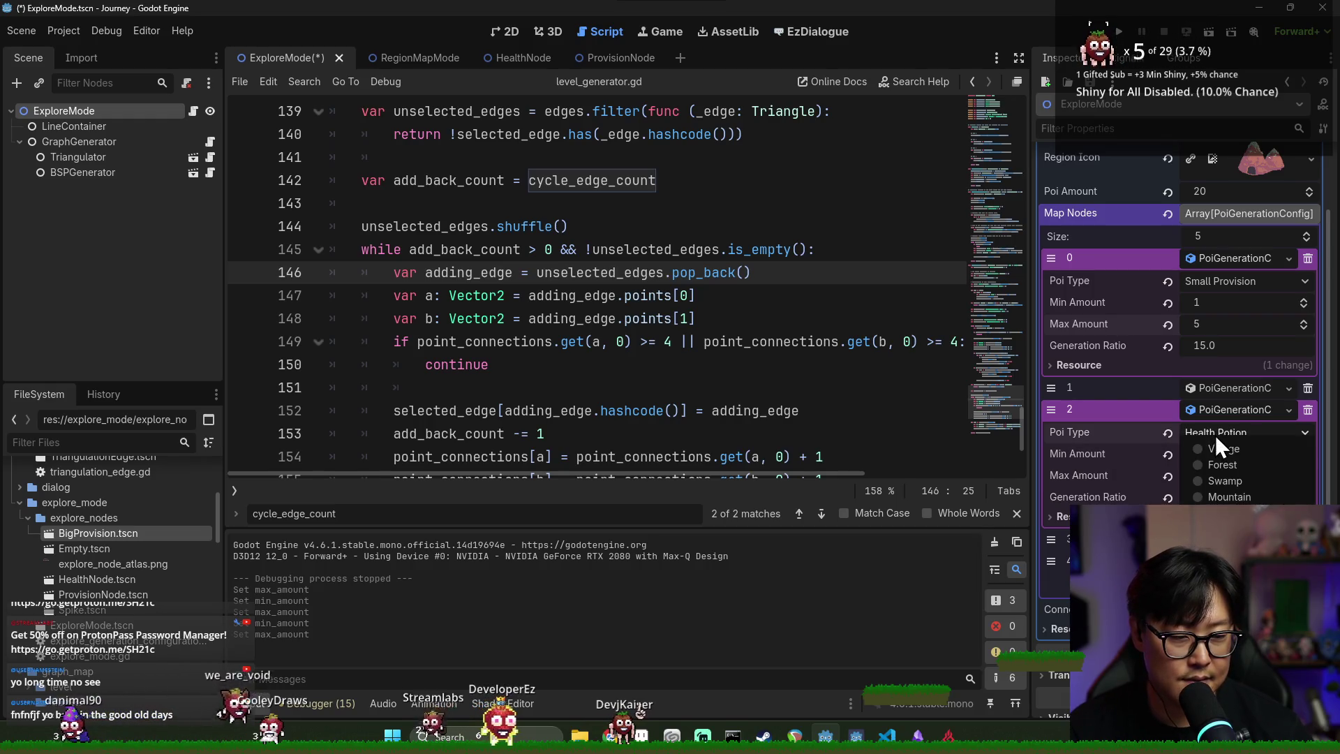
pyautogui.click(1227, 437)
# Step: Expand map node entries 3 and 4, then run the scene to check the map
pyautogui.click(1116, 539)
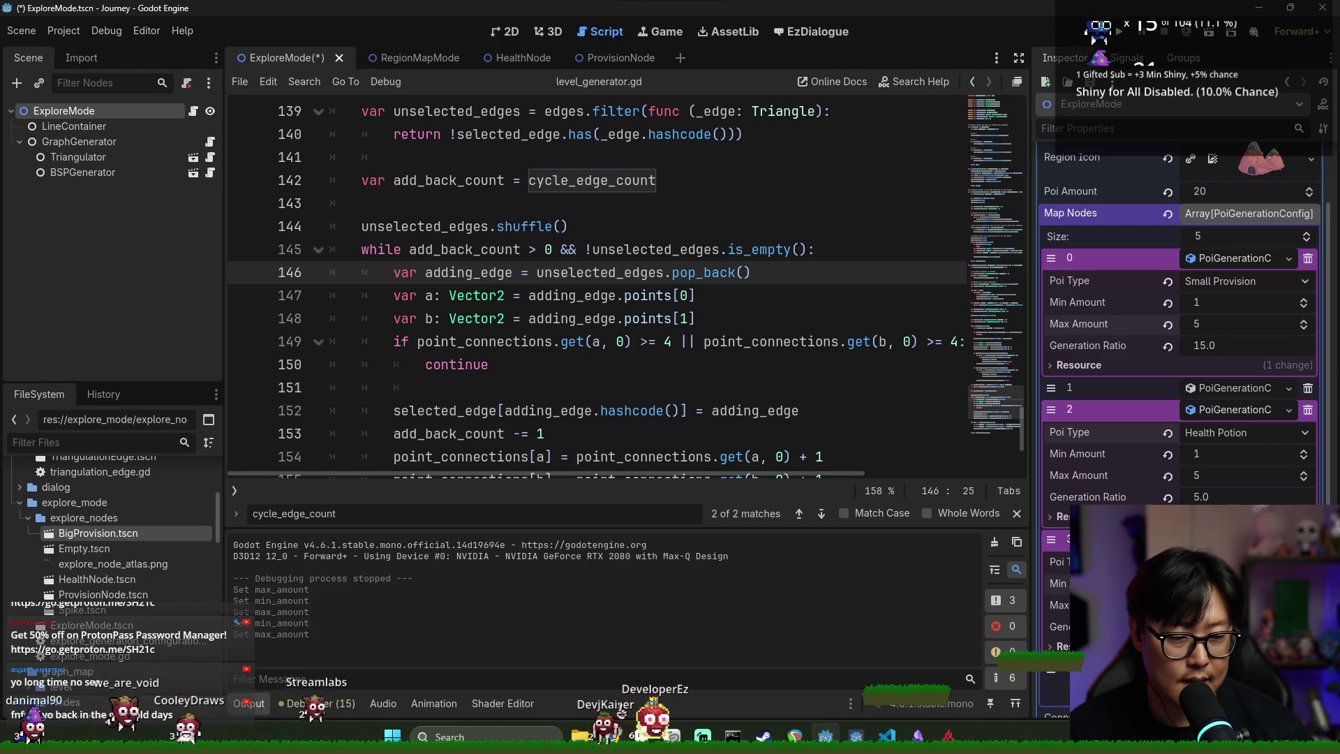
pyautogui.click(1061, 561)
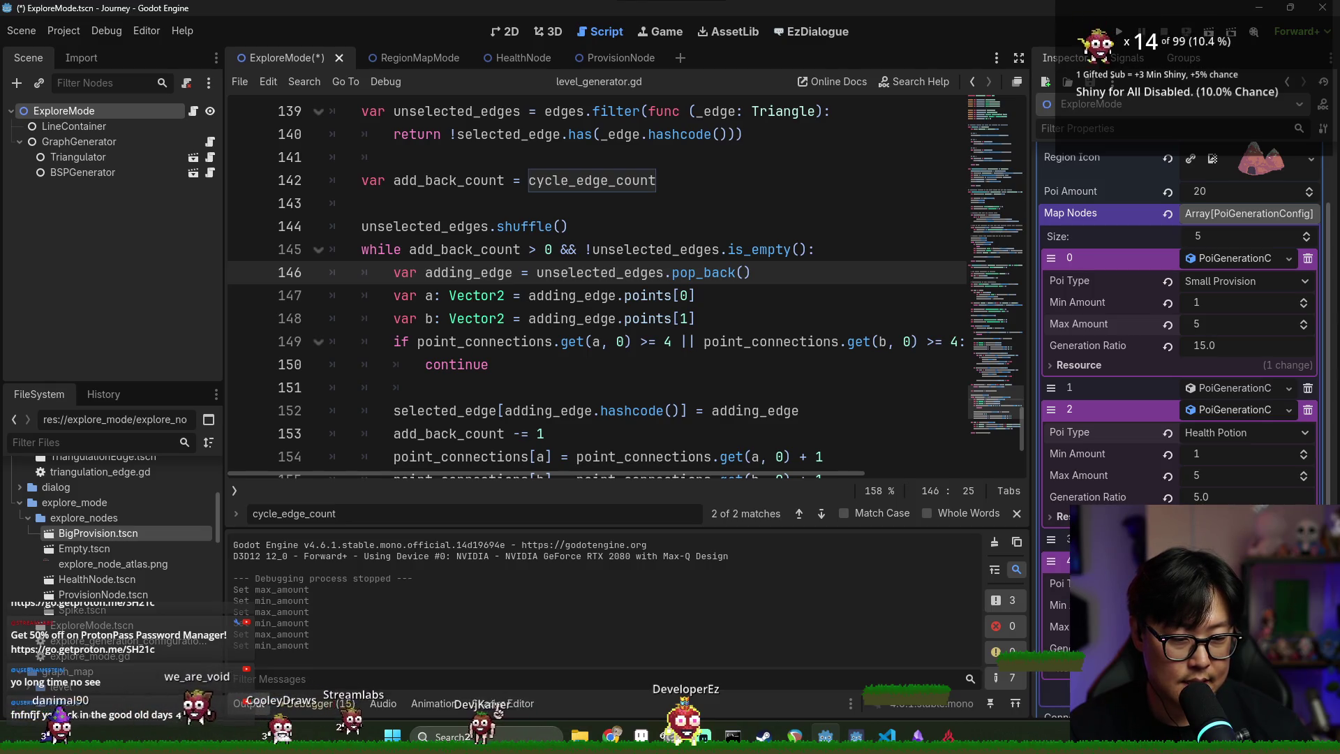
pyautogui.press('F5')
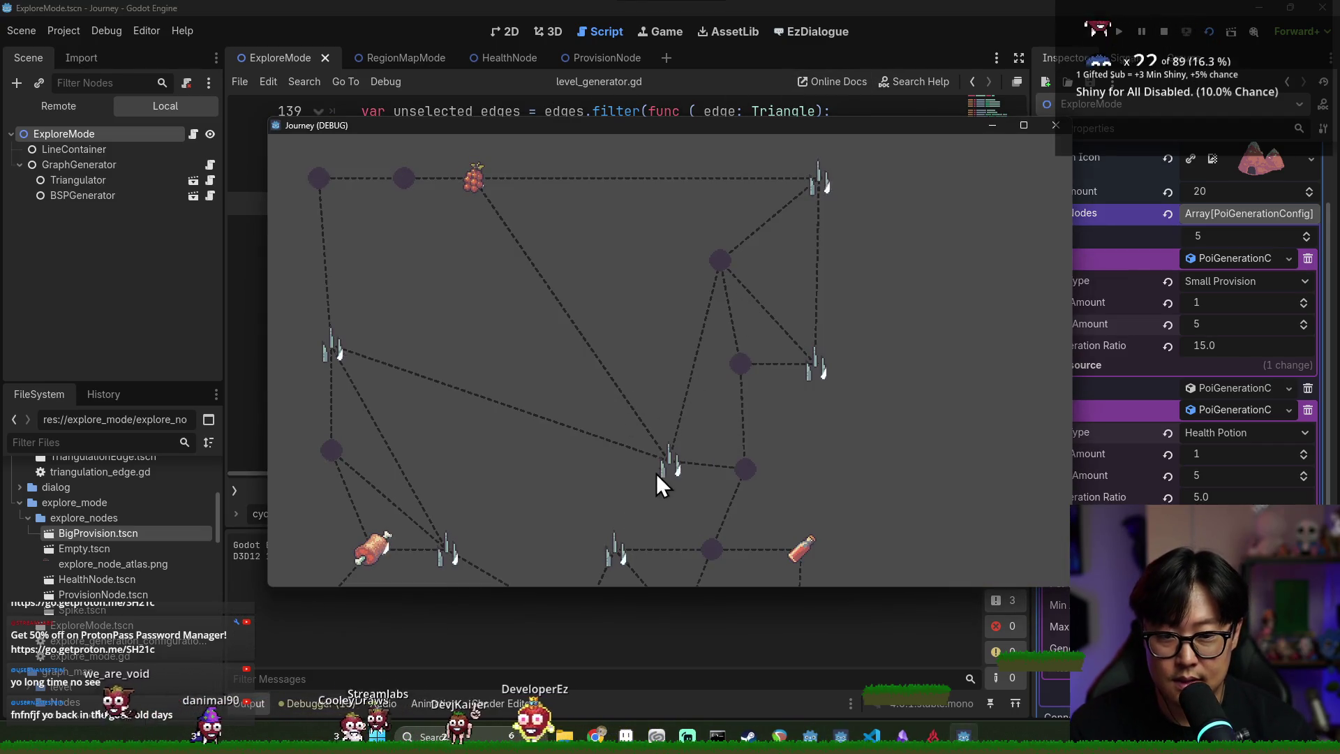
pyautogui.moveTo(822, 377)
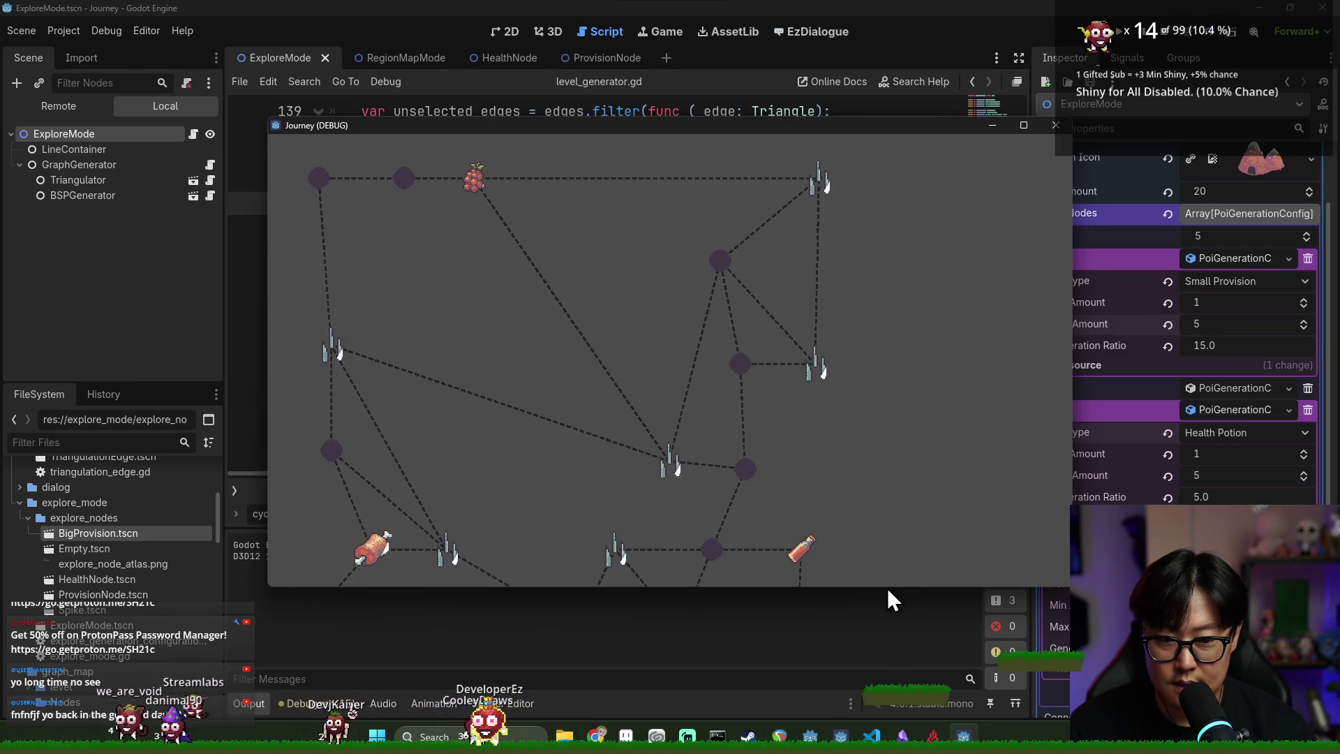
pyautogui.moveTo(744, 476)
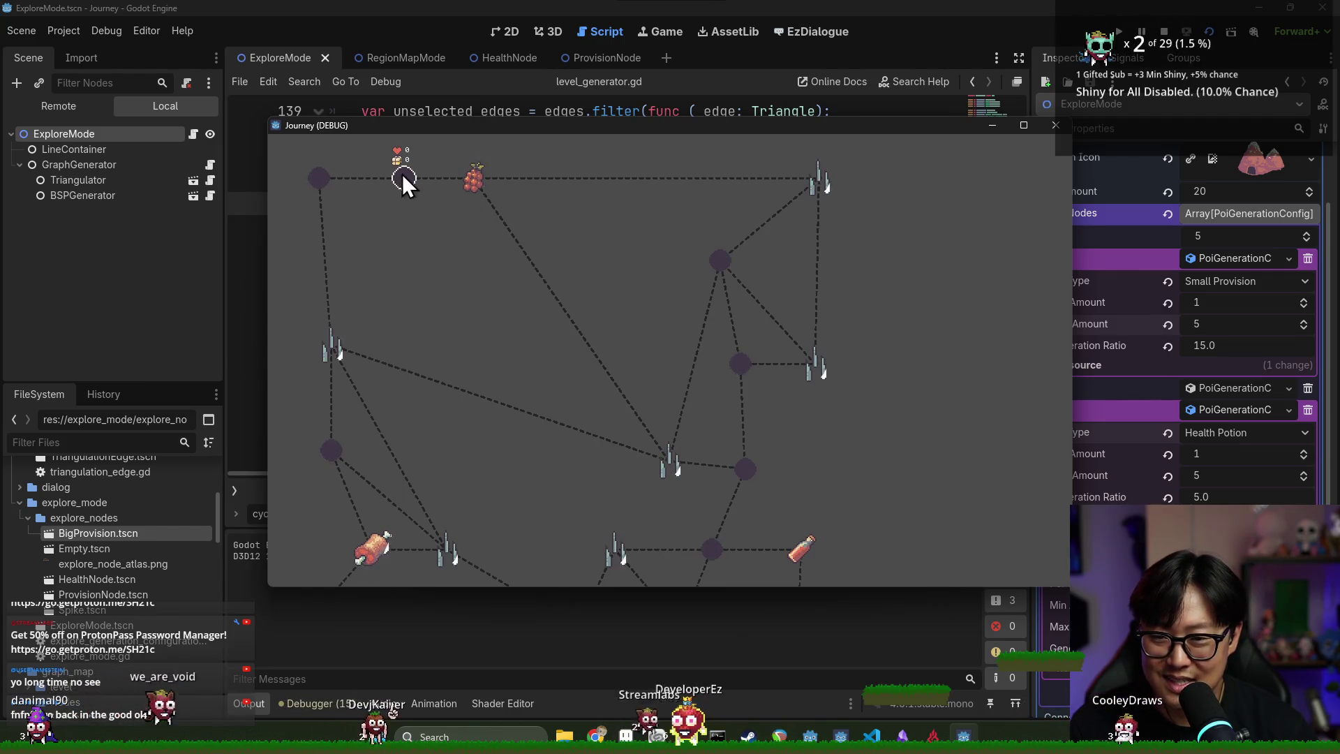
# Step: Set Spike Min Amount to 3 and Poi Amount to 15, save, and run
pyautogui.click(931, 27)
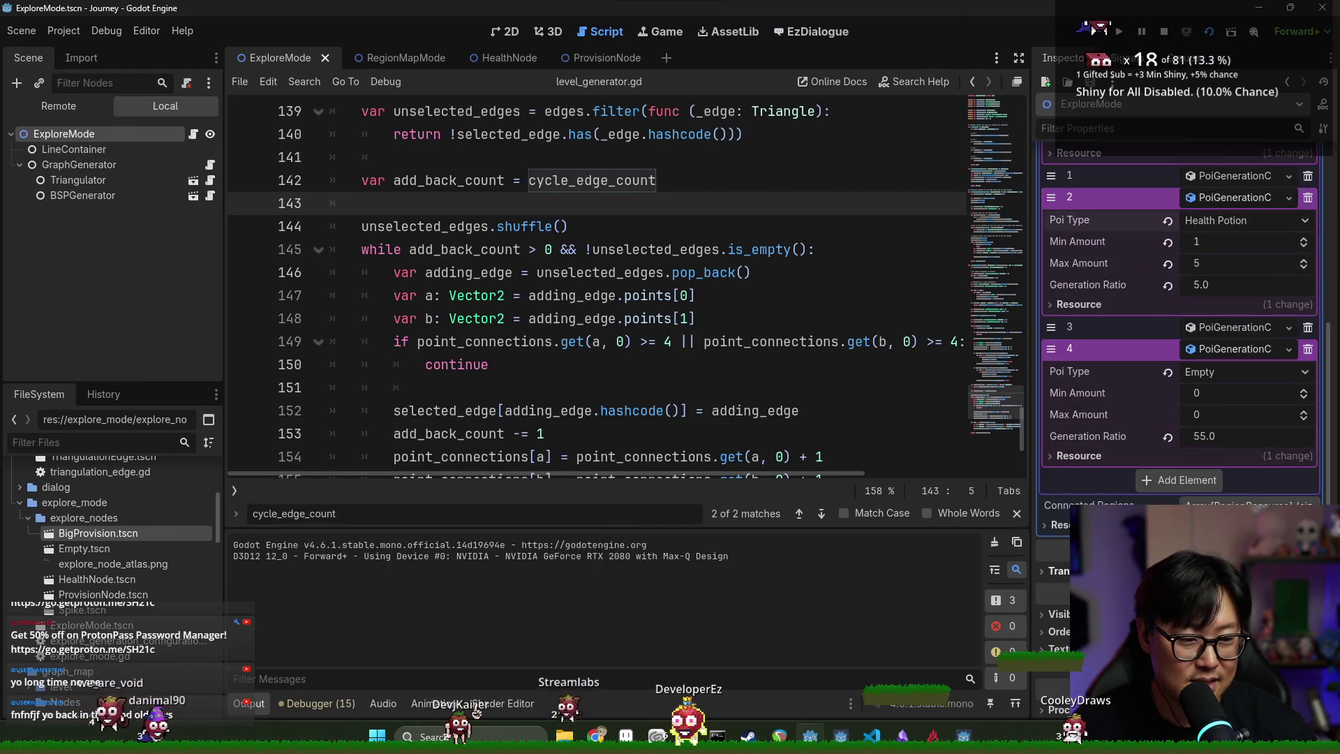
pyautogui.click(1218, 330)
pyautogui.click(1220, 371)
pyautogui.write('3')
pyautogui.press('Tab')
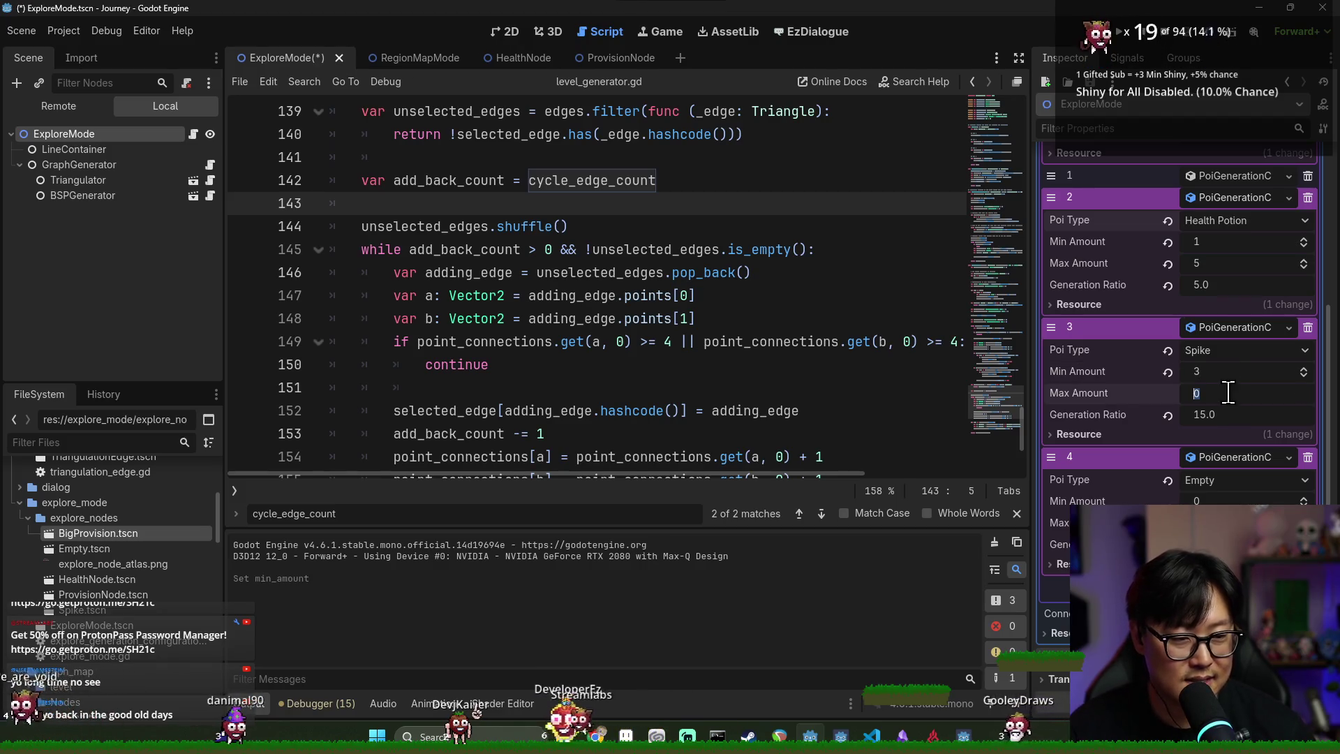
pyautogui.scroll(5, 1200, 280)
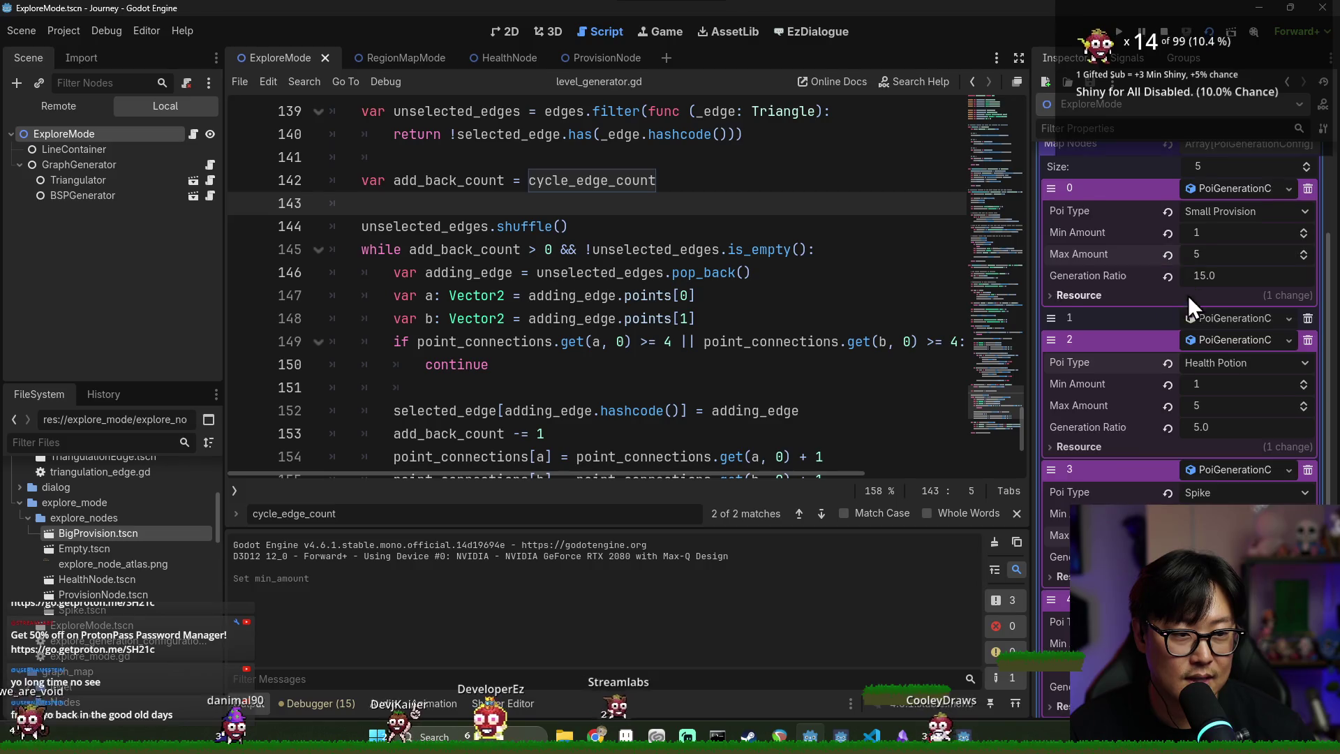
pyautogui.click(1218, 290)
pyautogui.write('15')
pyautogui.press('Return')
pyautogui.hotkey('ctrl', 's')
pyautogui.click(1209, 34)
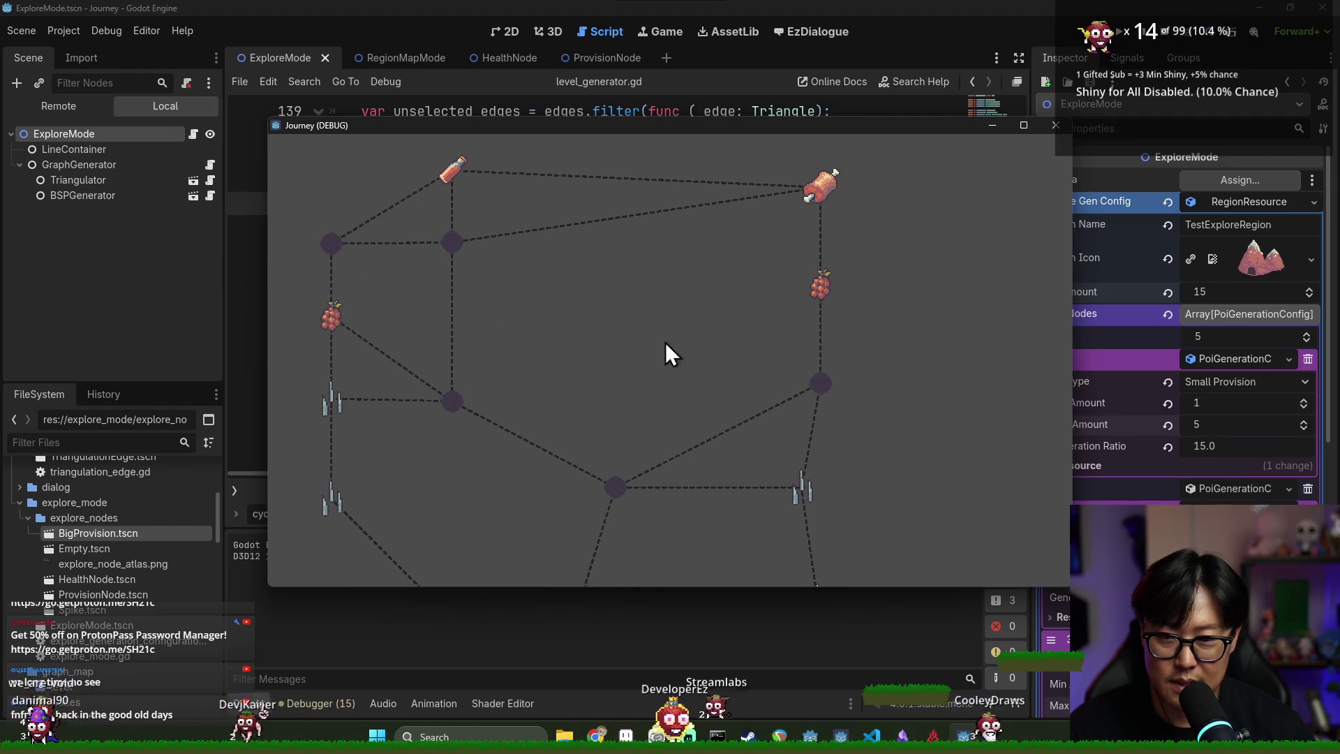
# Step: Set GraphGenerator's Cycle Count to 14, run the scene, then stop the game
pyautogui.click(70, 272)
pyautogui.click(79, 165)
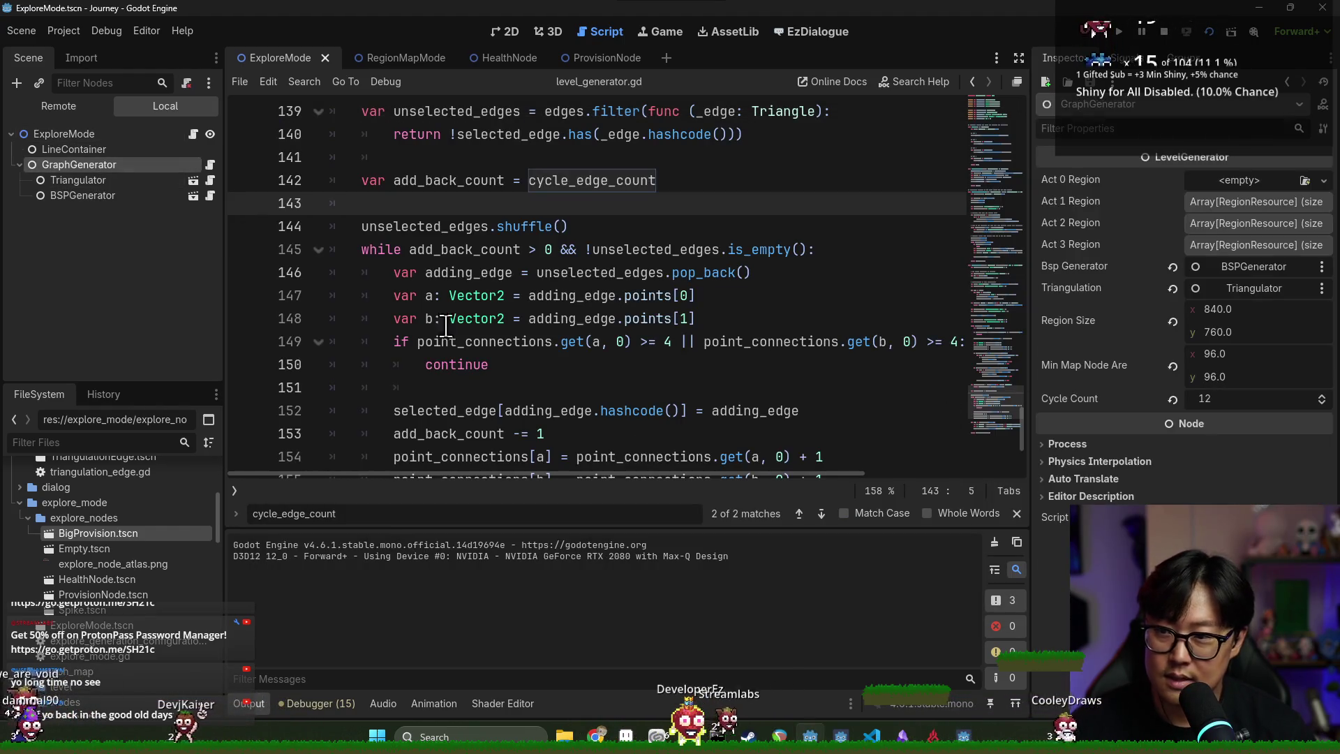
pyautogui.click(1249, 405)
pyautogui.write('14')
pyautogui.press('Return')
pyautogui.press('F5')
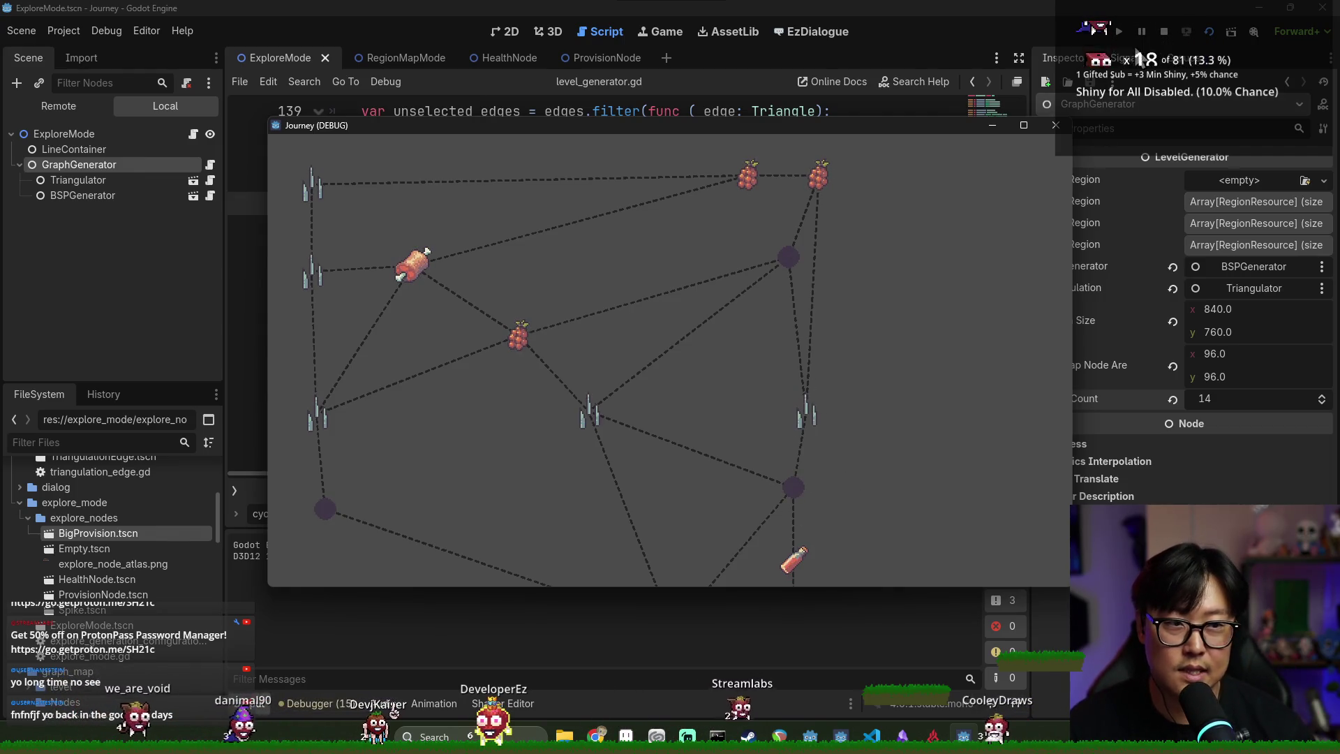
pyautogui.press('F8')
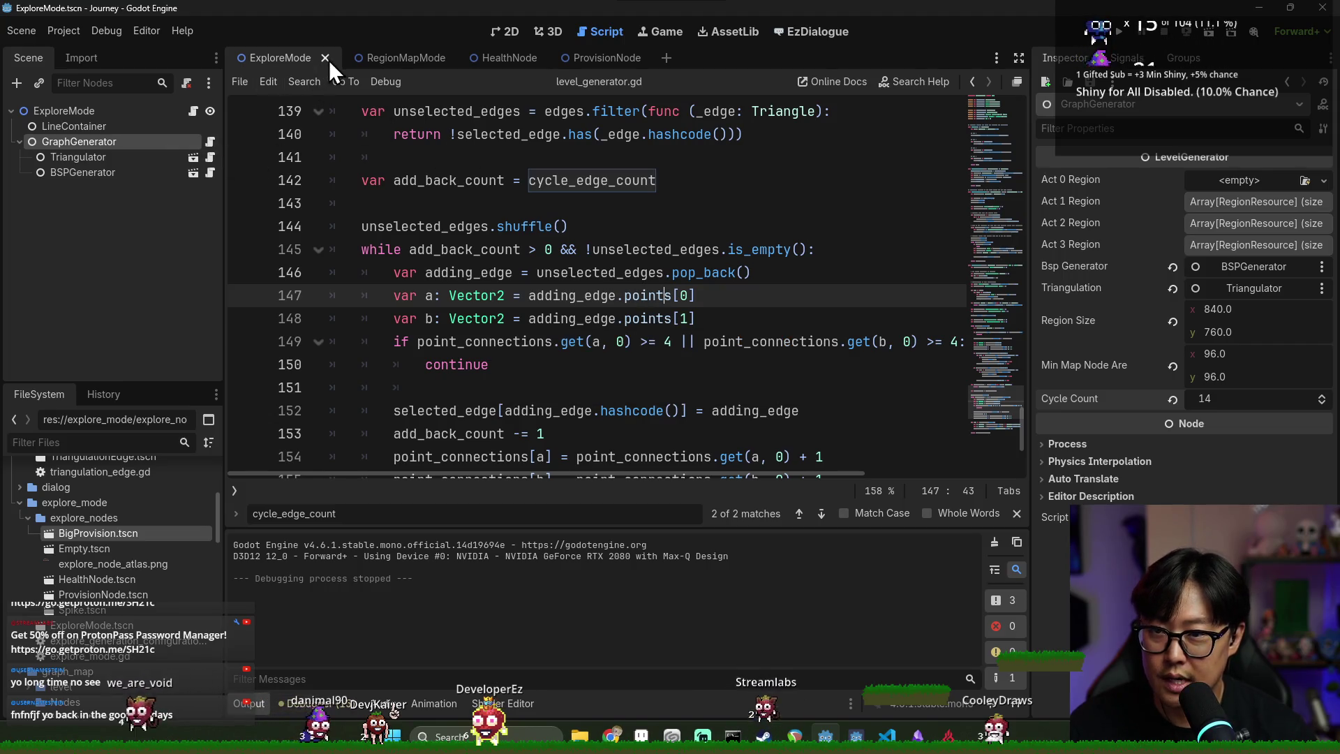
pyautogui.scroll(5, 306, 210)
pyautogui.click(20, 142)
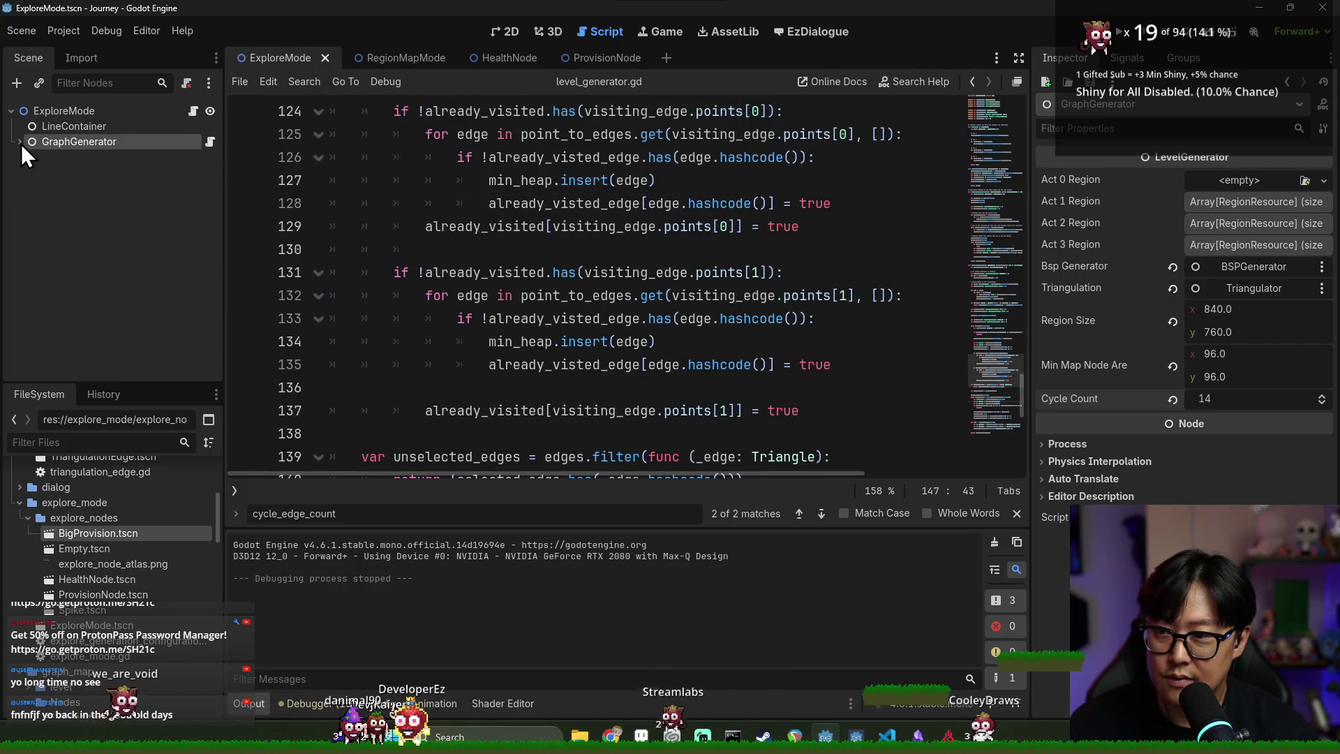
pyautogui.click(525, 272)
pyautogui.hotkey('ctrl', 's')
pyautogui.click(27, 518)
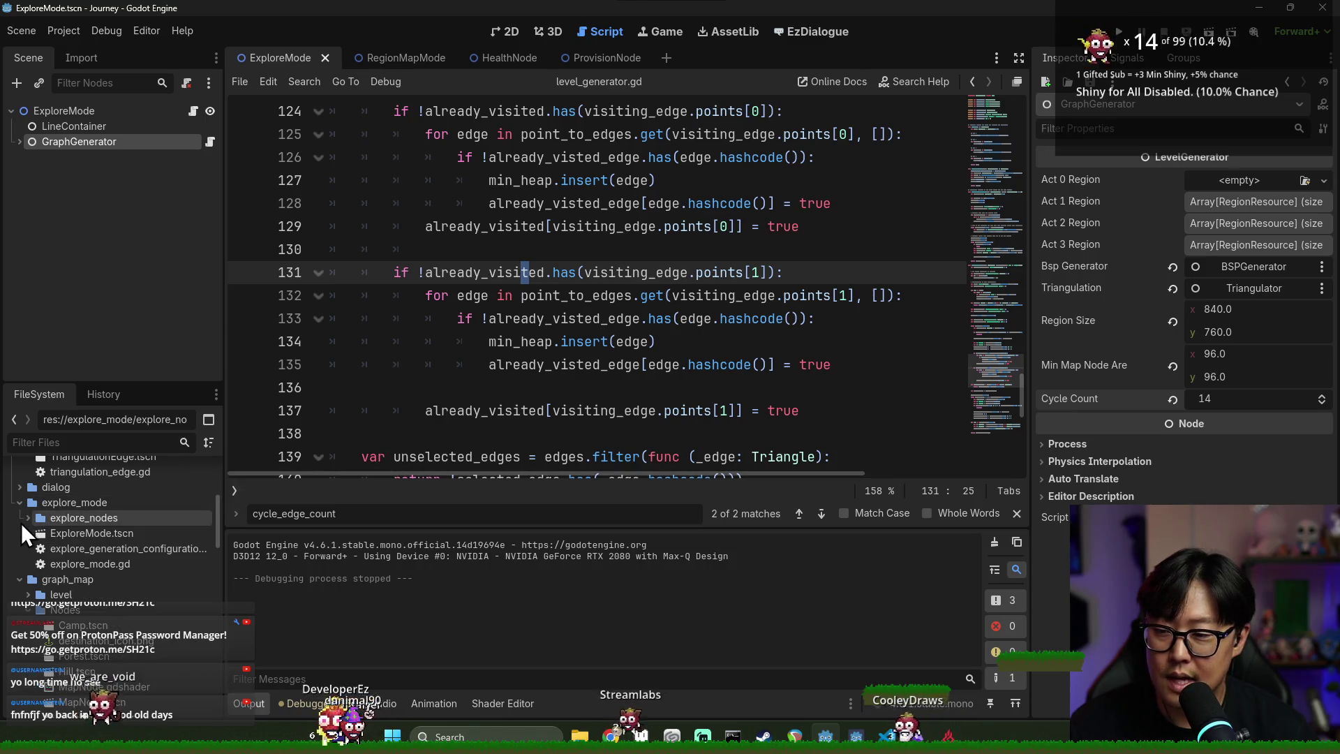
pyautogui.click(568, 341)
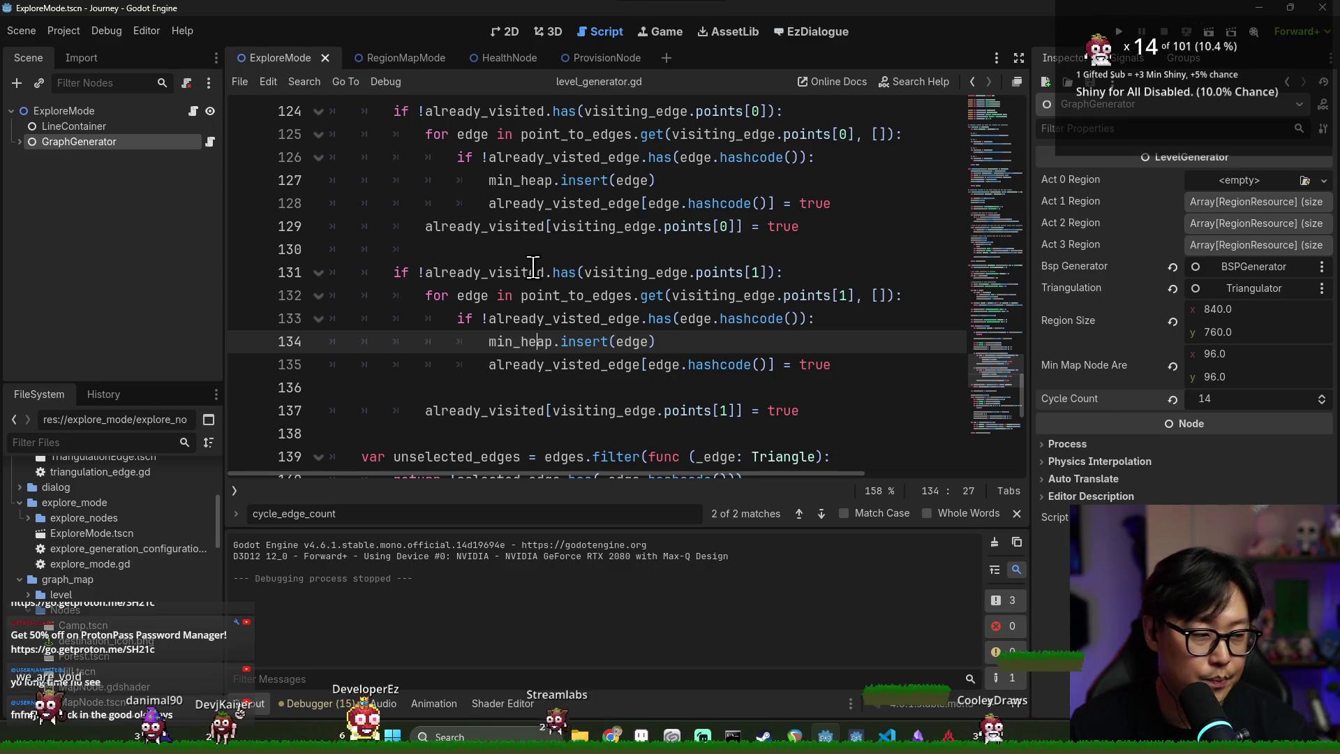
pyautogui.click(772, 244)
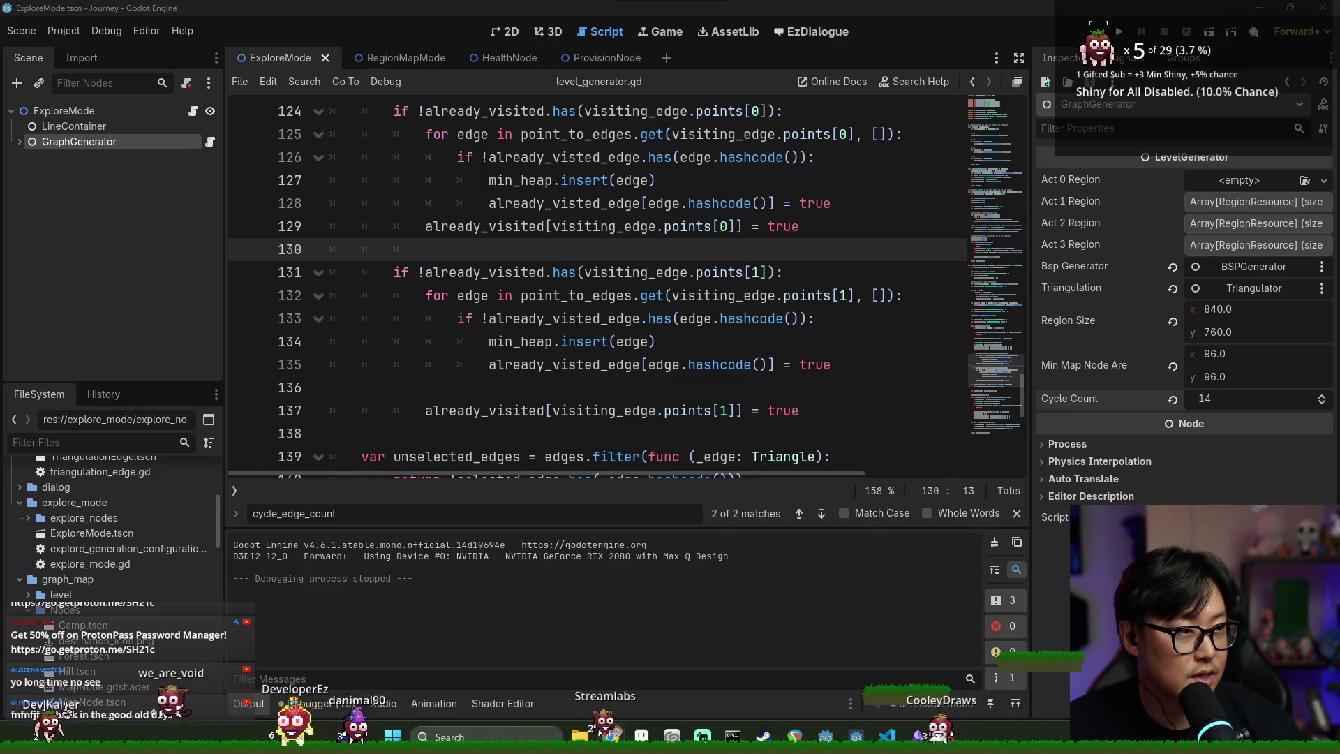
pyautogui.hotkey('alt', 'Tab')
pyautogui.moveTo(253, 289)
pyautogui.mouseDown()
pyautogui.moveTo(733, 73)
pyautogui.moveTo(478, 2)
pyautogui.moveTo(469, 80)
pyautogui.moveTo(459, 1)
pyautogui.mouseUp()
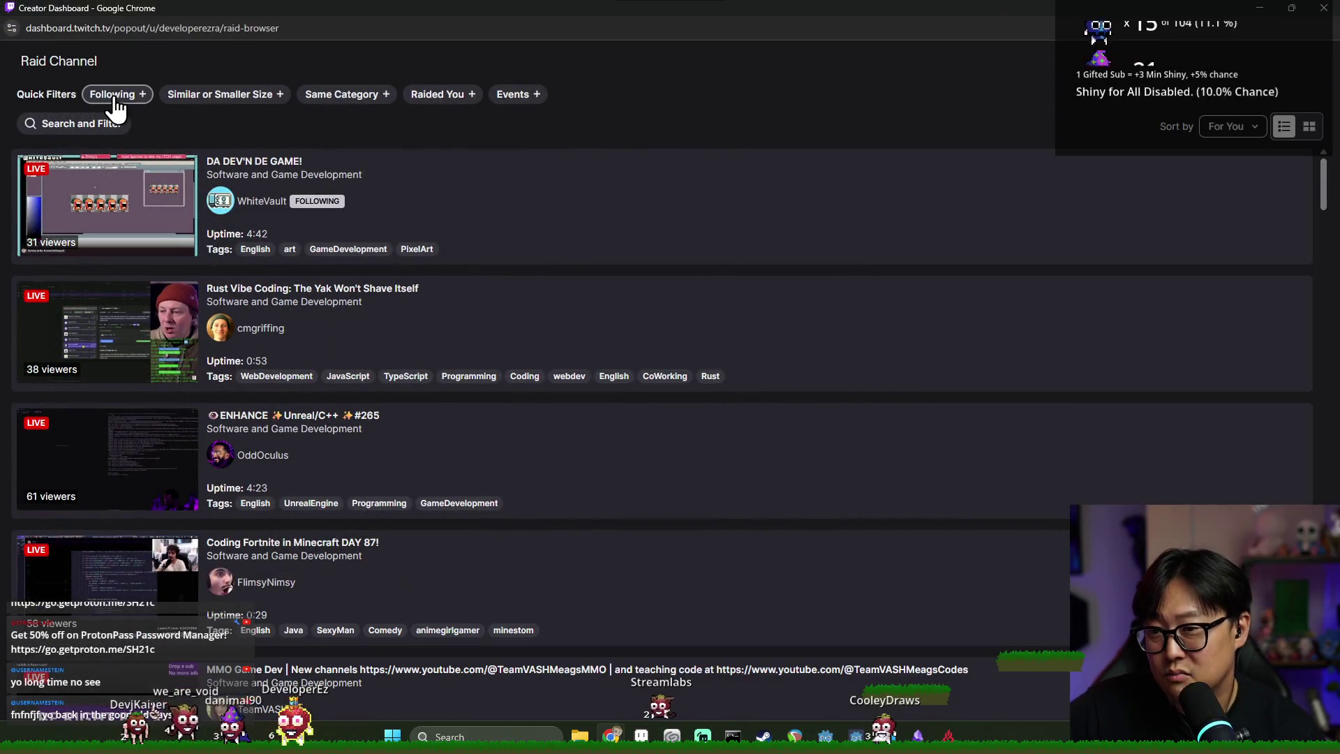
# Step: Apply the Following quick filter to the raid browser's channel list
pyautogui.click(114, 98)
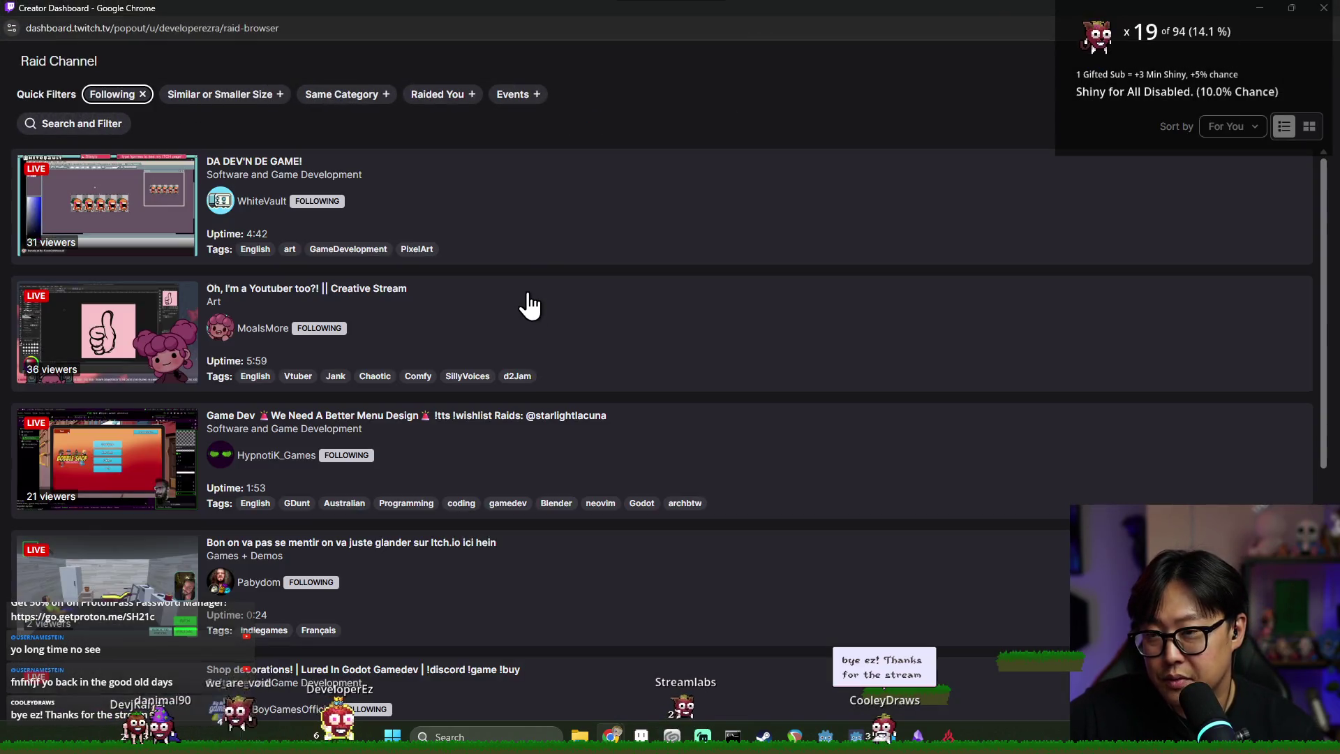